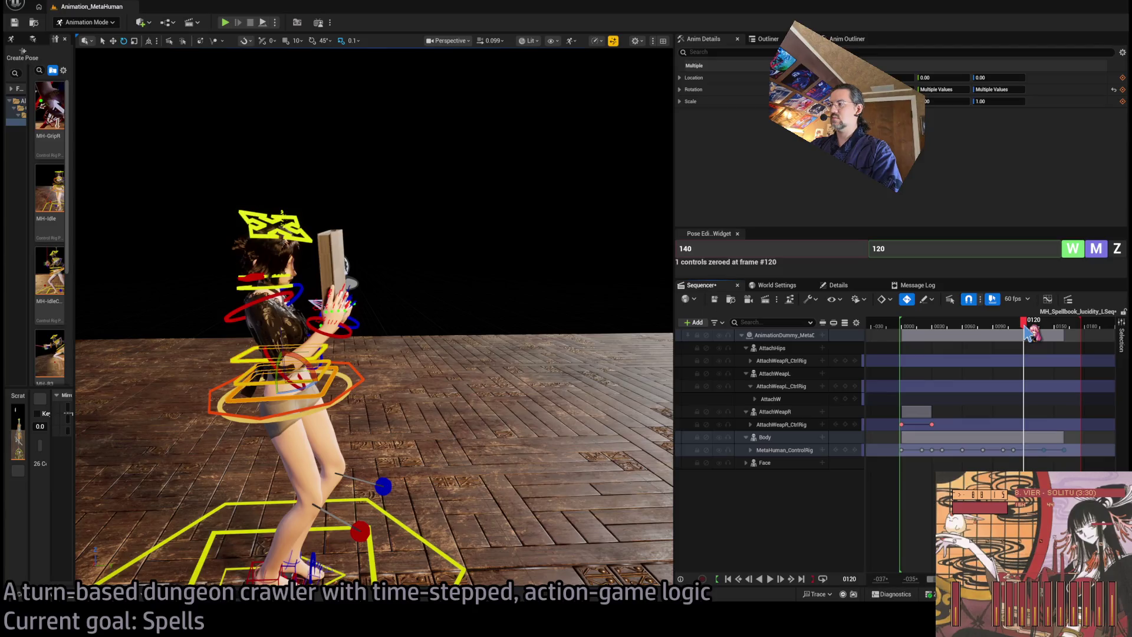
Step: Key every MetaHuman_ControlRig control at frame 125 of the spellbook sequence
mouse_move(1029, 334)
left_mouse_down()
mouse_move(1055, 334)
mouse_move(989, 333)
mouse_move(1056, 333)
mouse_move(1011, 333)
mouse_move(1032, 333)
left_mouse_up()
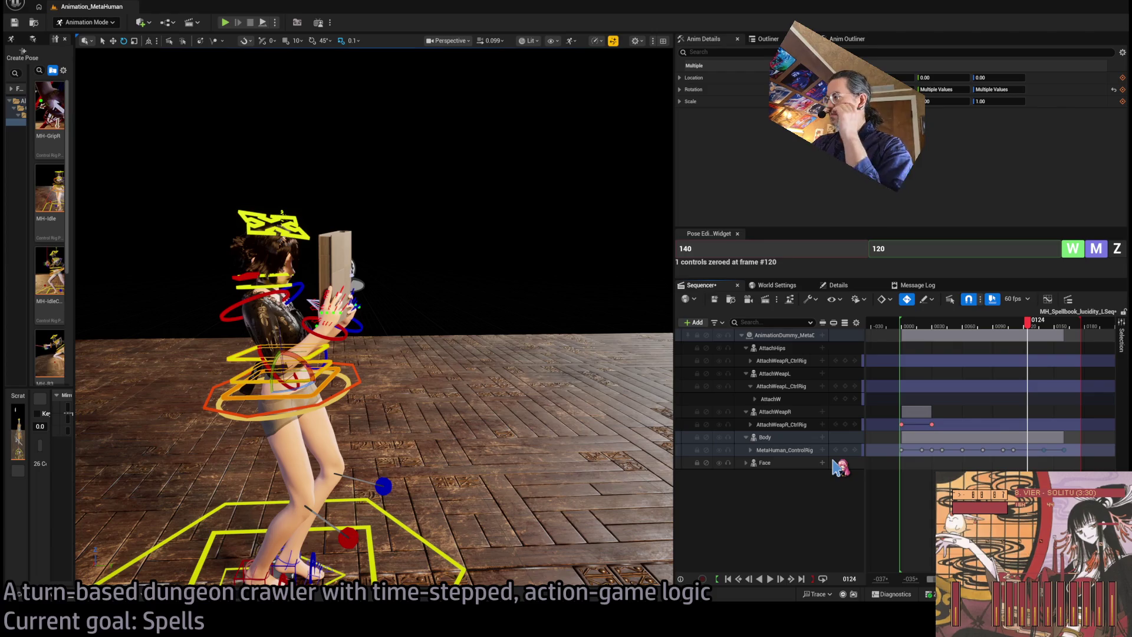
left_click(1033, 333)
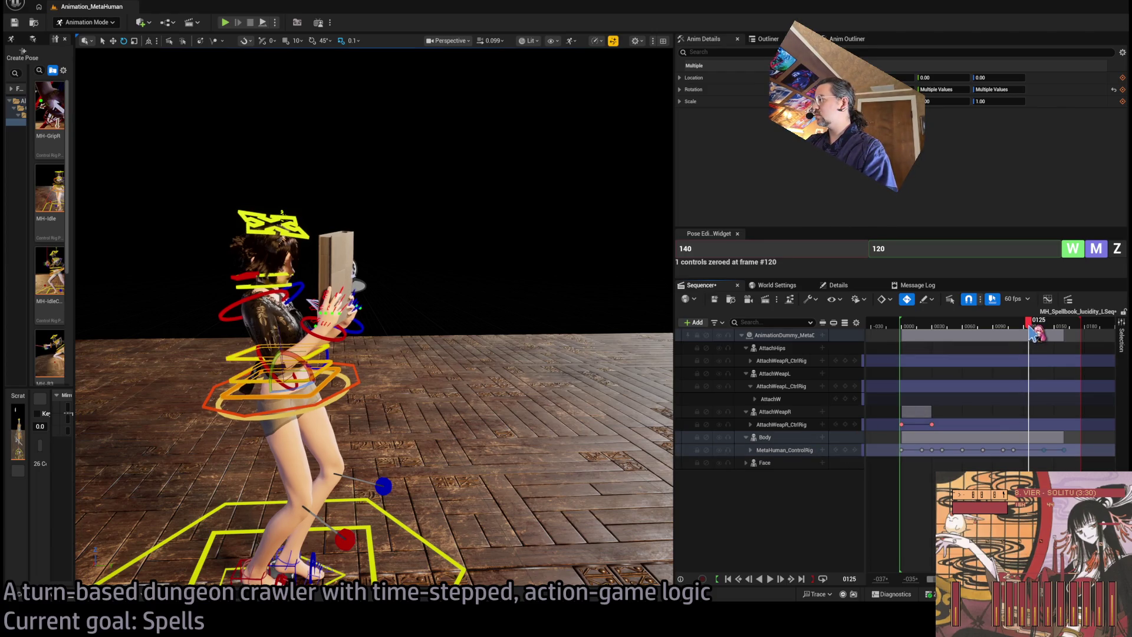
left_click(845, 449)
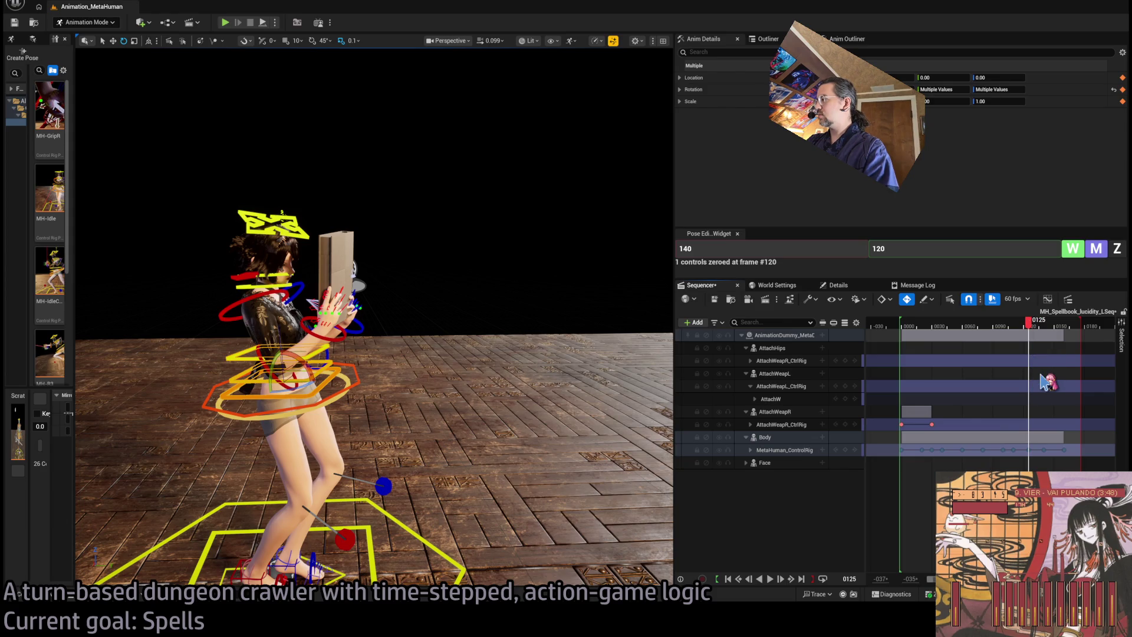
Step: Scrub the timeline ahead to frames 140–141, then back to about frame 124
left_click(1045, 328)
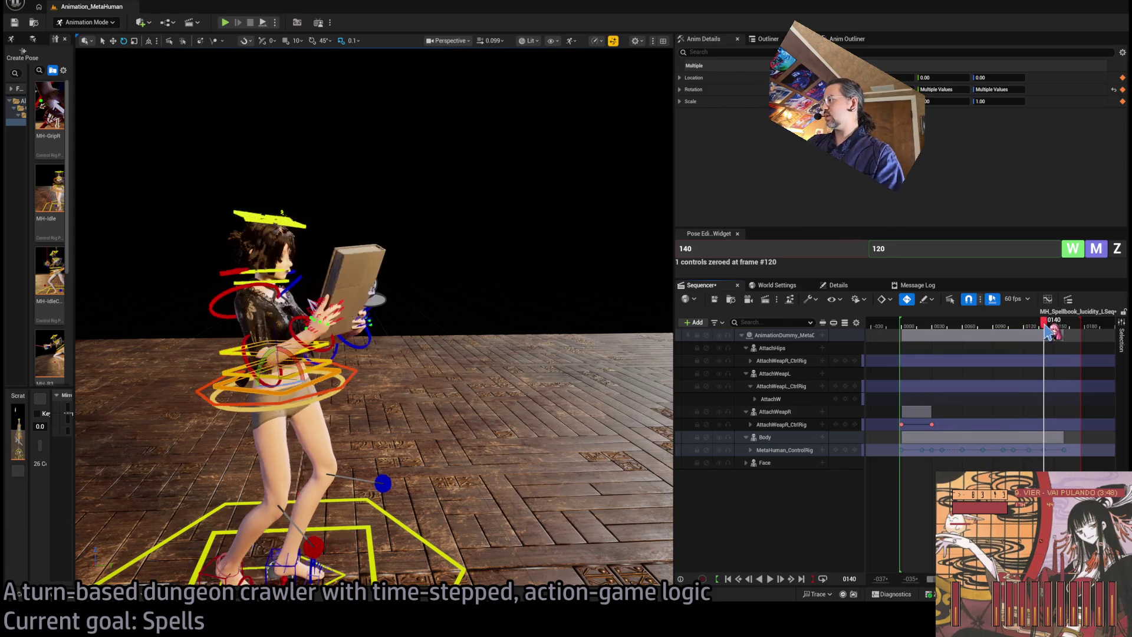
left_click(1048, 327)
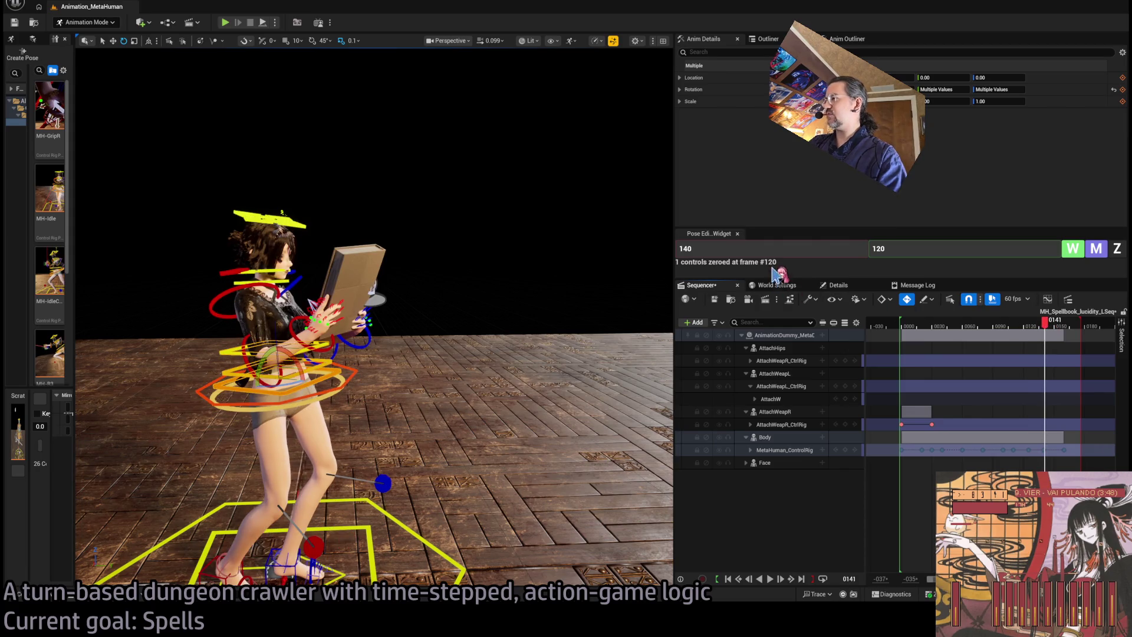
mouse_move(1042, 328)
left_mouse_down()
mouse_move(1026, 328)
mouse_move(1034, 335)
left_mouse_up()
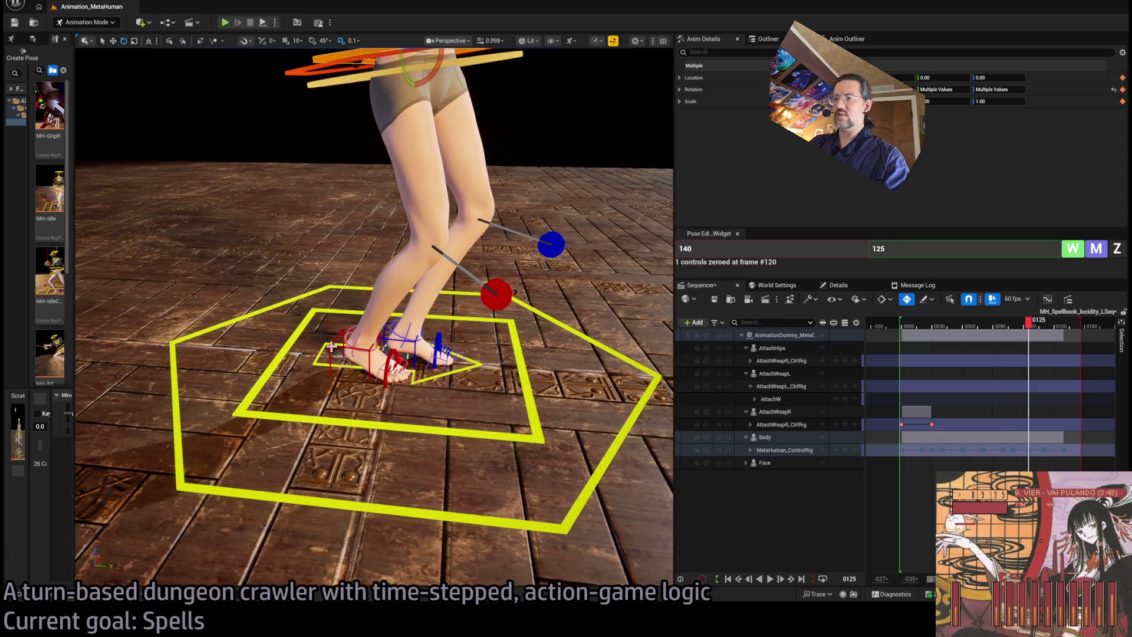
Step: Key foot_r_ik_ctrl and foot_roll together at frame 125
left_click(347, 342)
scroll(413, 333, "up", 5)
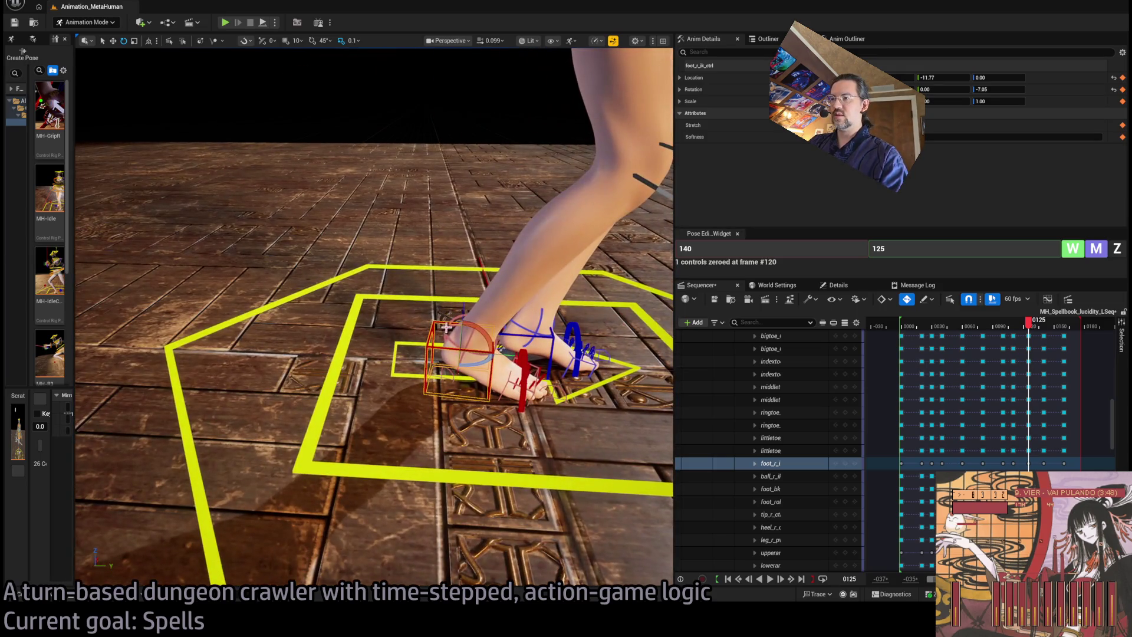
left_click(443, 329, "ctrl")
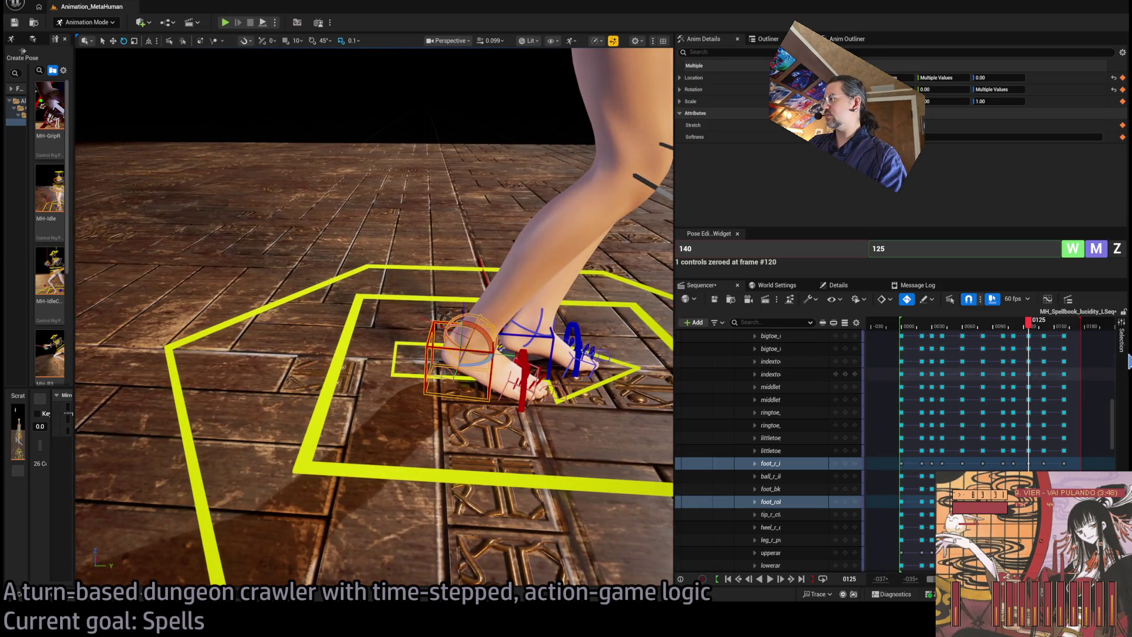
left_click(1073, 248)
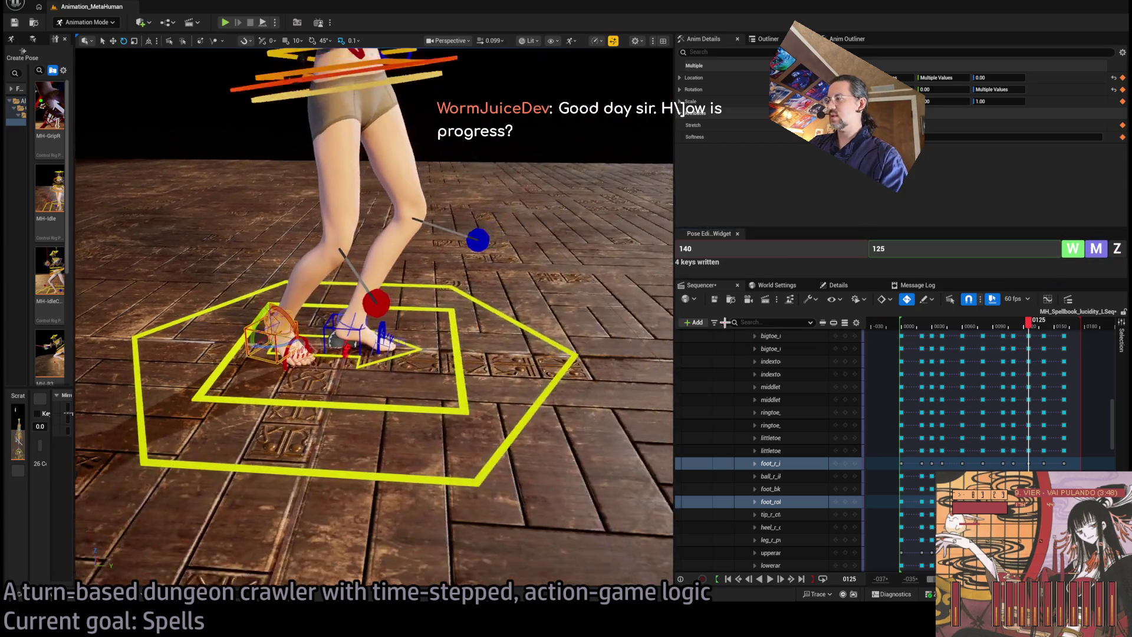
mouse_move(1029, 323)
left_mouse_down()
mouse_move(1011, 324)
mouse_move(1052, 323)
mouse_move(1018, 325)
mouse_move(1031, 333)
left_mouse_up()
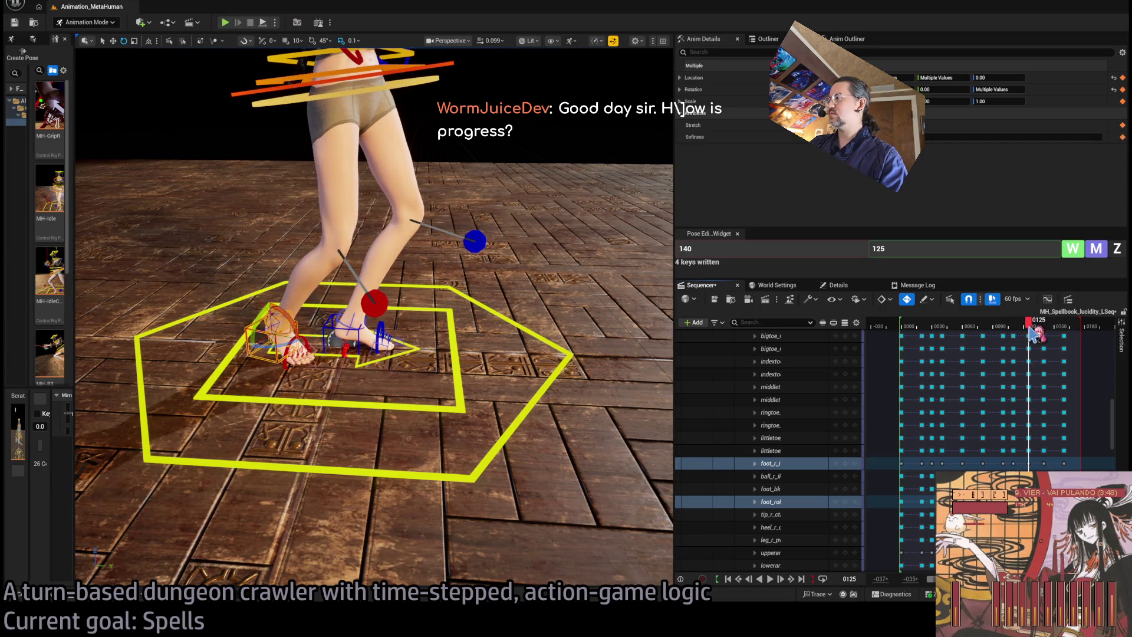
Step: Shift body_ctrl slightly sideways in the viewport
scroll(567, 239, "up", 5)
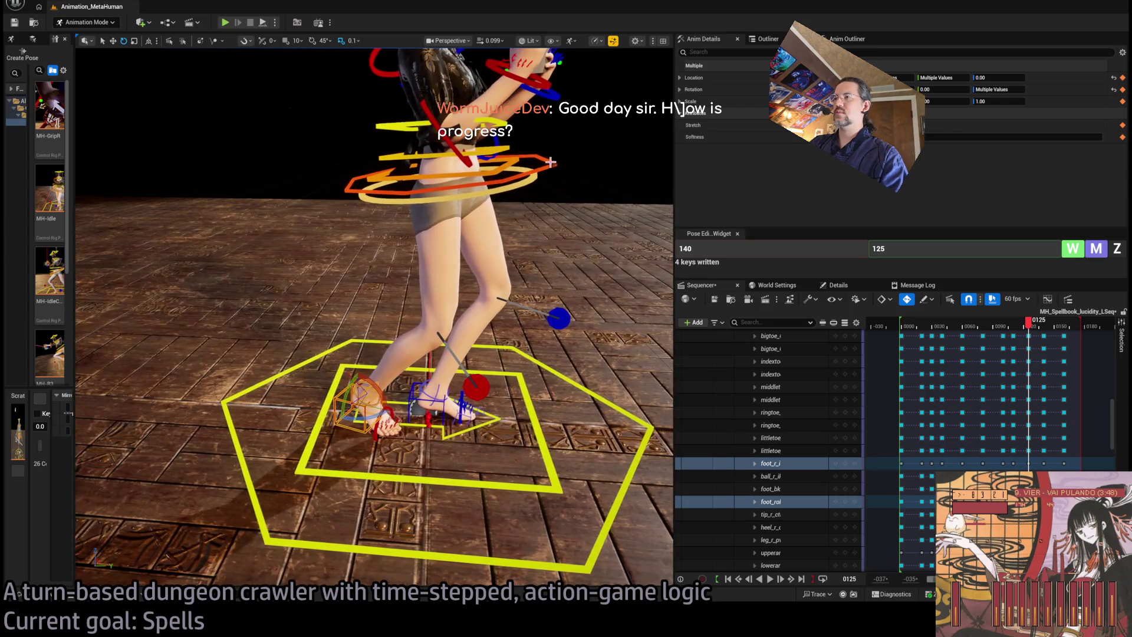
left_click(519, 193)
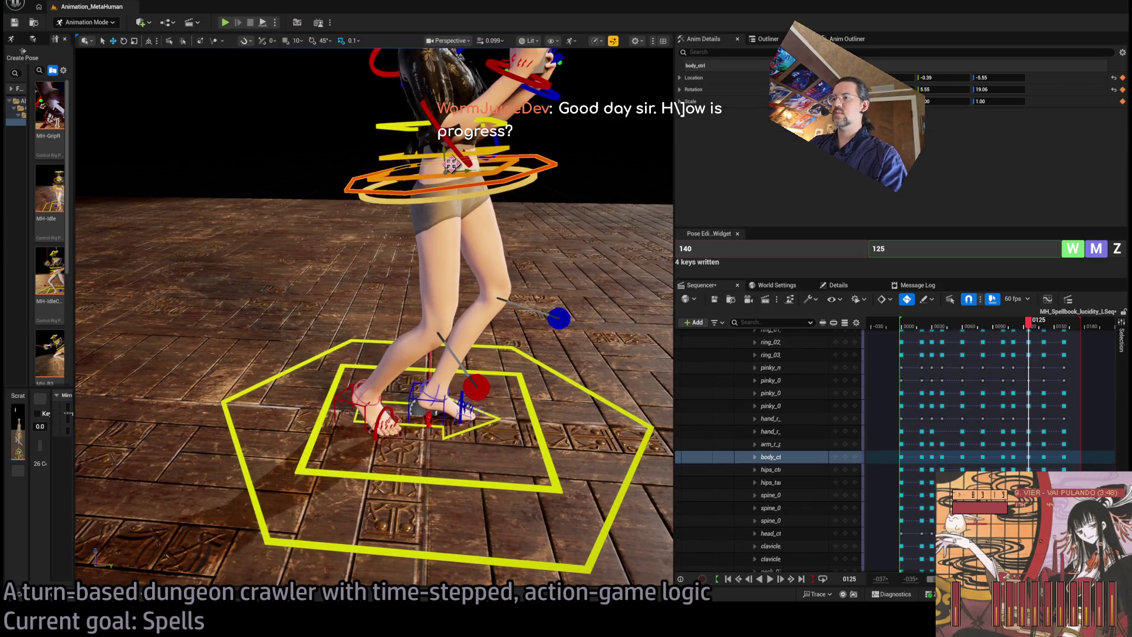
left_click_drag(451, 165, 437, 171)
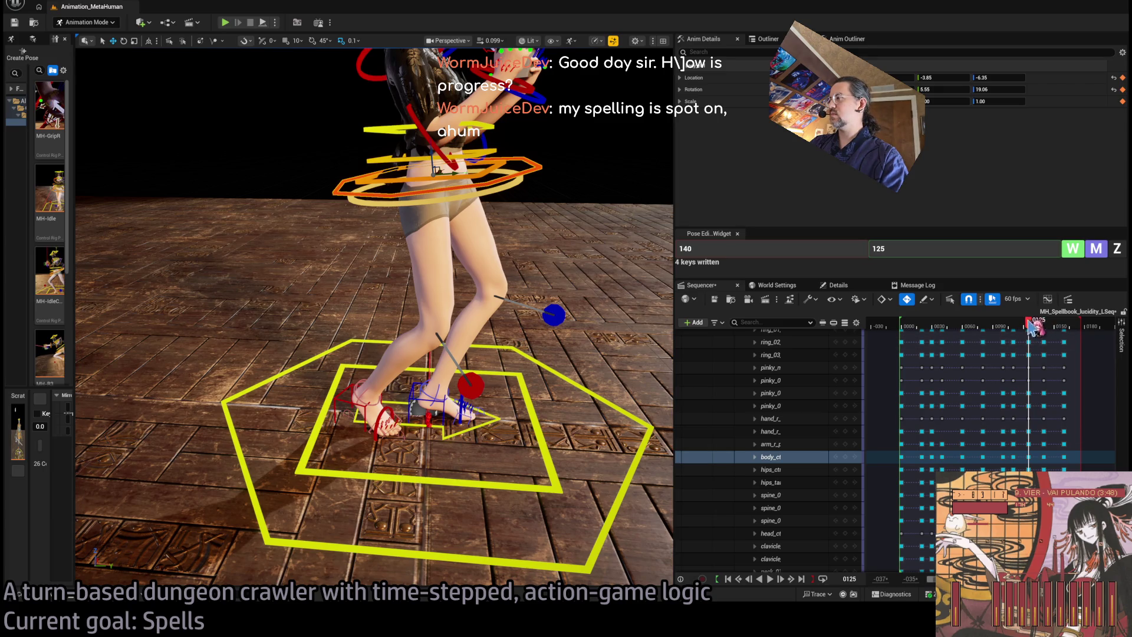
Step: Play back the ending from about frame 101, then again from about frame 86
key("space")
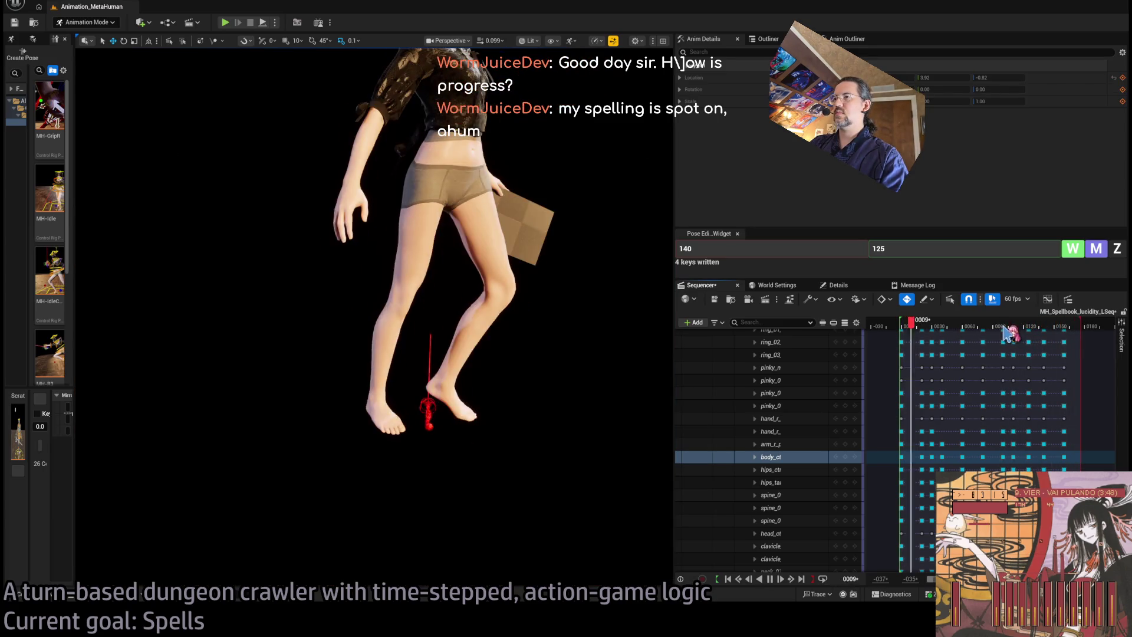
key("space")
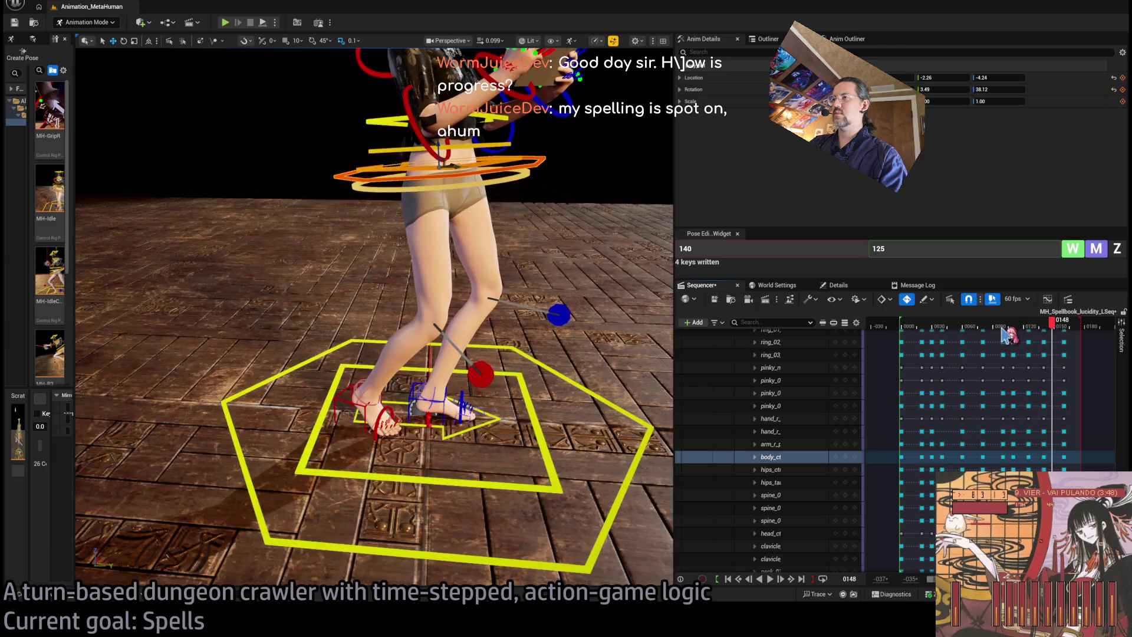
left_click(1003, 327)
key("space")
key("space")
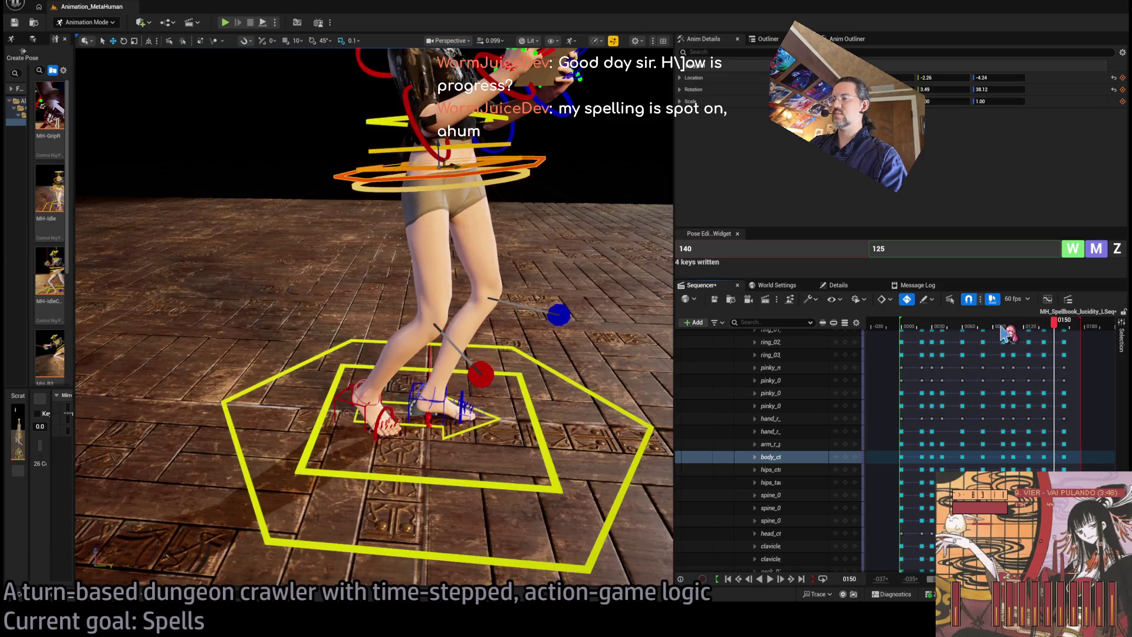
left_click_drag(1031, 330, 963, 334)
key("space")
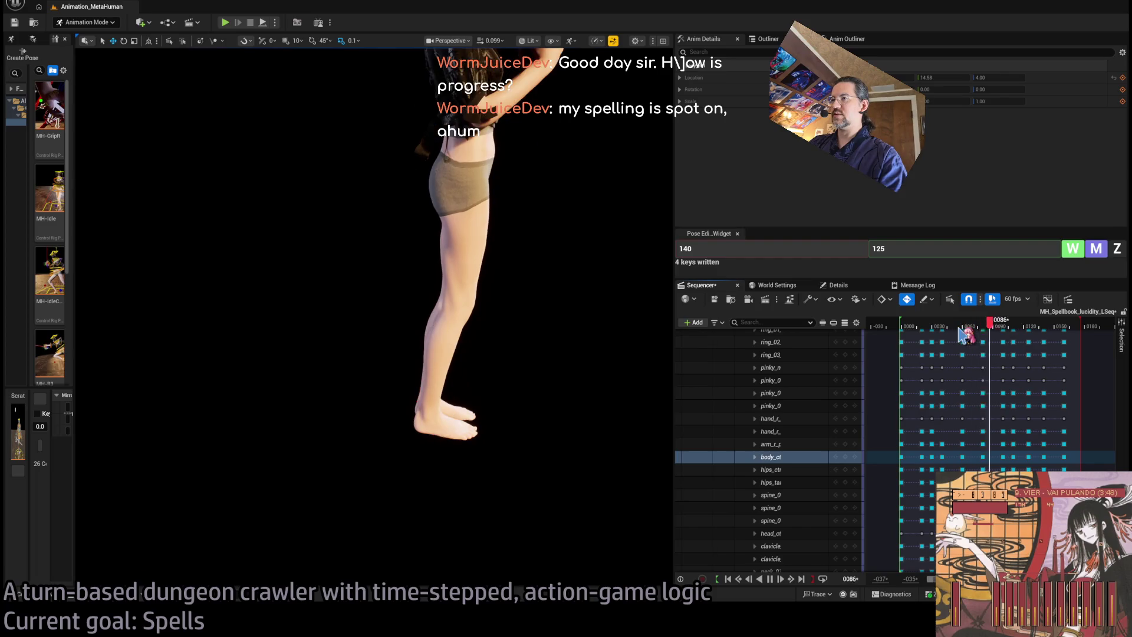
key("space")
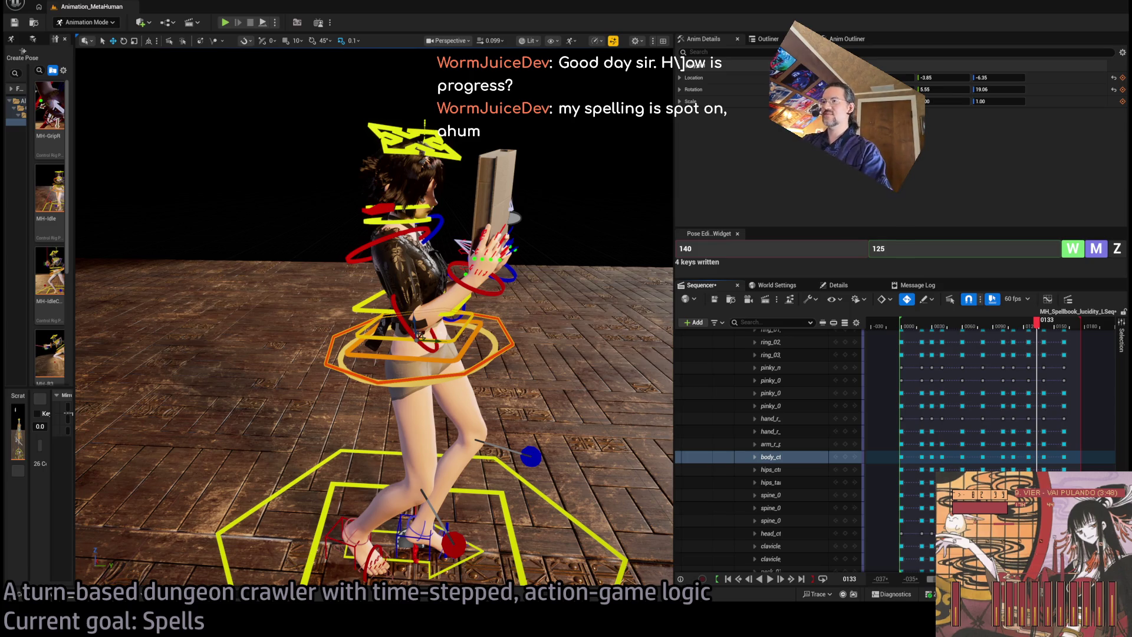
scroll(531, 248, "down", 4)
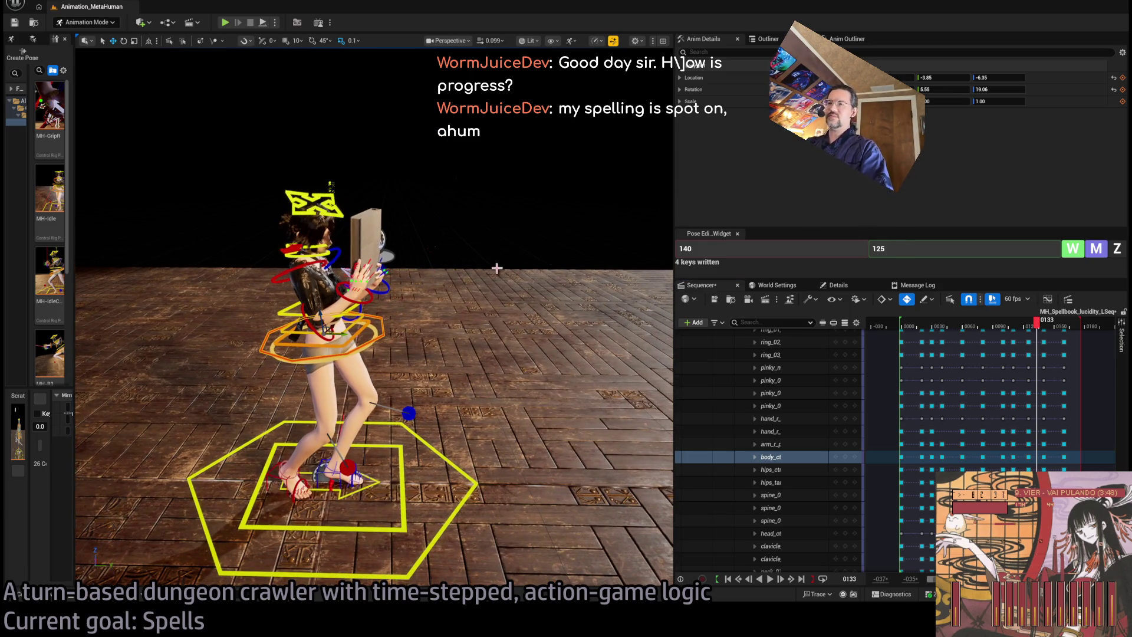
left_click_drag(497, 268, 473, 265)
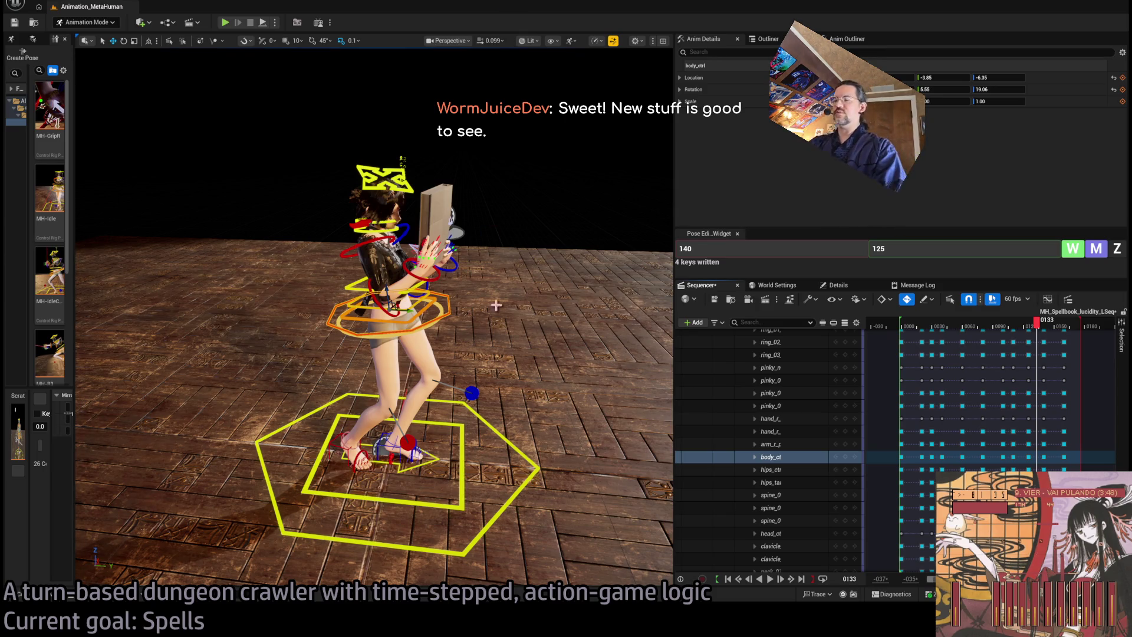
scroll(495, 303, "up", 5)
left_click_drag(296, 158, 639, 153)
mouse_move(1038, 323)
left_mouse_down()
mouse_move(908, 343)
mouse_move(902, 334)
left_mouse_up()
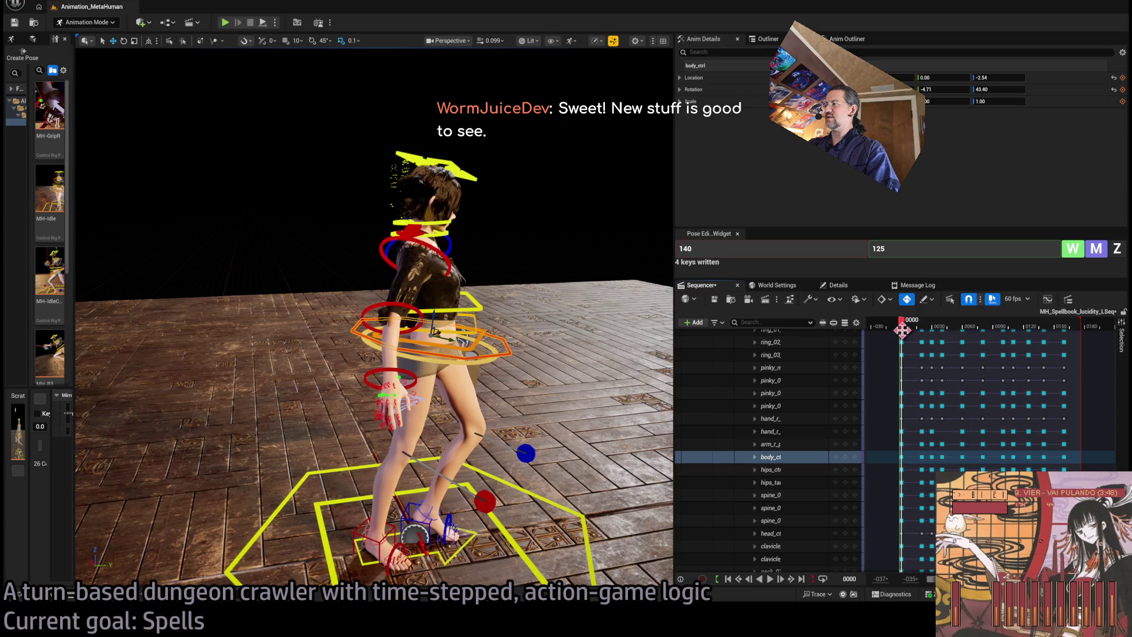
key("space")
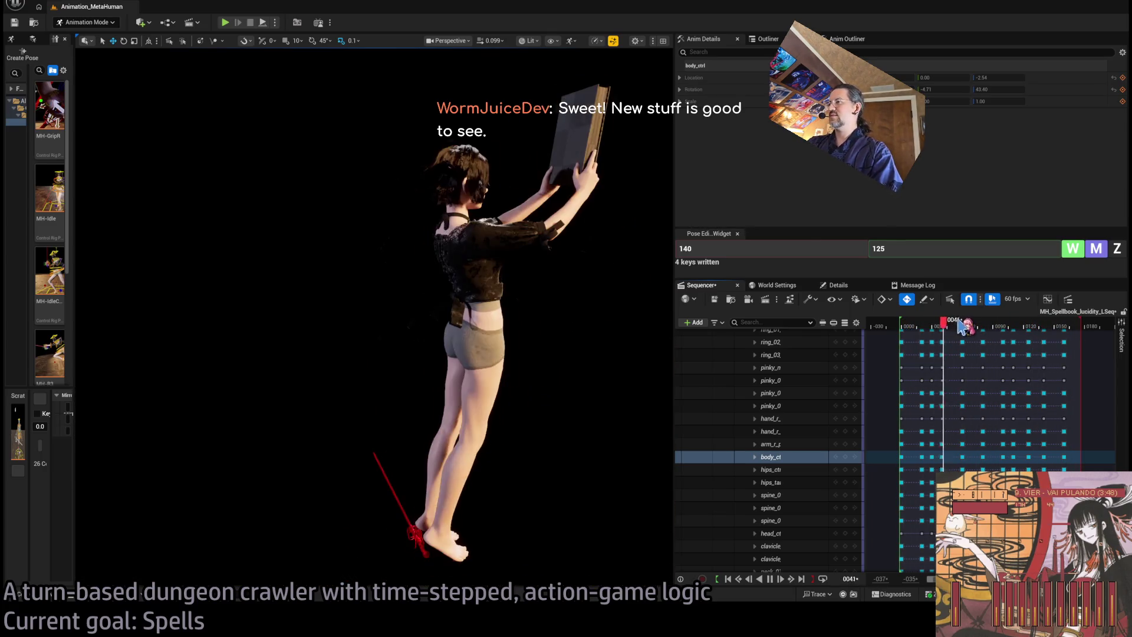
mouse_move(979, 326)
left_mouse_down()
mouse_move(1018, 326)
mouse_move(962, 327)
mouse_move(1006, 337)
left_mouse_up()
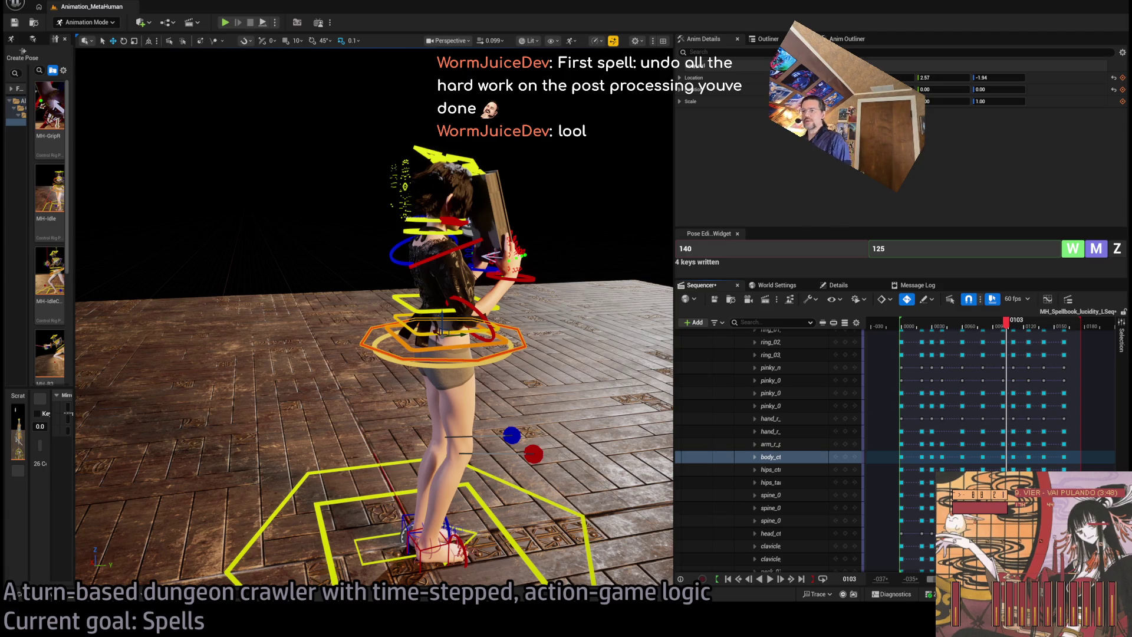
Step: In a new Chrome tab, search 'dark souls ps3' to list YouTube results
key("alt+Tab")
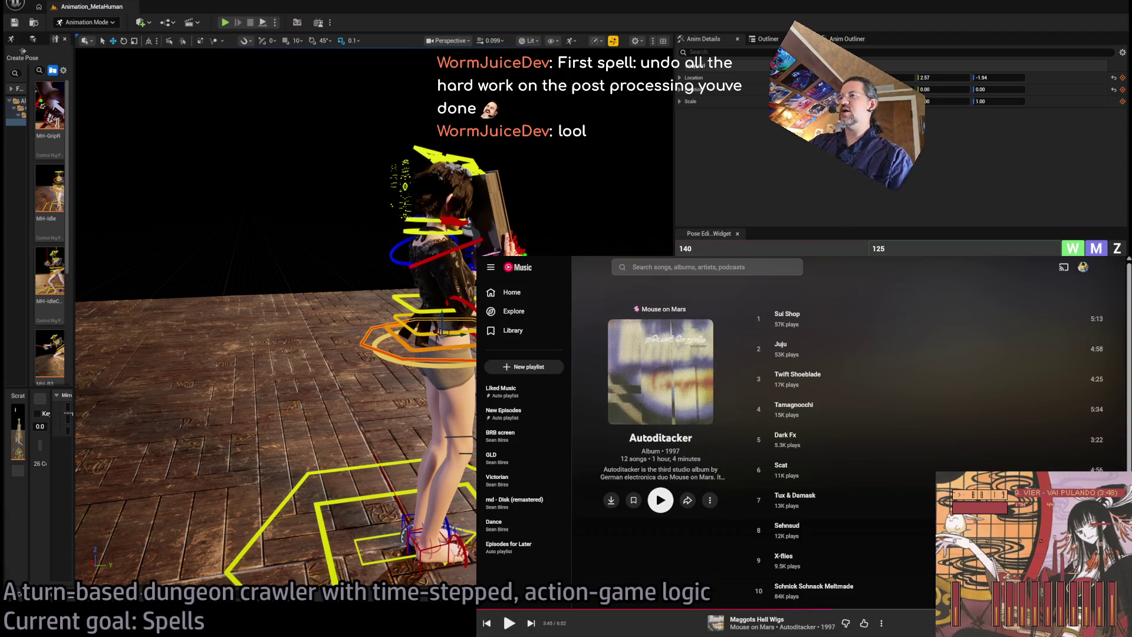
key("ctrl+t")
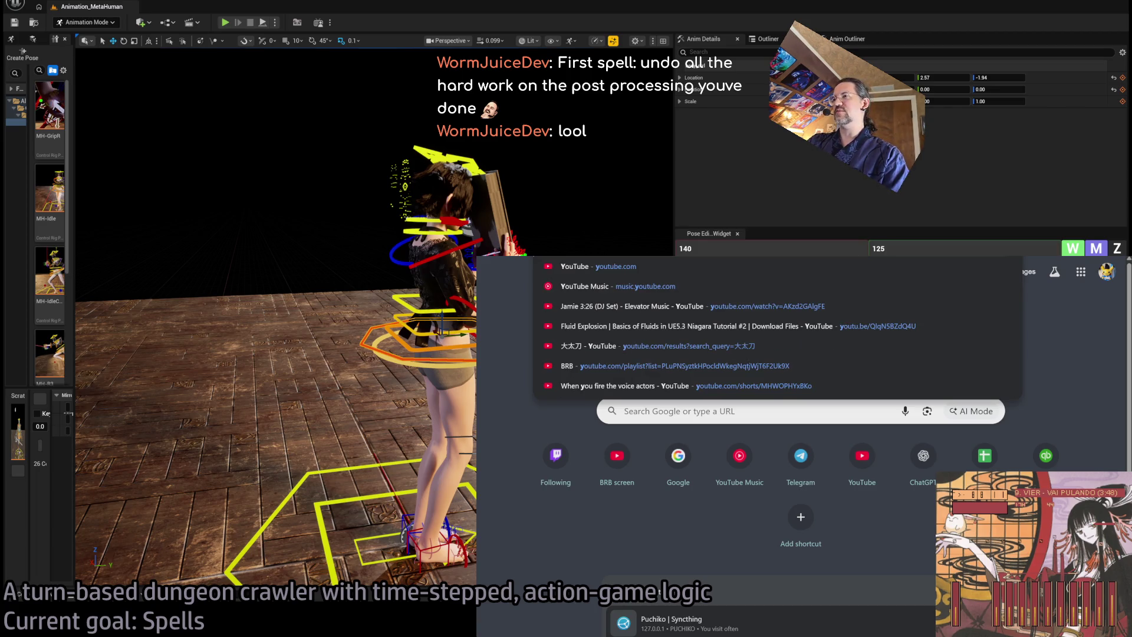
type("dark soul")
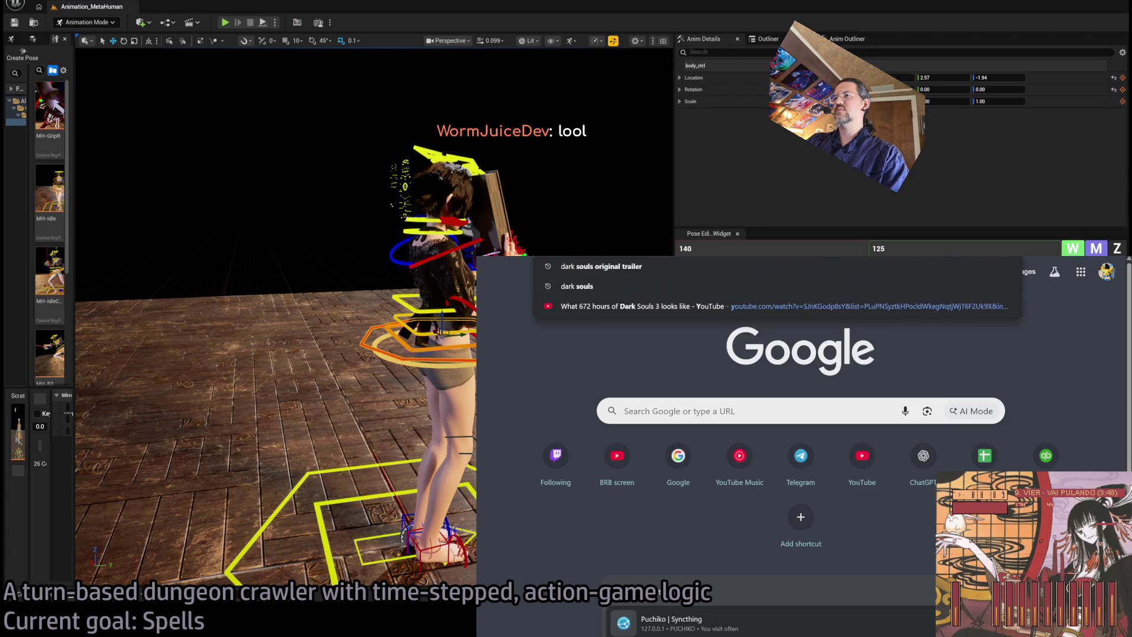
type("s ps3")
key("Return")
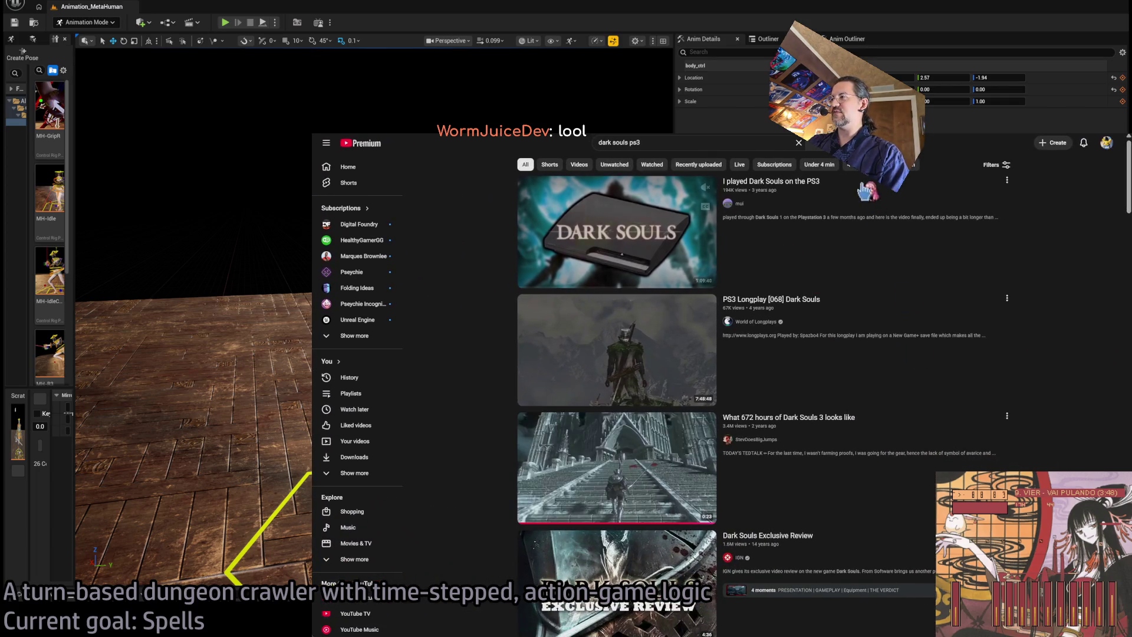
mouse_move(869, 235)
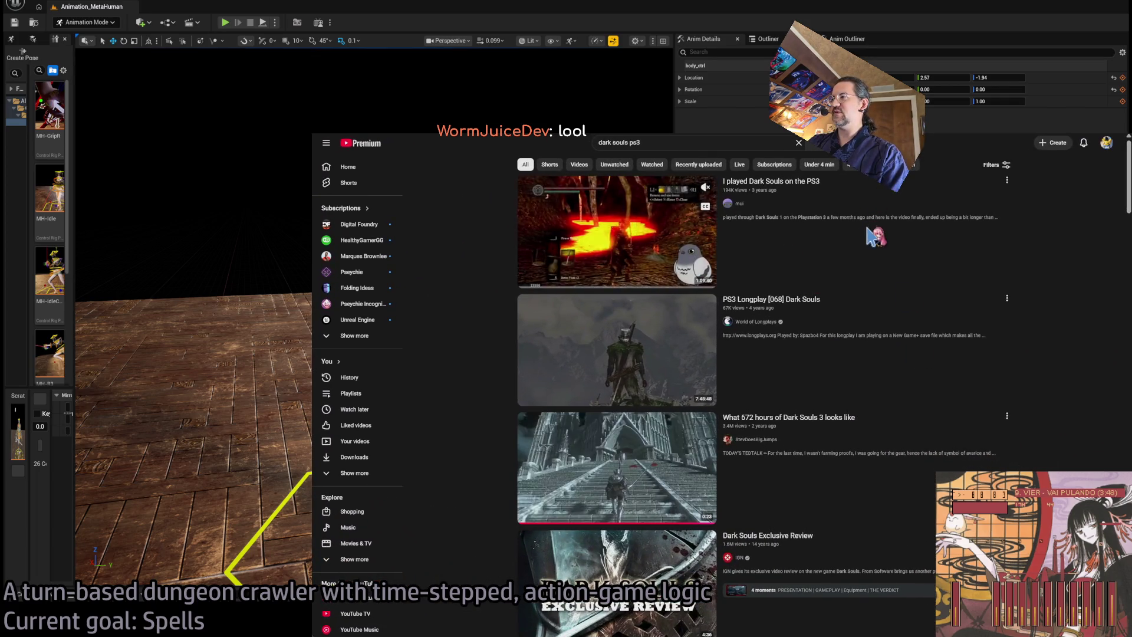
left_click(870, 259)
left_click(481, 569)
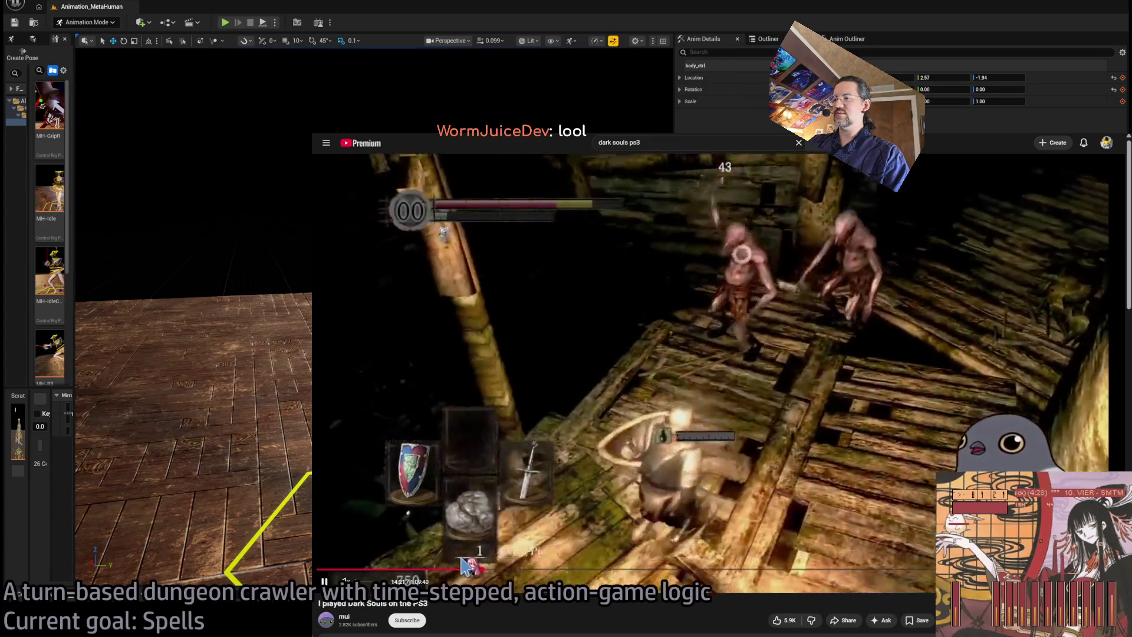
key("alt+Left")
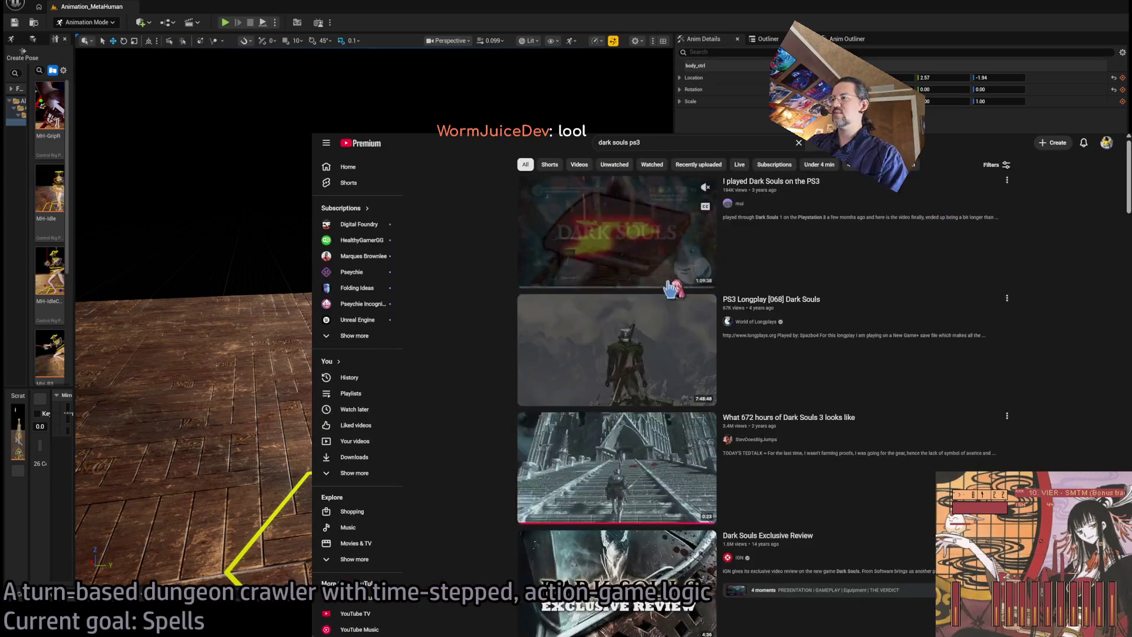
scroll(784, 386, "down", 10)
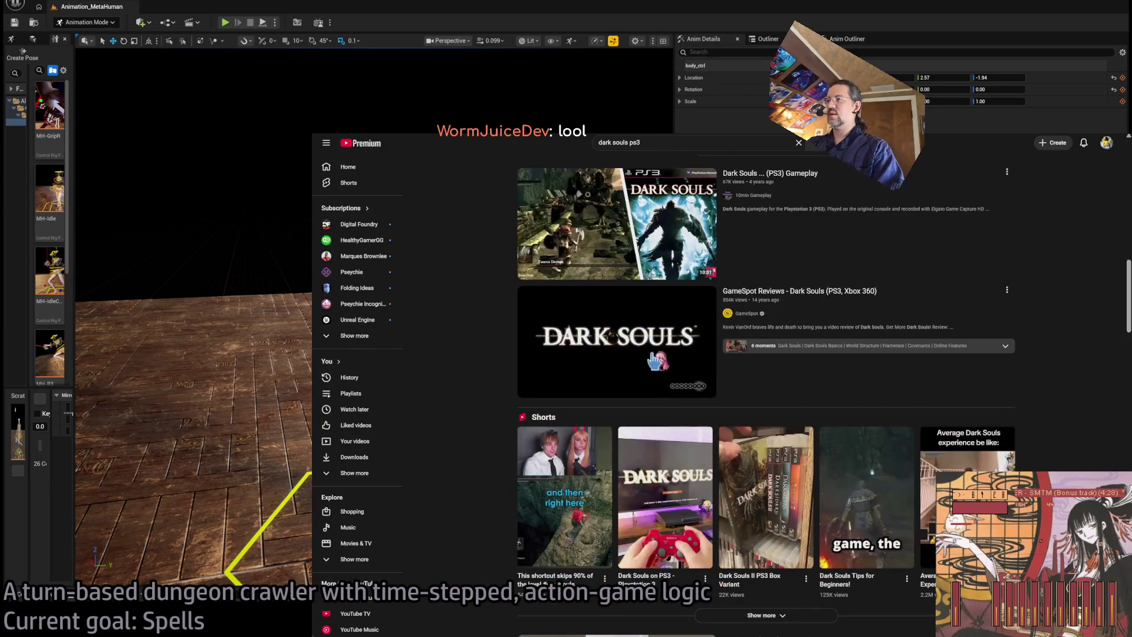
mouse_move(790, 293)
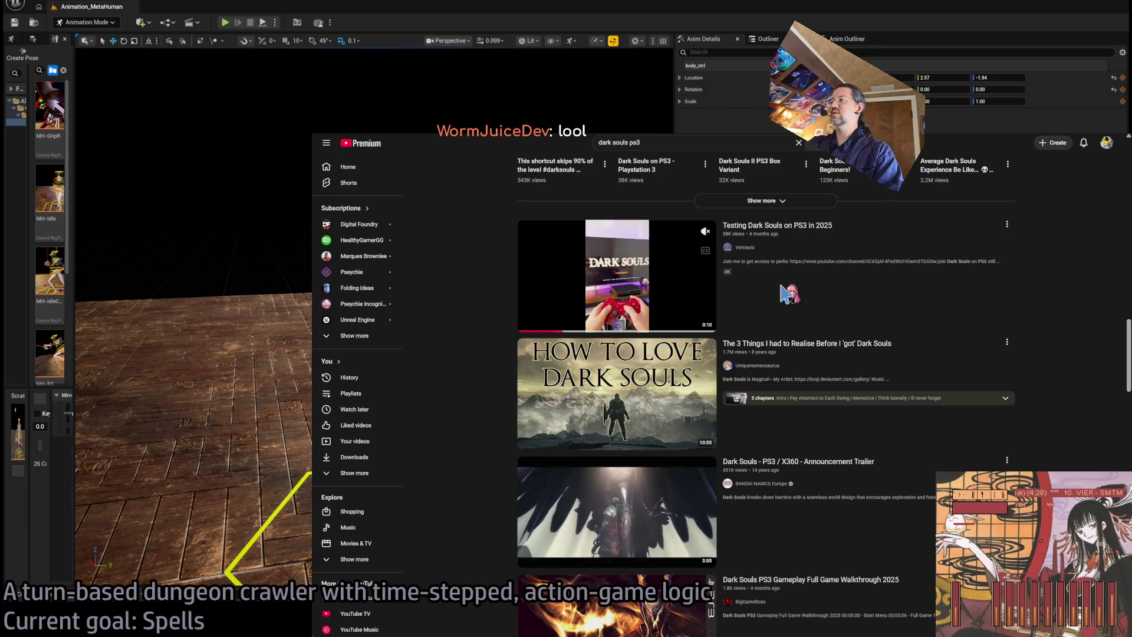
scroll(902, 256, "down", 3)
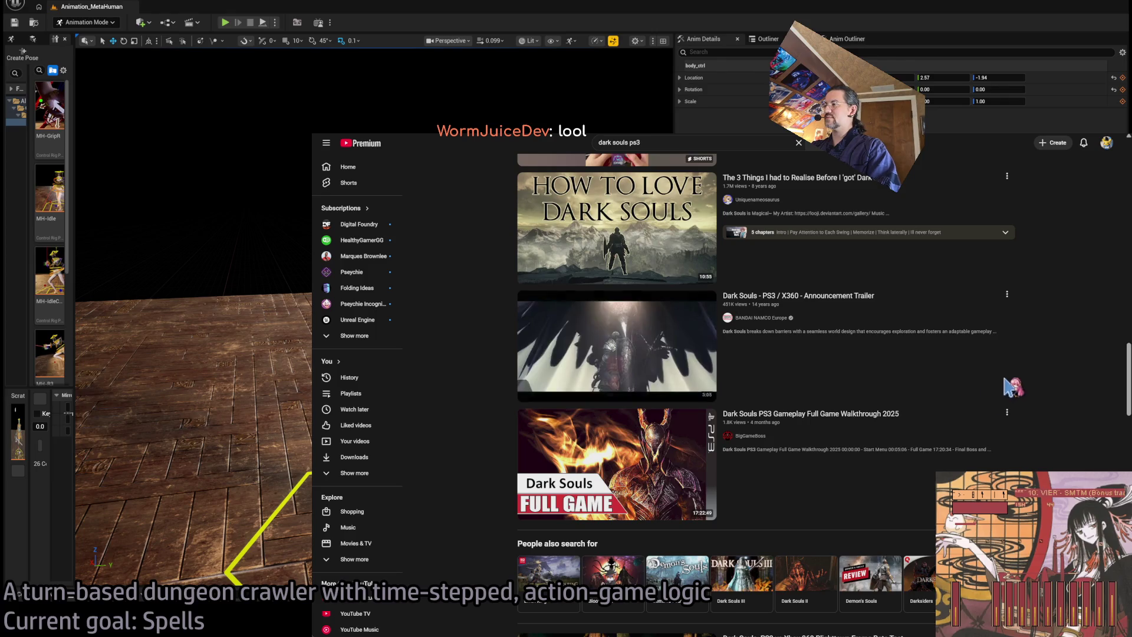
left_click(870, 454)
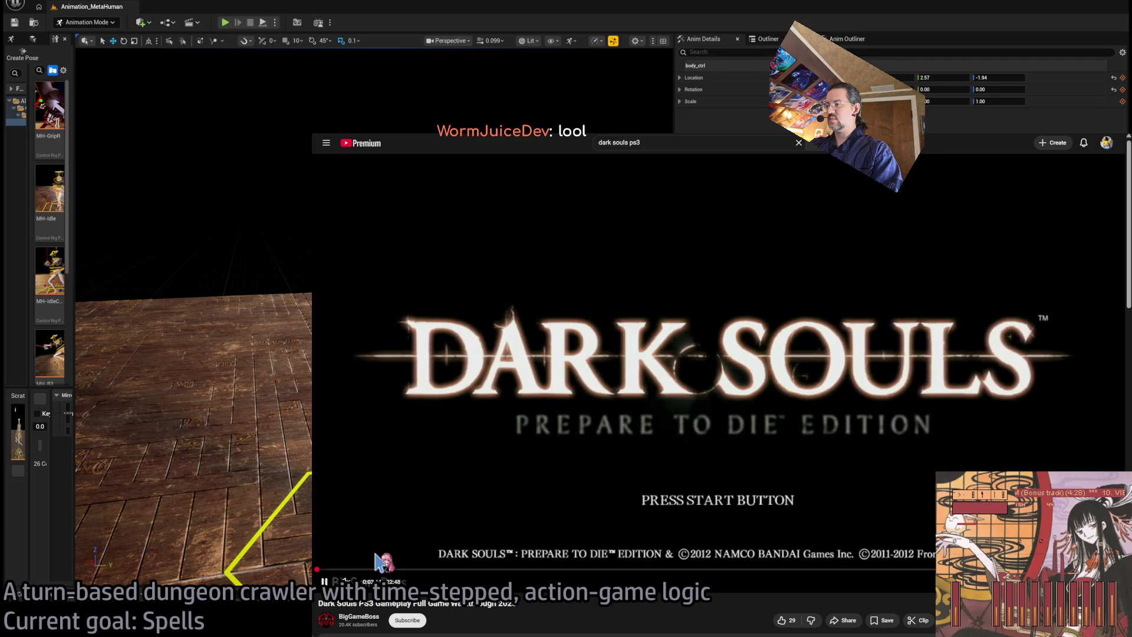
left_click(392, 569)
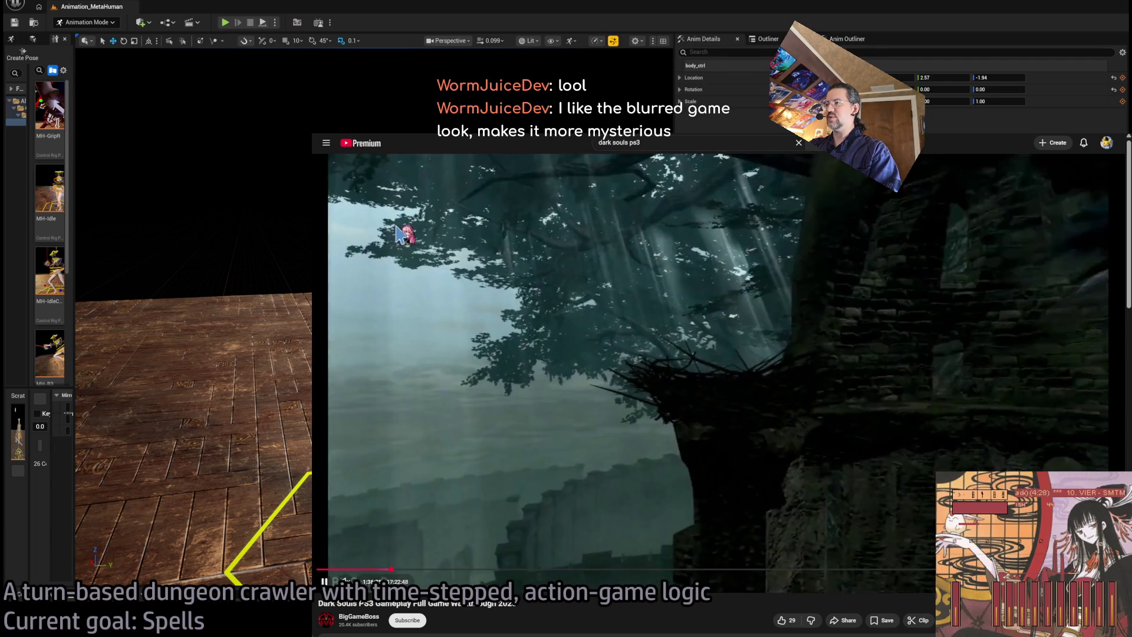
key("alt+Left")
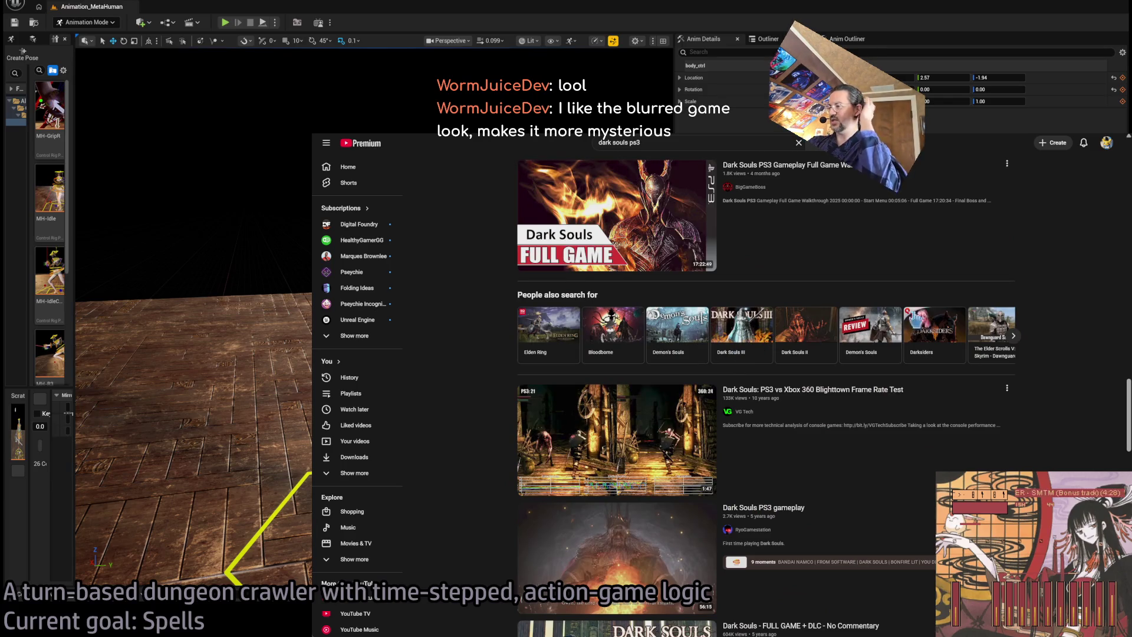
scroll(1044, 435, "down", 1)
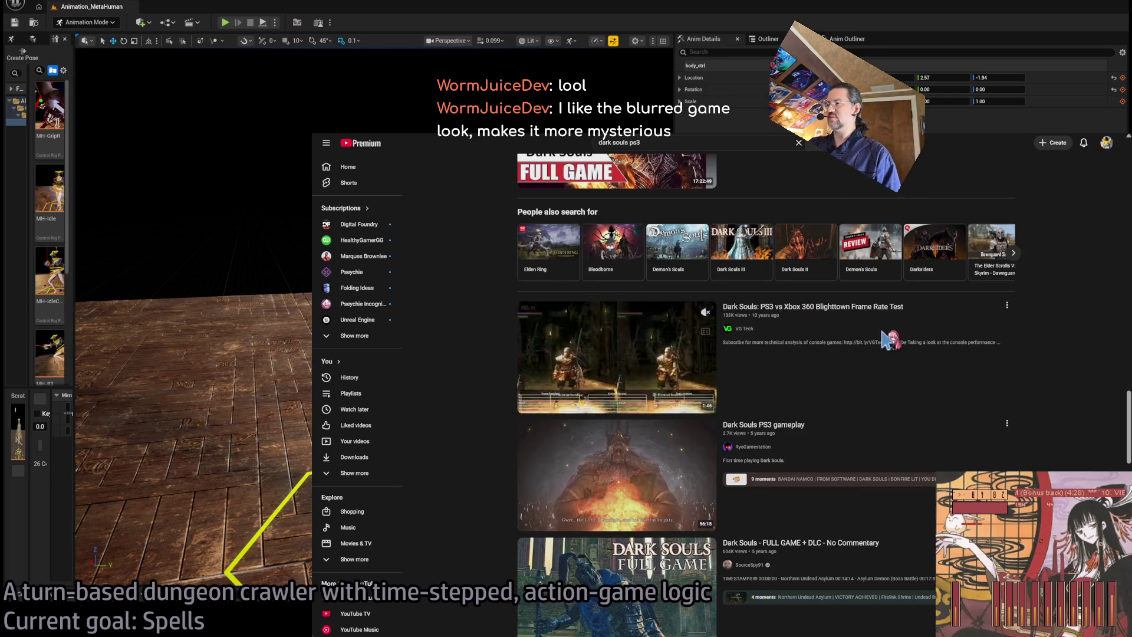
scroll(976, 374, "down", 1)
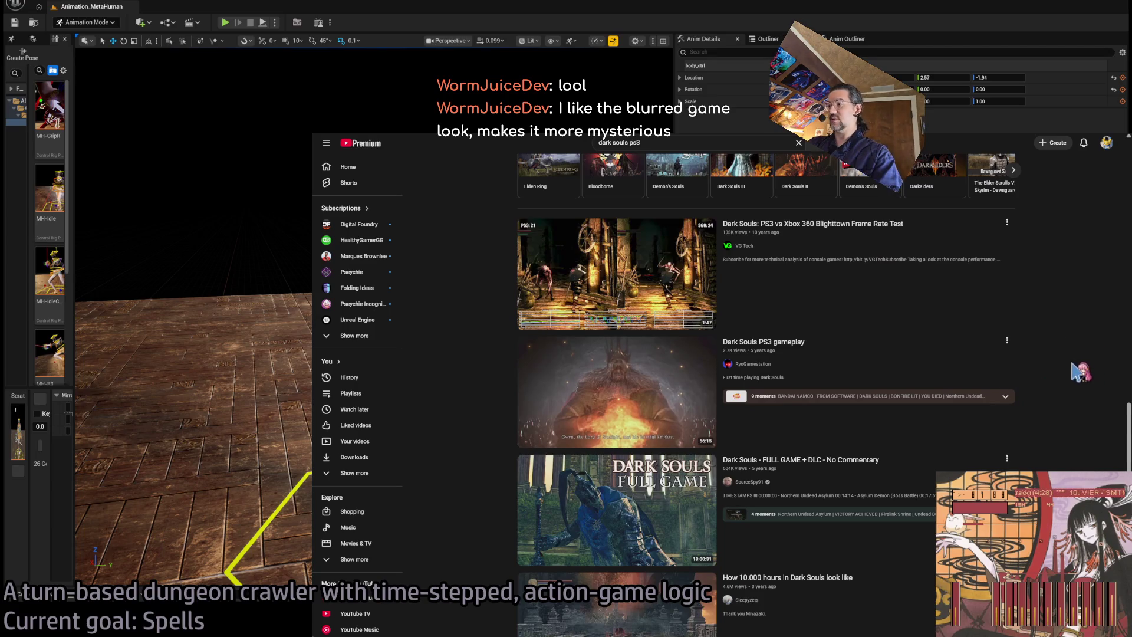
scroll(1084, 375, "down", 2)
scroll(1100, 446, "down", 2)
scroll(1082, 413, "down", 2)
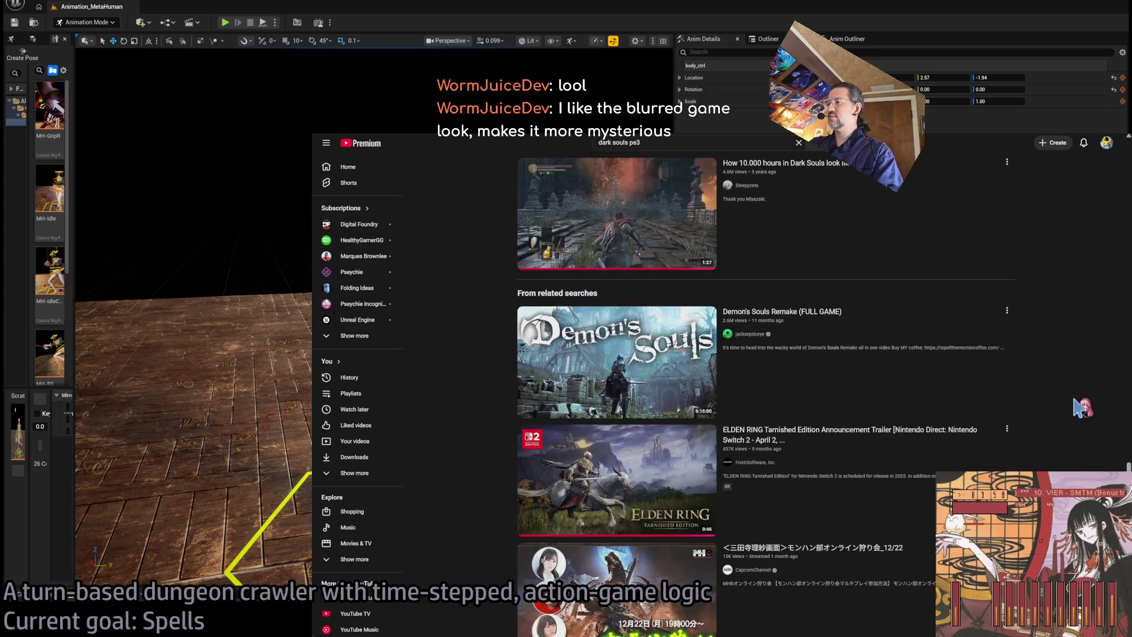
scroll(1087, 404, "down", 4)
scroll(810, 223, "up", 10)
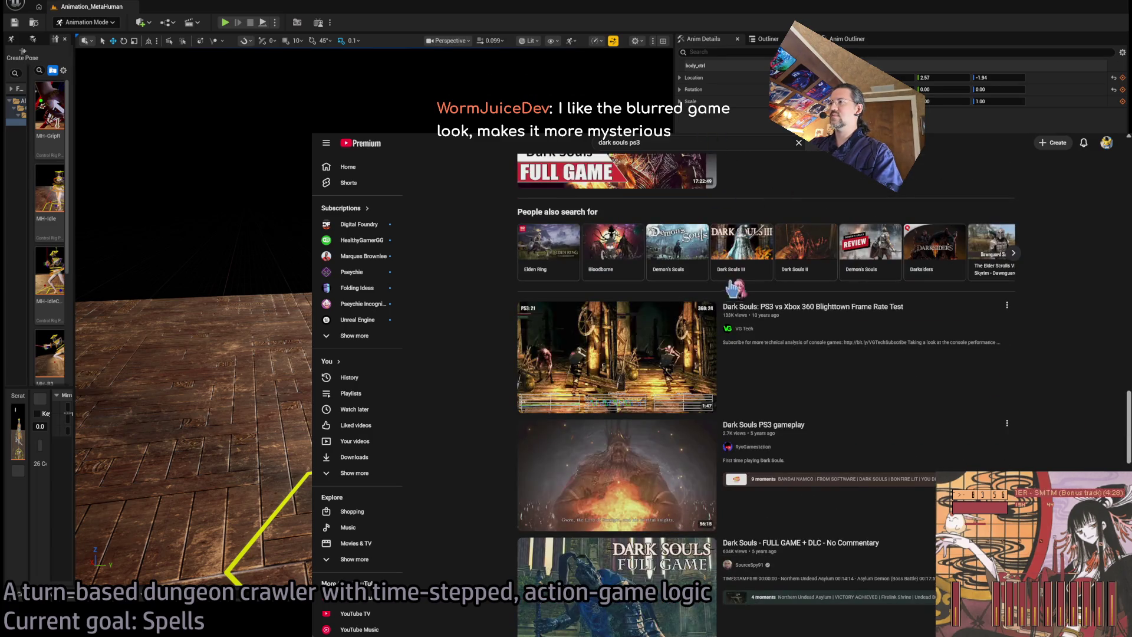
scroll(707, 141, "up", 10)
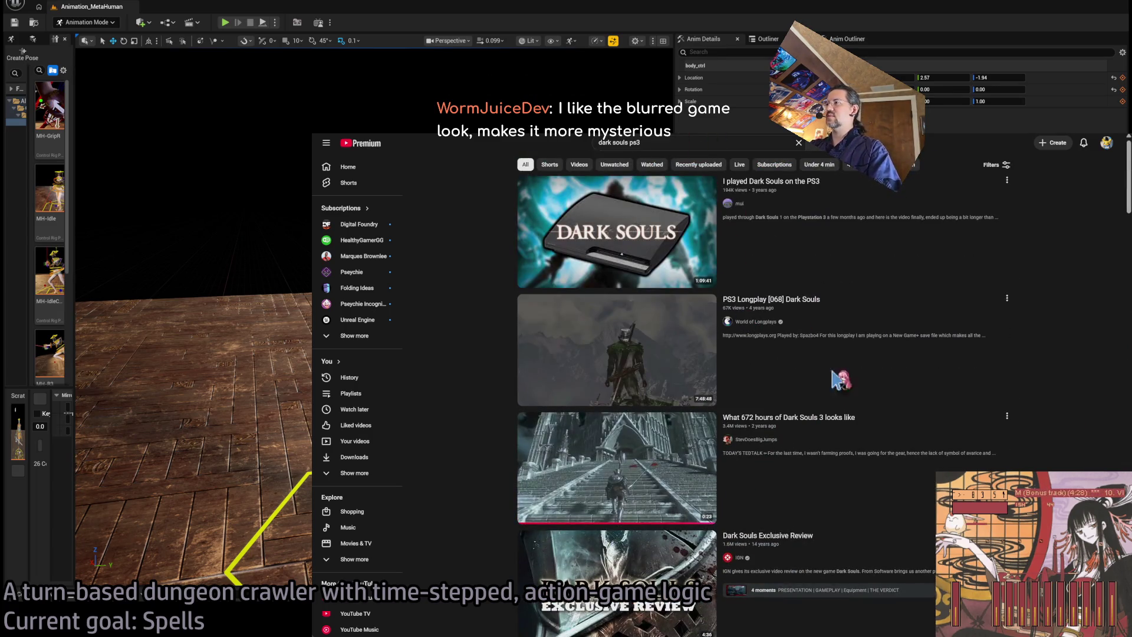
Step: Watch 'PS3 Longplay [068] Dark Souls' from about 13:28, skipping, rewinding, pausing and resuming
left_click(613, 379)
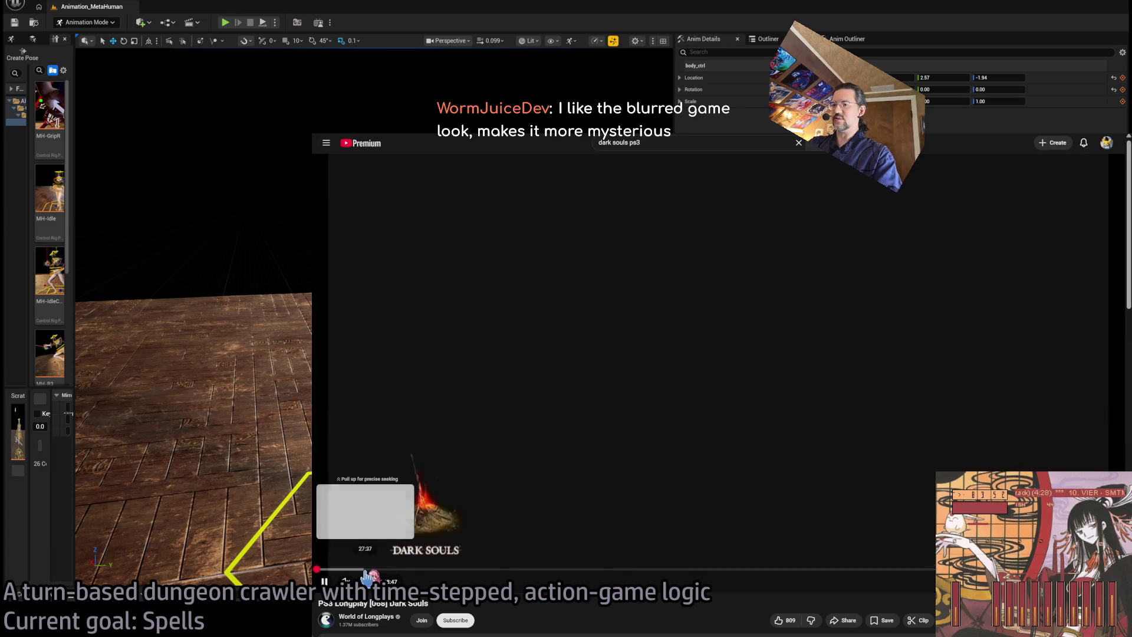
left_click(340, 569)
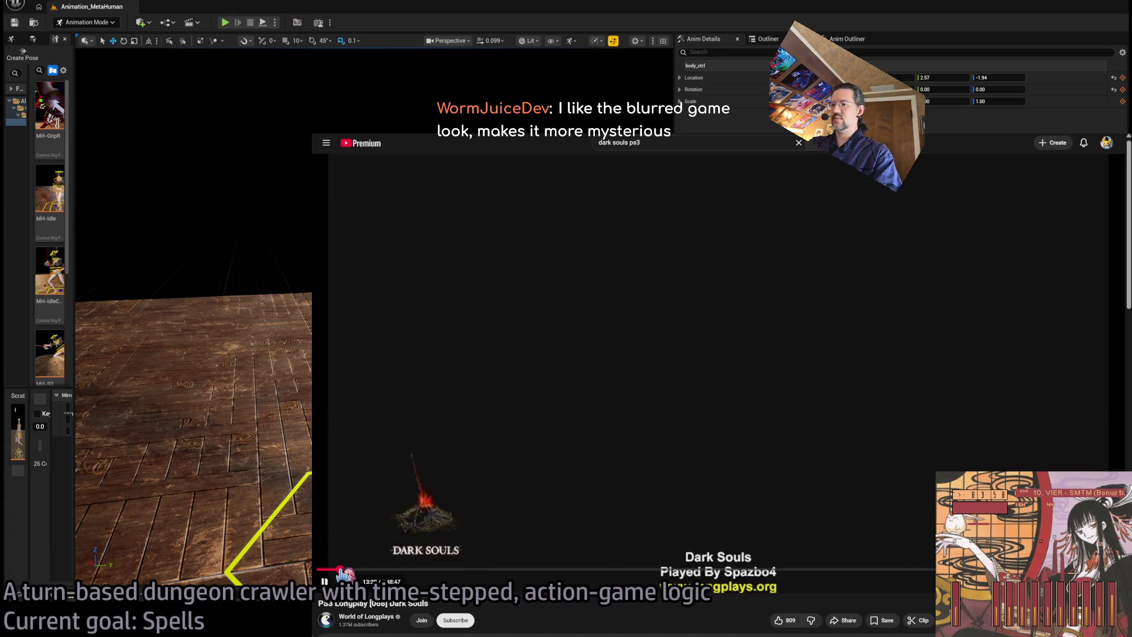
key("Right")
key("Right")
key("Right")
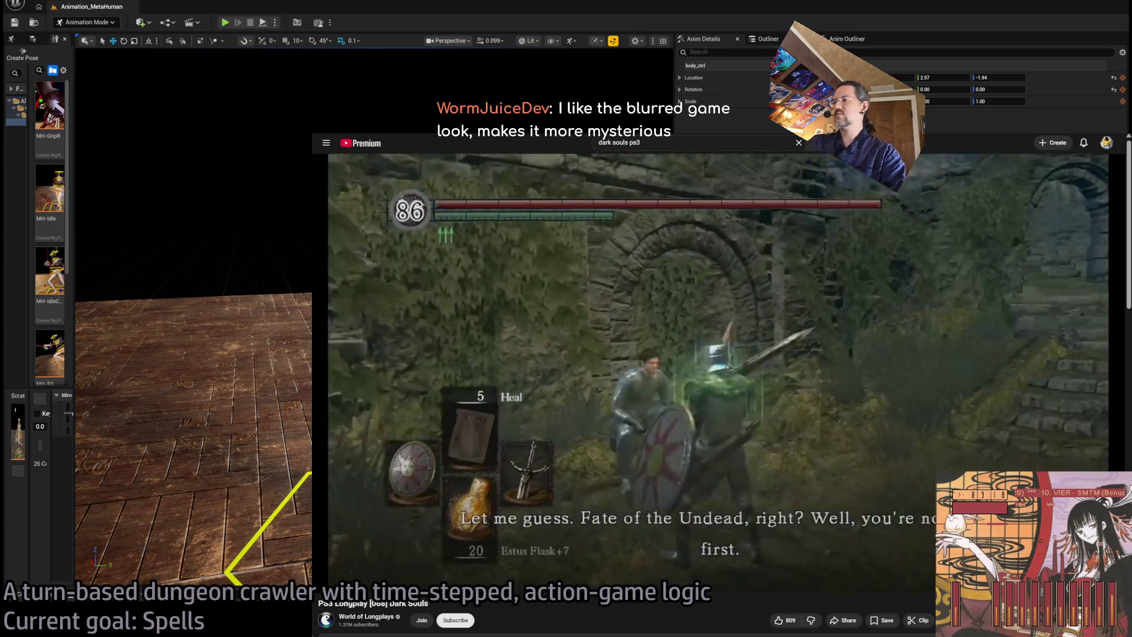
key("Right")
key("Right")
key("Right")
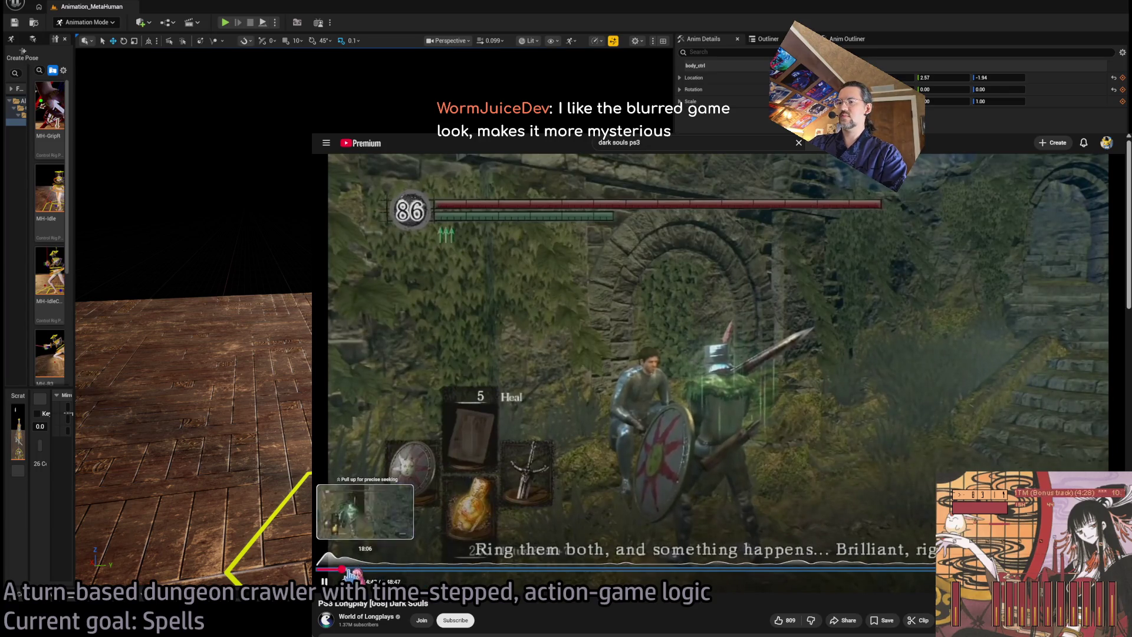
key("Left")
key("Left")
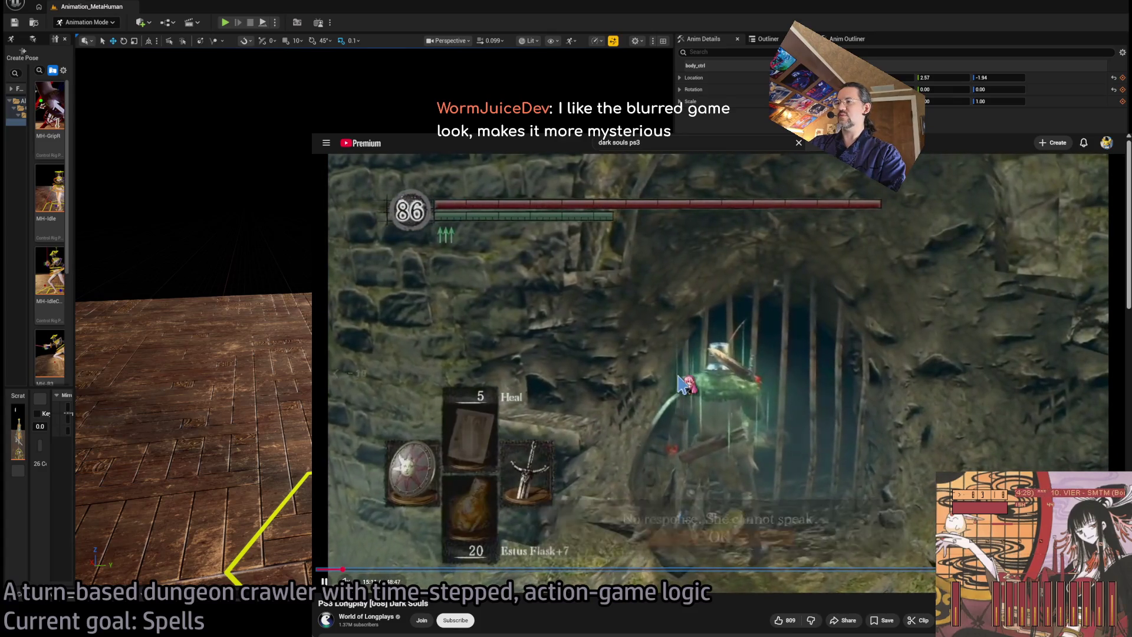
key("Left")
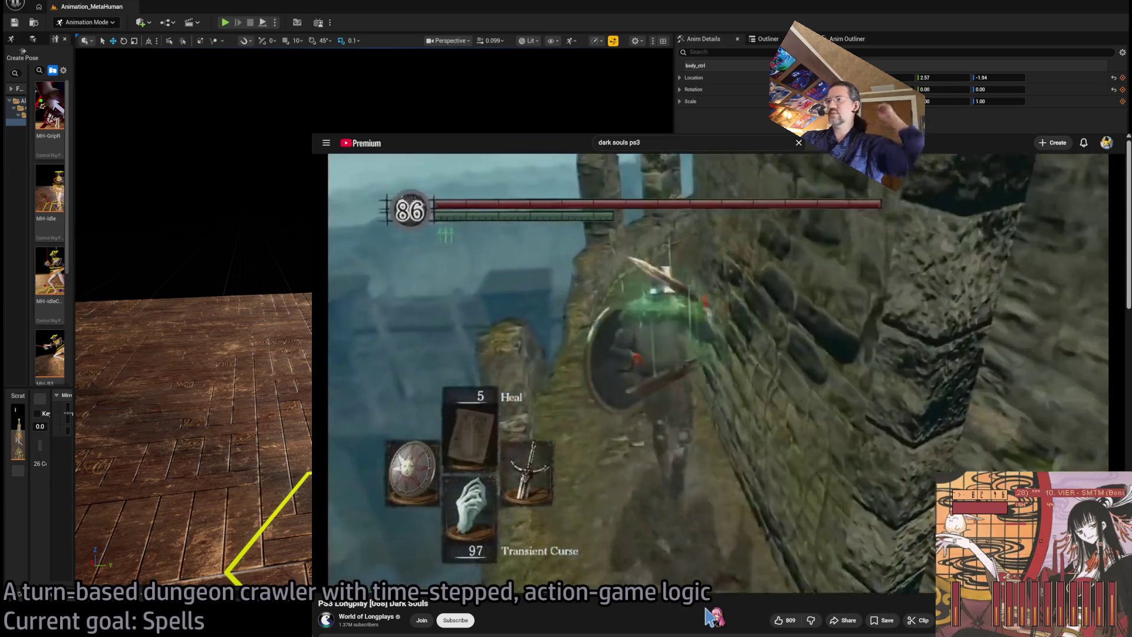
left_click(463, 315)
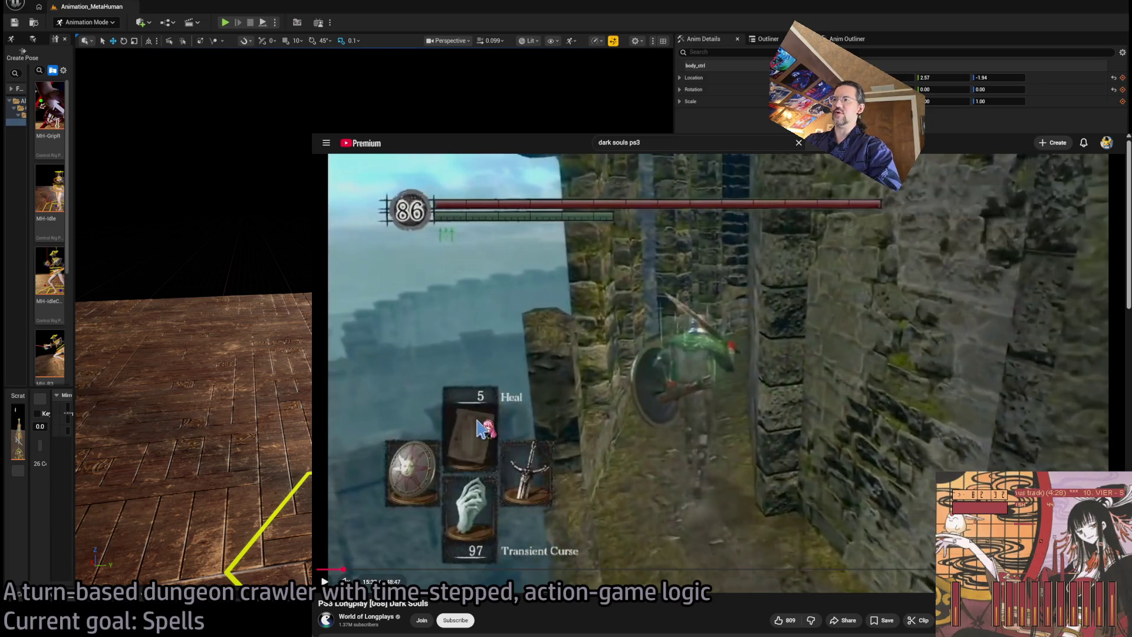
left_click(497, 422)
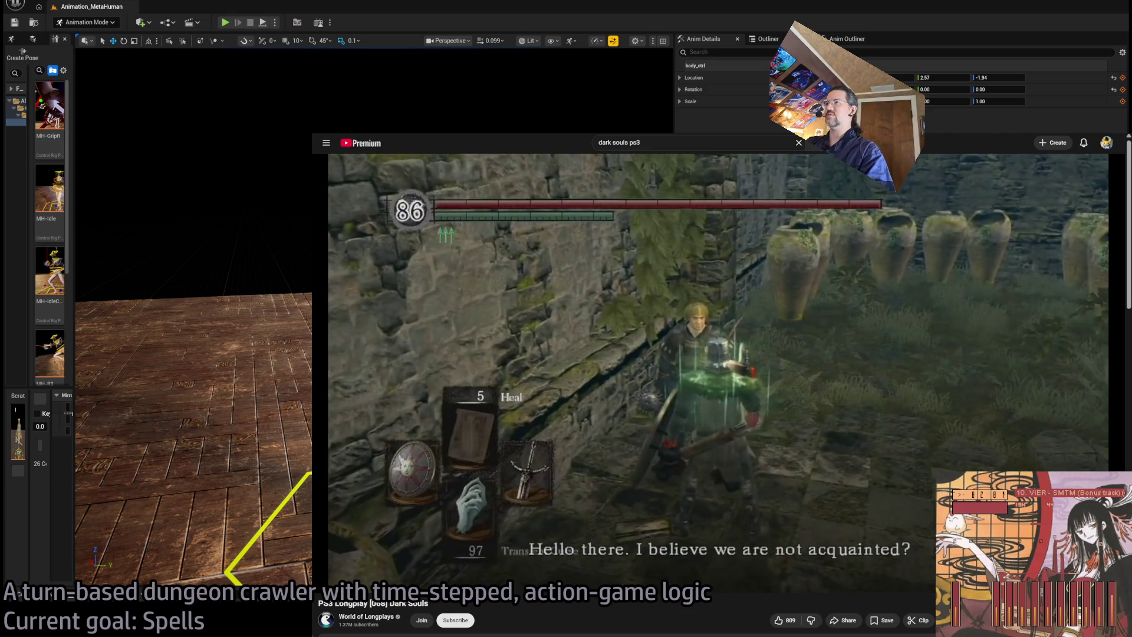
Step: Switch to the YouTube Music tab, open a blank tab, and return to Unreal
key("ctrl+Tab")
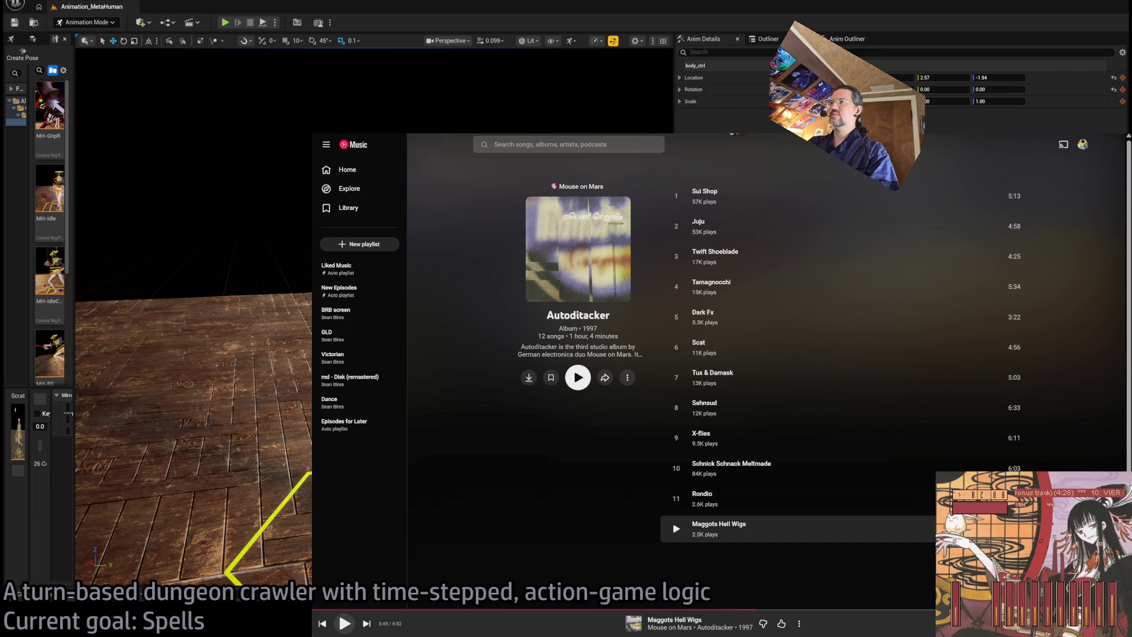
key("ctrl+t")
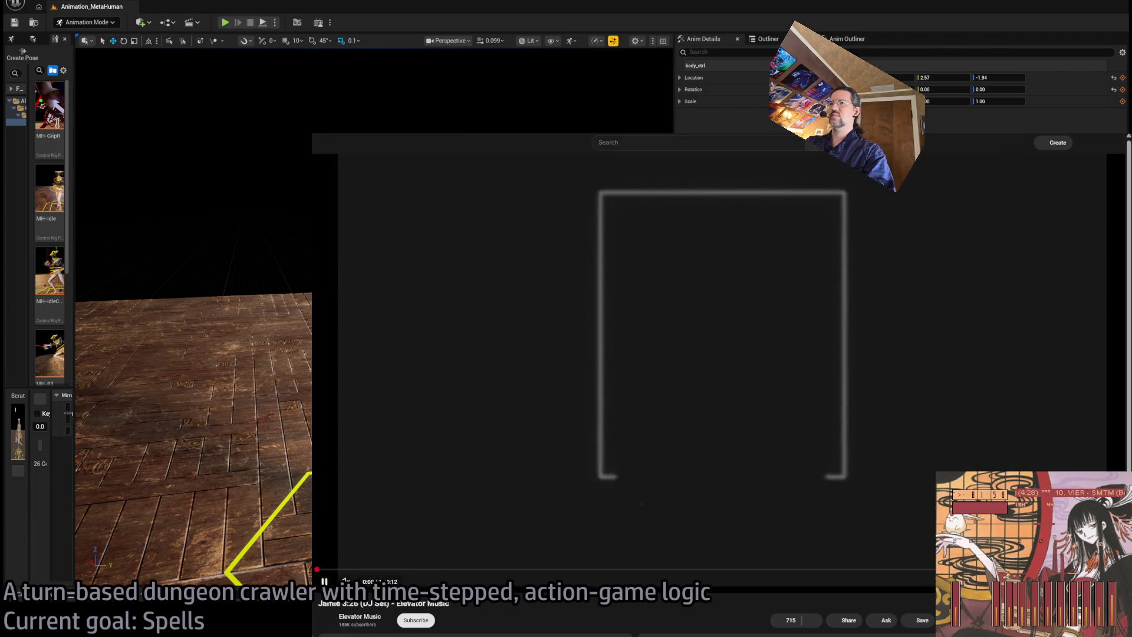
key("alt+Tab")
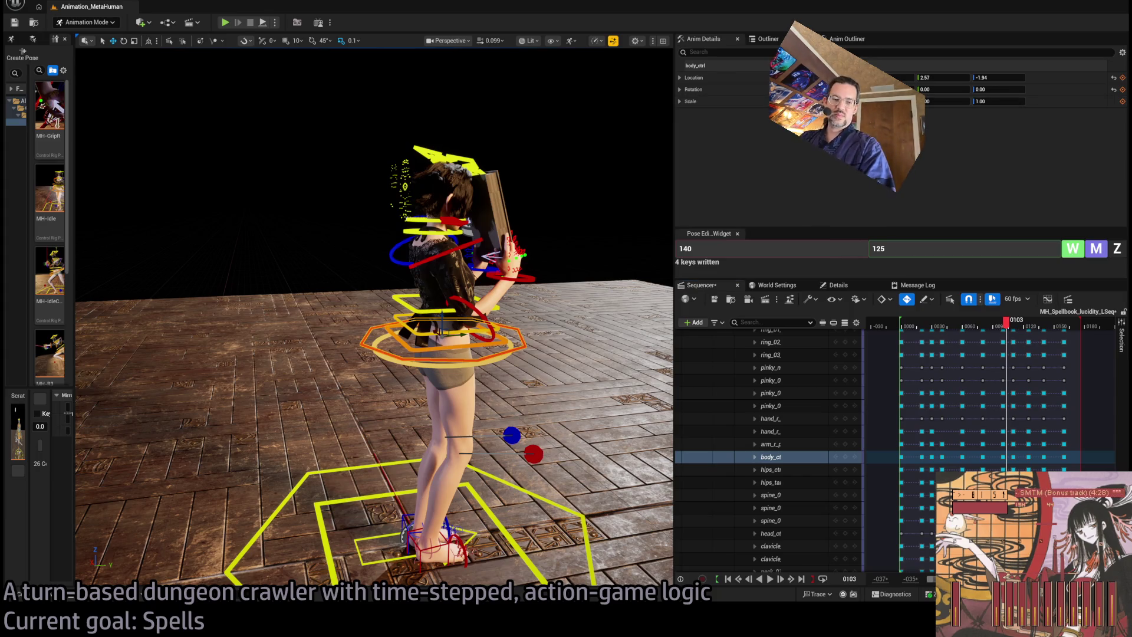
Step: Play the animation near the start, then scrub back to frames 0132 and 0113
scroll(374, 319, "down", 5)
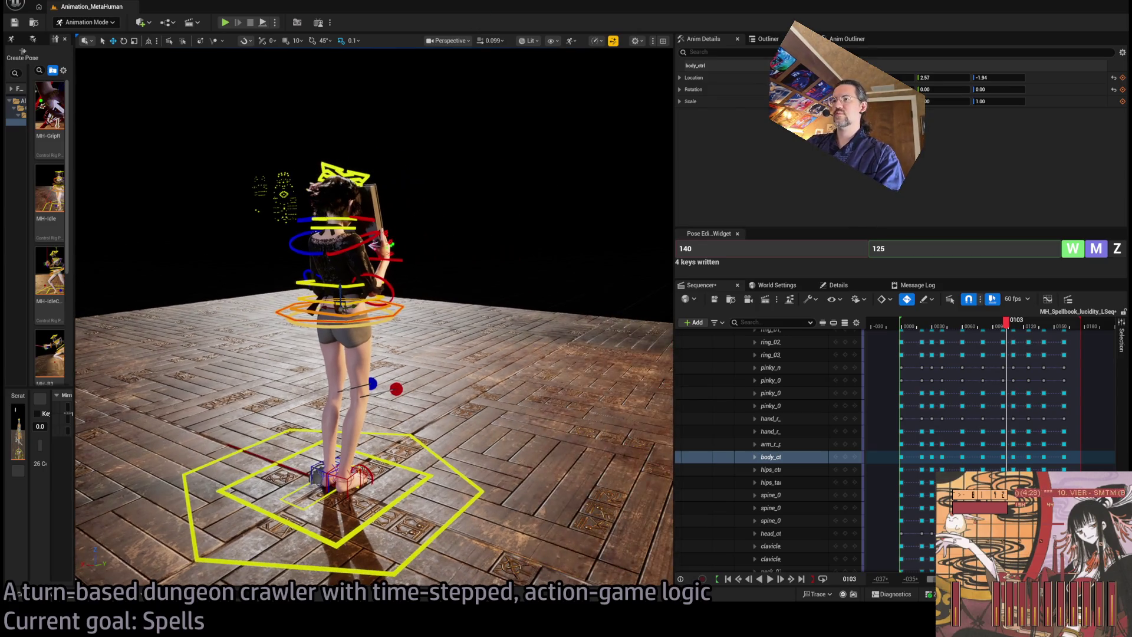
left_click(914, 326)
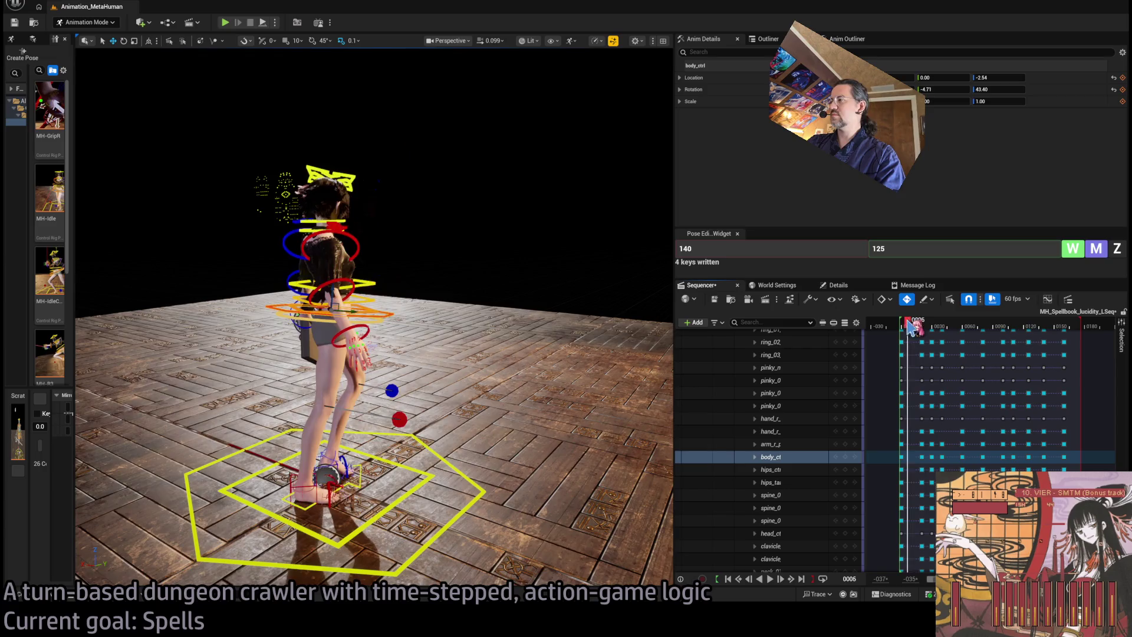
key("space")
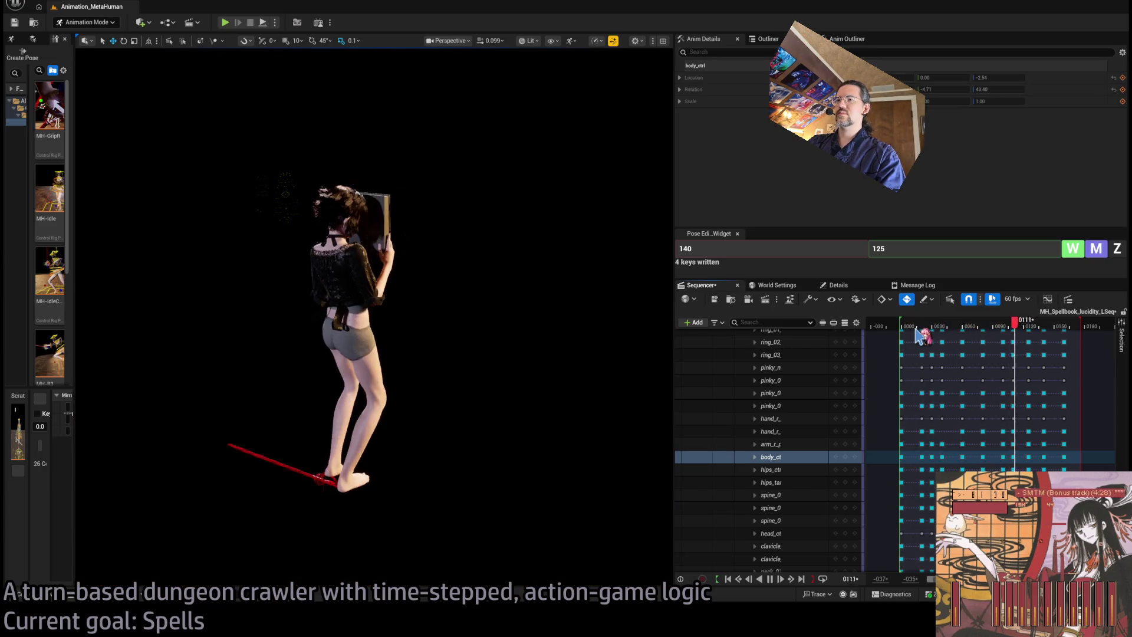
key("space")
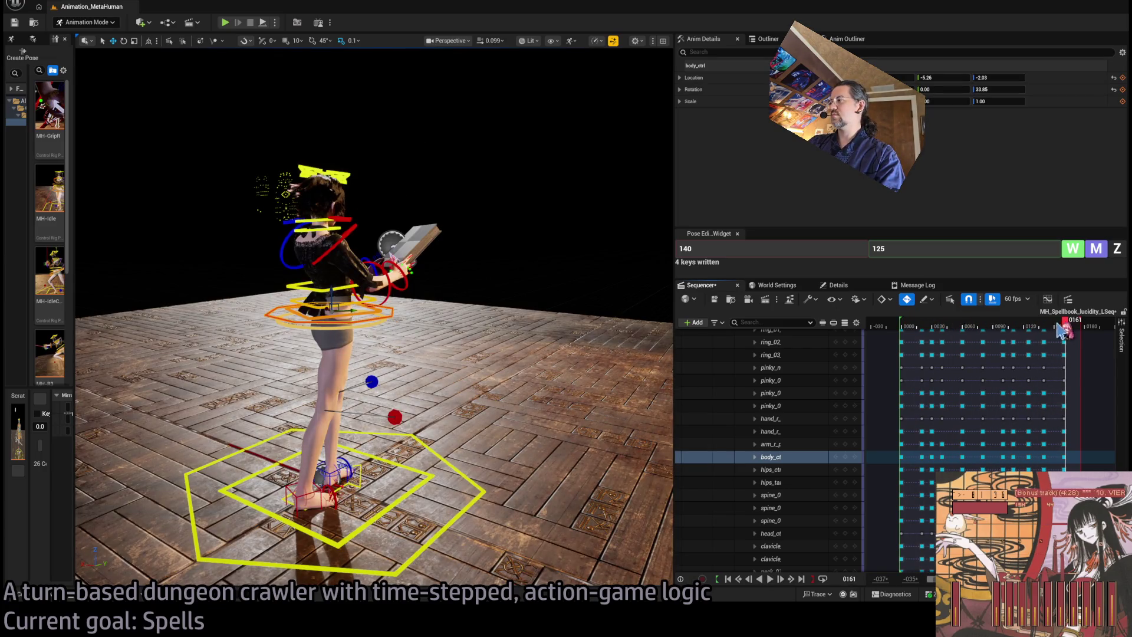
mouse_move(1060, 331)
left_mouse_down()
mouse_move(1016, 326)
mouse_move(1036, 326)
left_mouse_up()
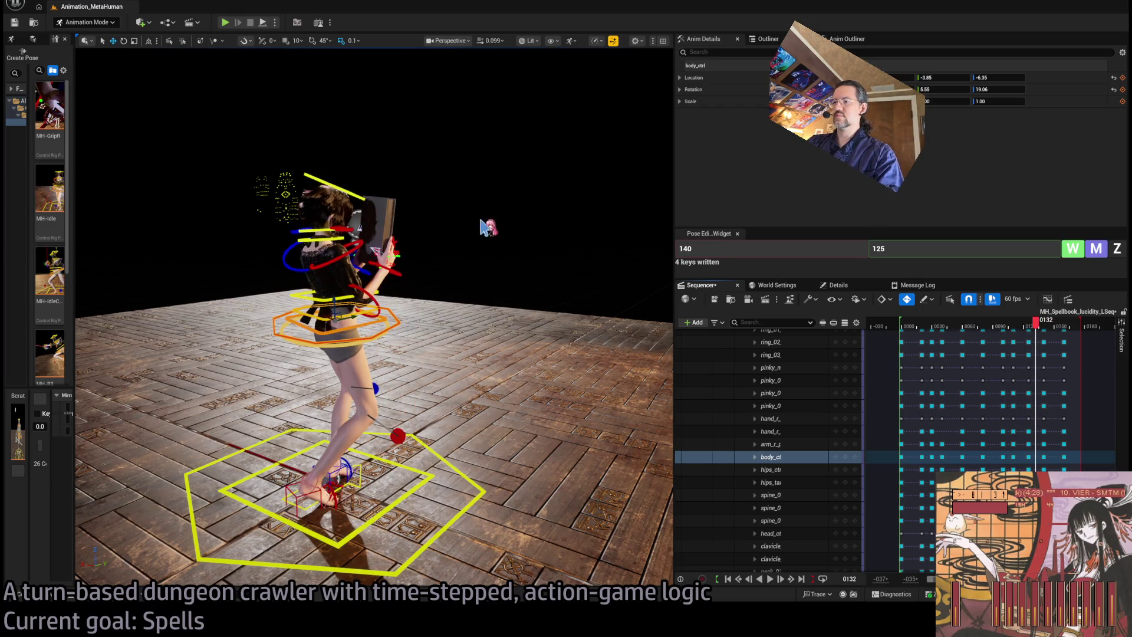
mouse_move(479, 182)
left_mouse_down()
mouse_move(442, 221)
mouse_move(510, 217)
left_mouse_up()
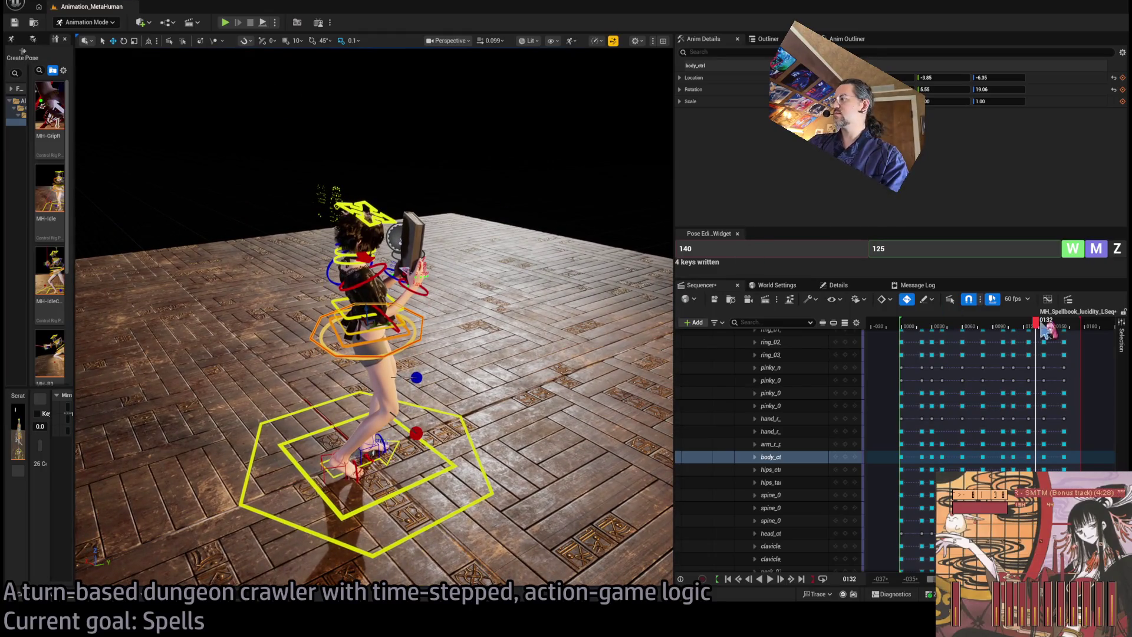
mouse_move(1043, 327)
left_mouse_down()
mouse_move(973, 326)
mouse_move(1061, 327)
mouse_move(918, 327)
left_mouse_up()
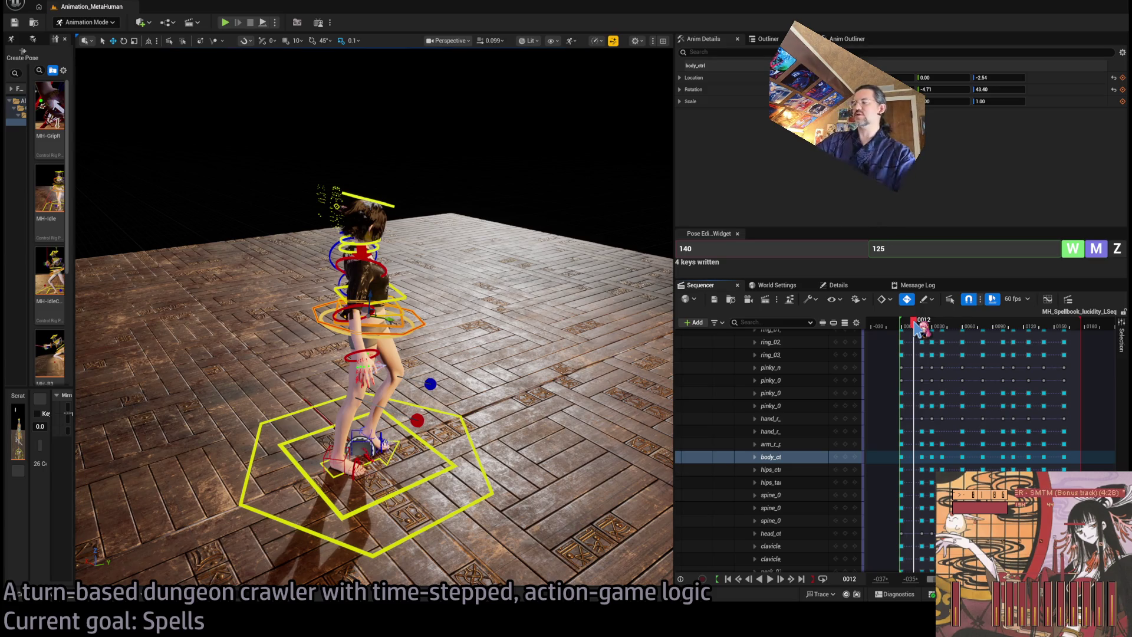
Step: Replay the animation, inspecting the pose at frame 0160, then switch to the browser
key("space")
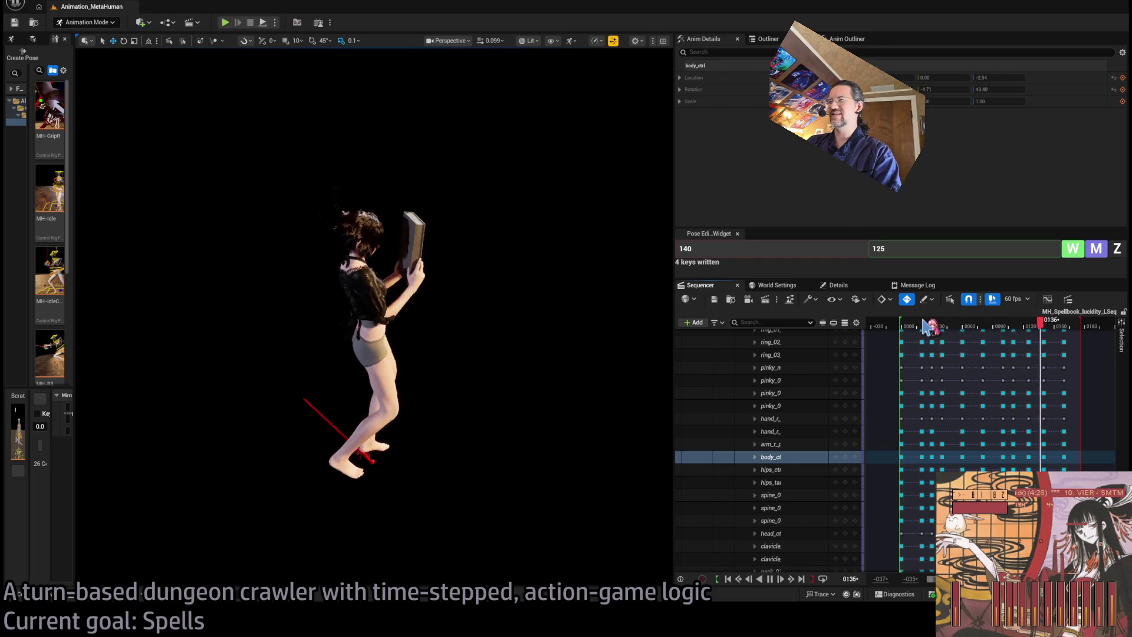
key("space")
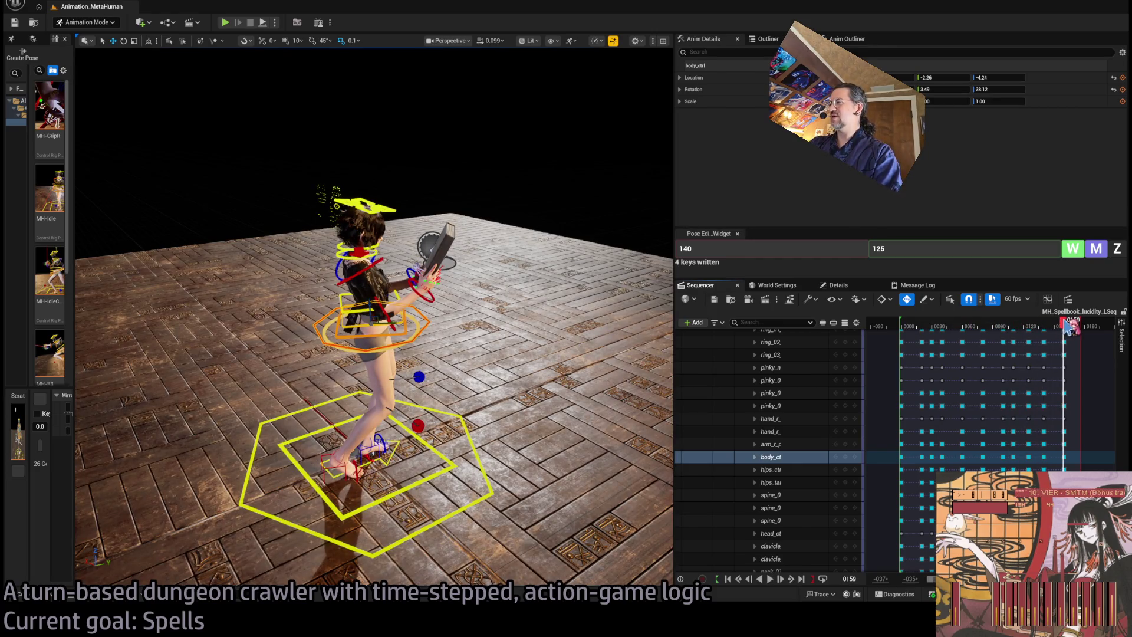
left_click_drag(1067, 323, 904, 327)
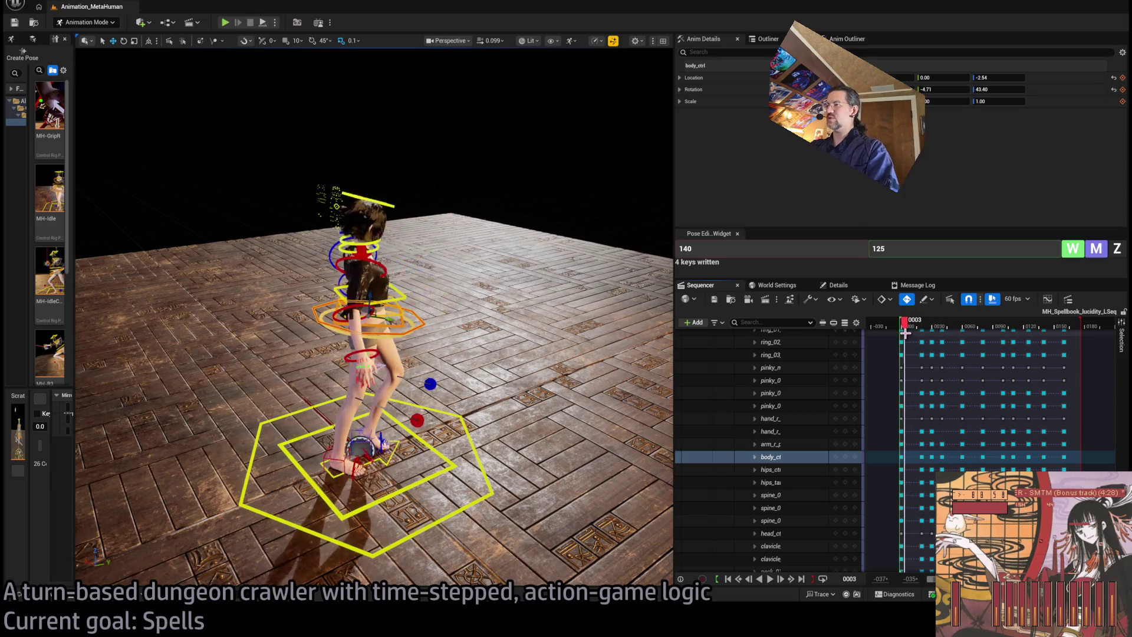
key("space")
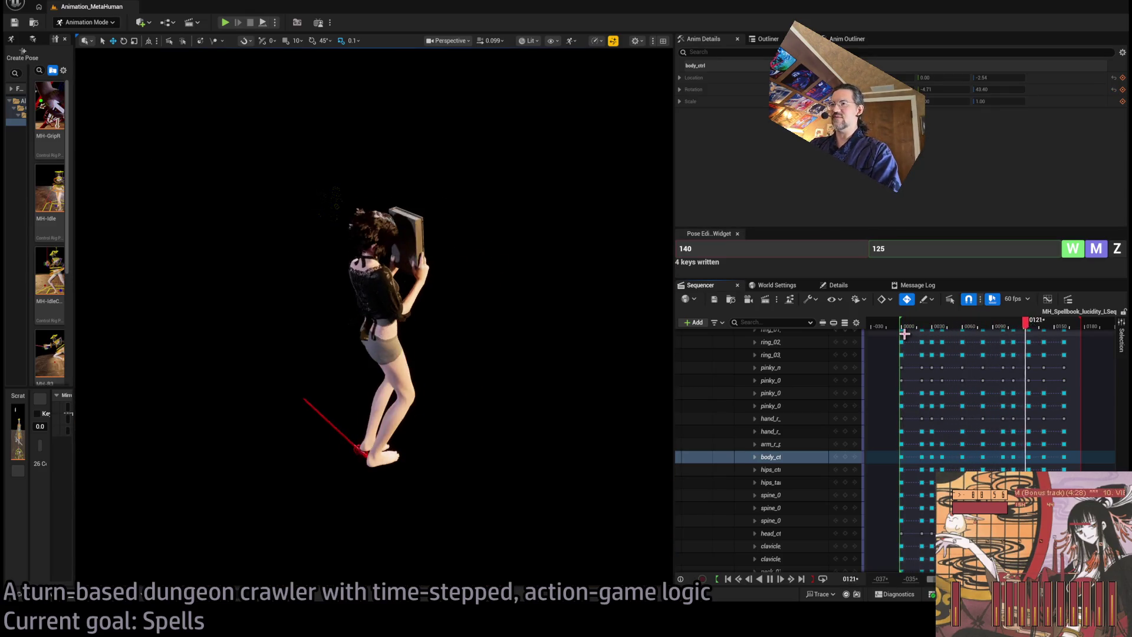
key("space")
key("space")
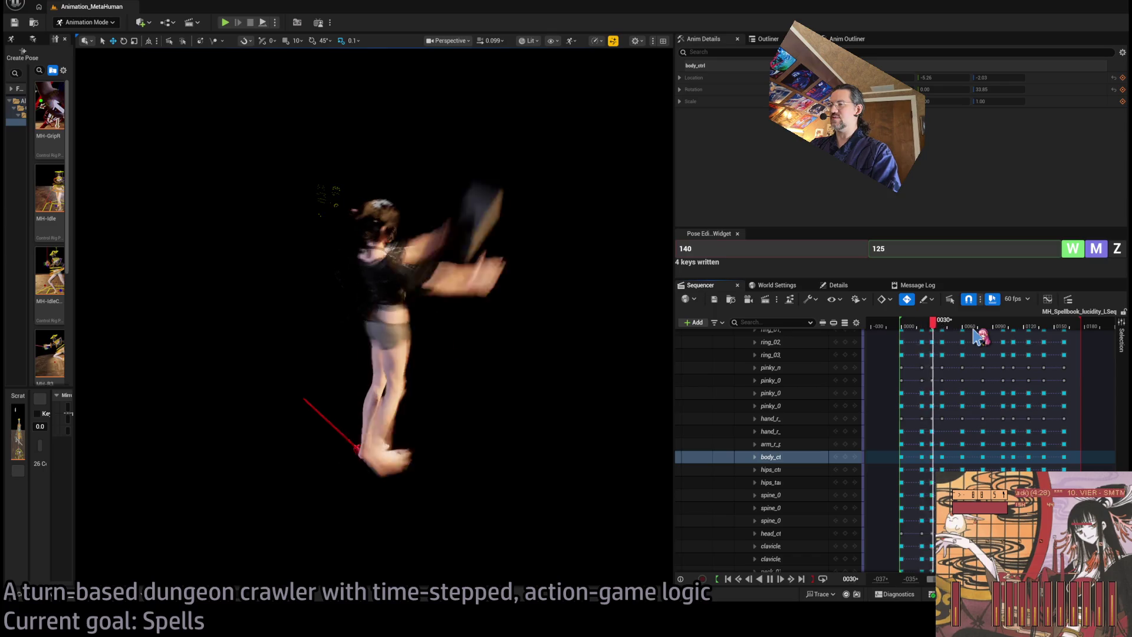
key("space")
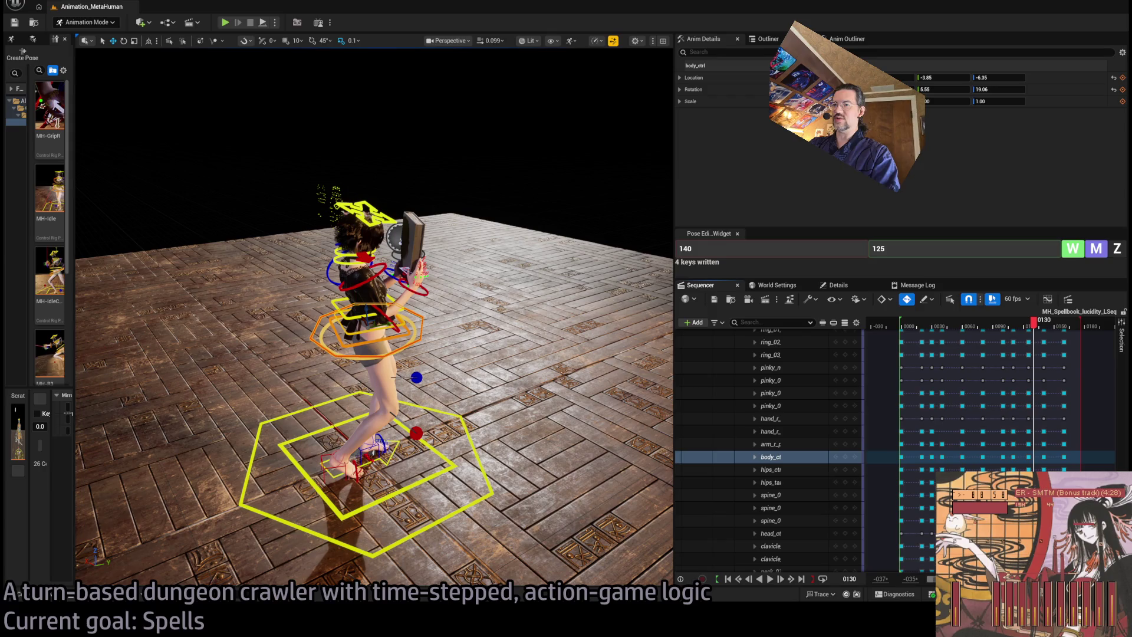
key("alt+Tab")
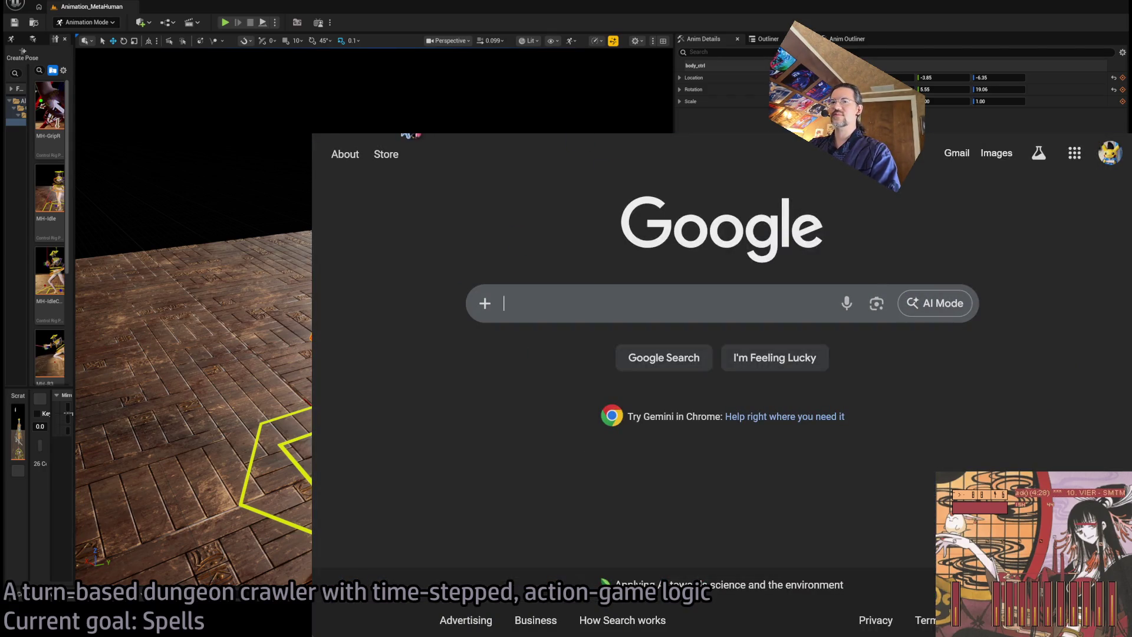
Step: Open a recently searched streamer's channel and its most recent past broadcast
key("ctrl+Tab")
left_click(696, 144)
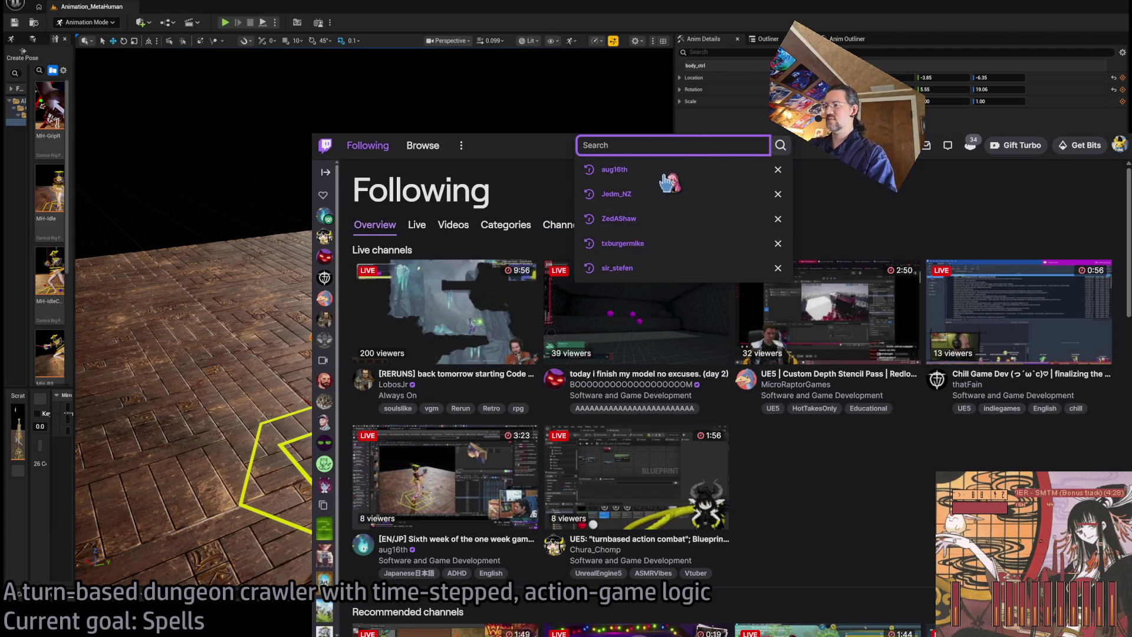
left_click(684, 170)
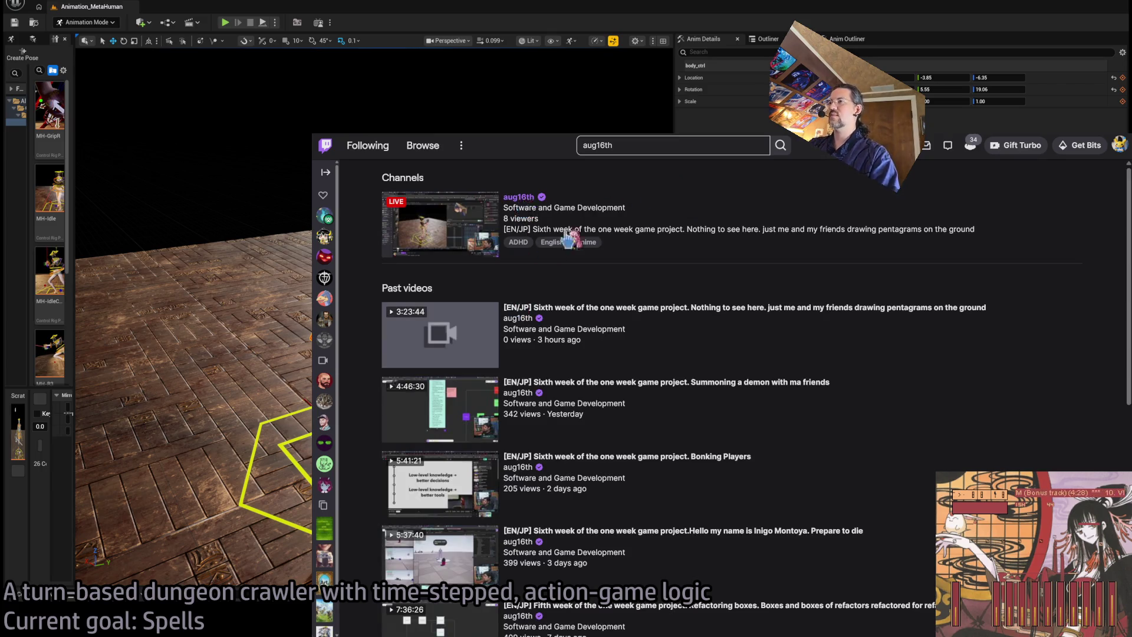
left_click(567, 238)
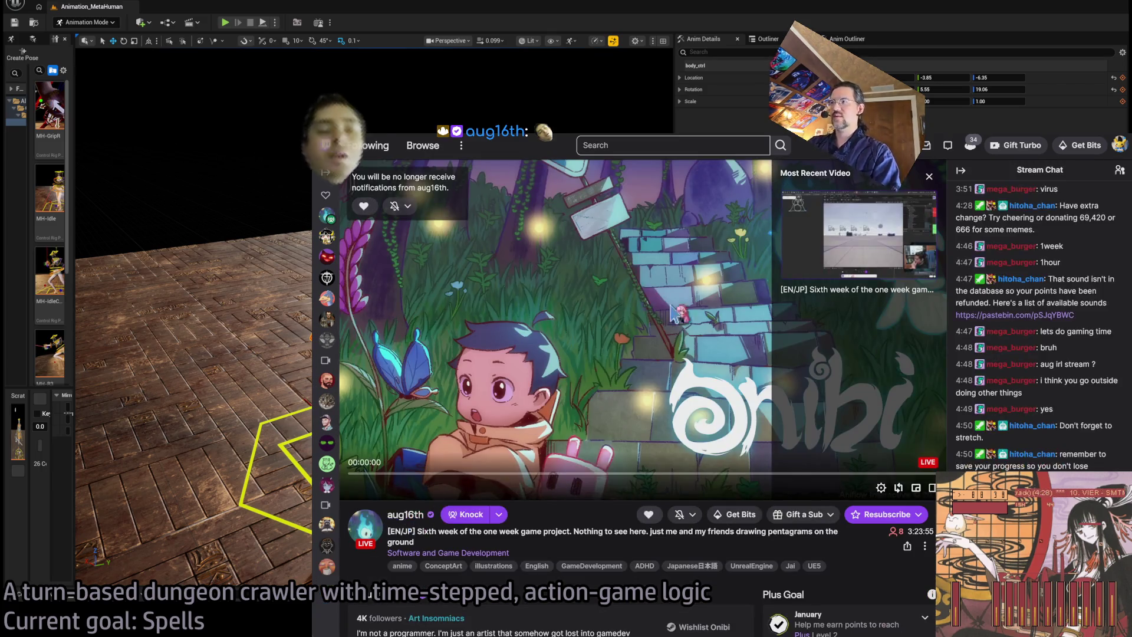
left_click(858, 236)
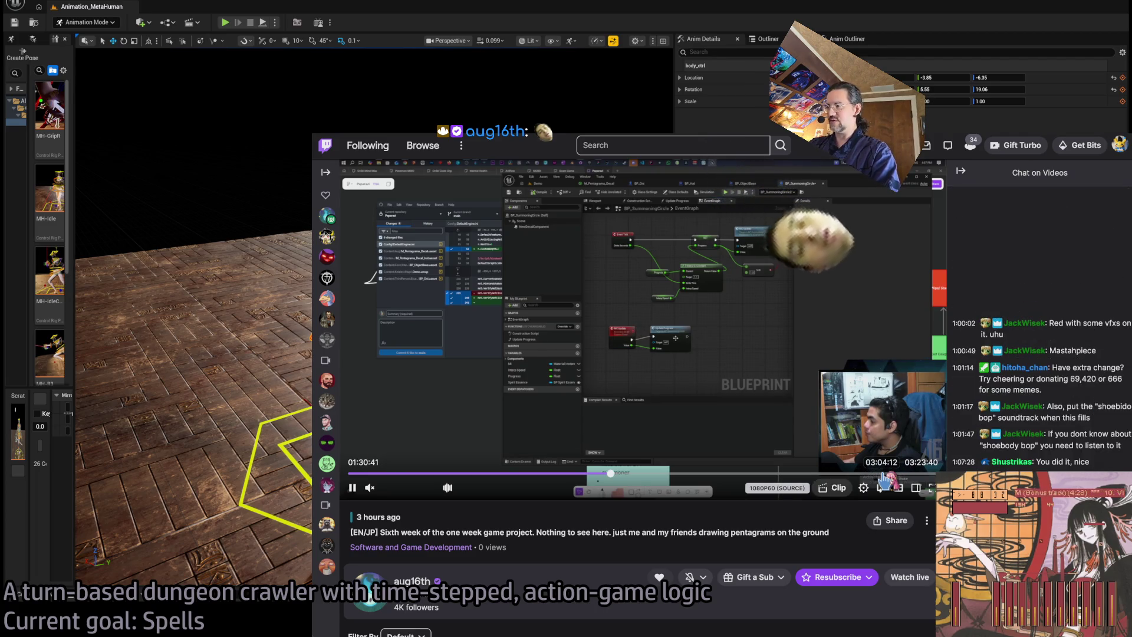
Step: Seek the broadcast to 03:04:12, 03:09:52, 03:14:24, then 02:50–02:52, and return to Unreal
left_click(884, 474)
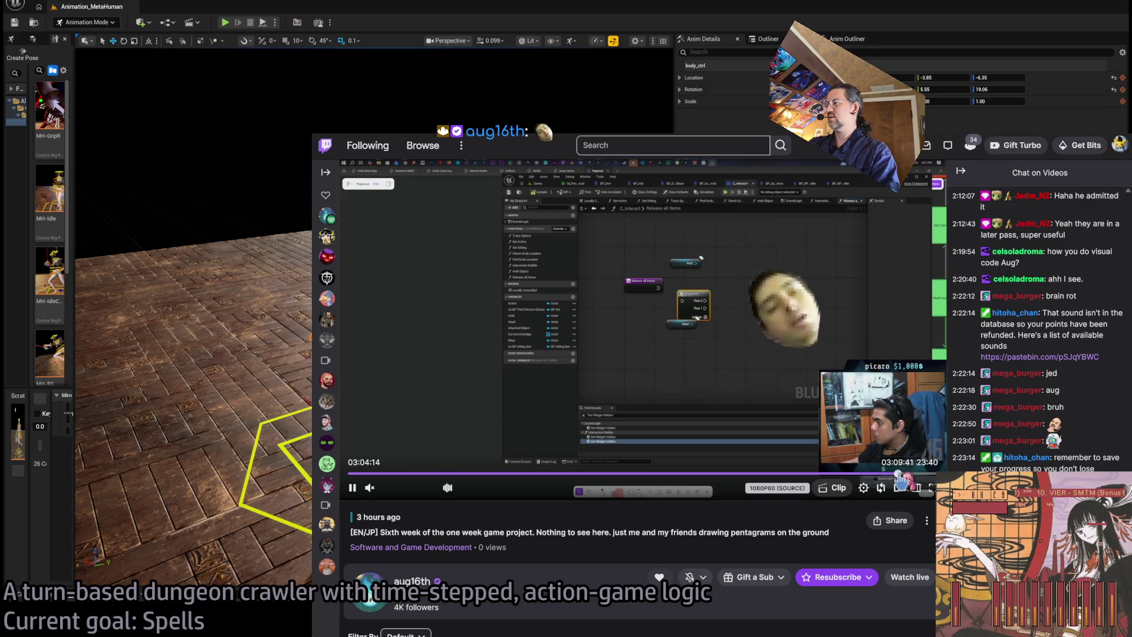
left_click(899, 473)
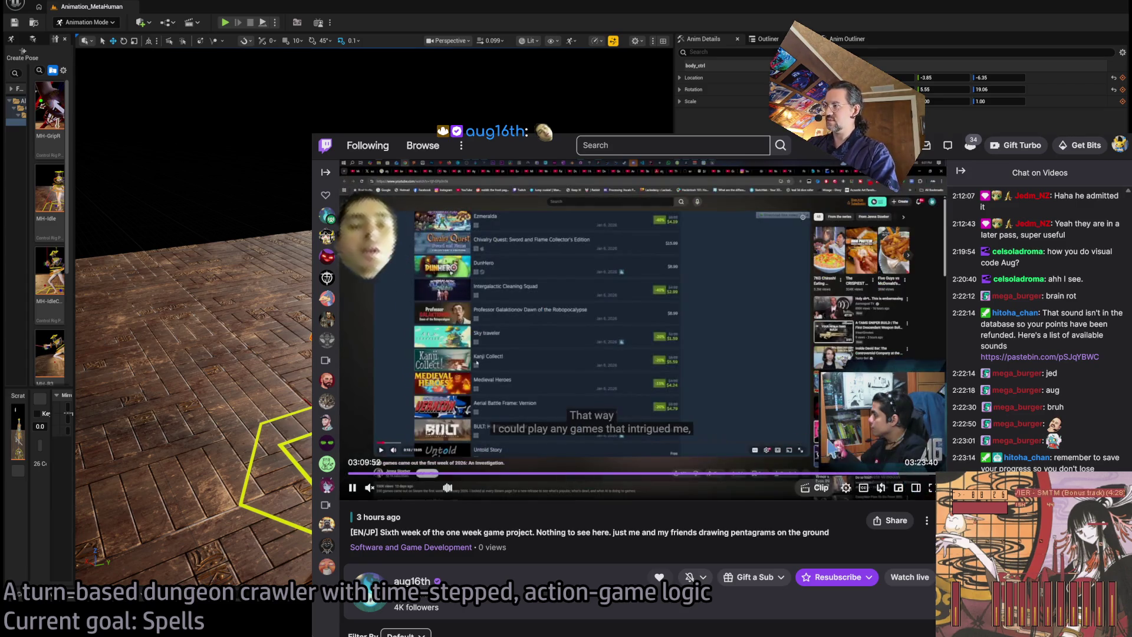
left_click(911, 473)
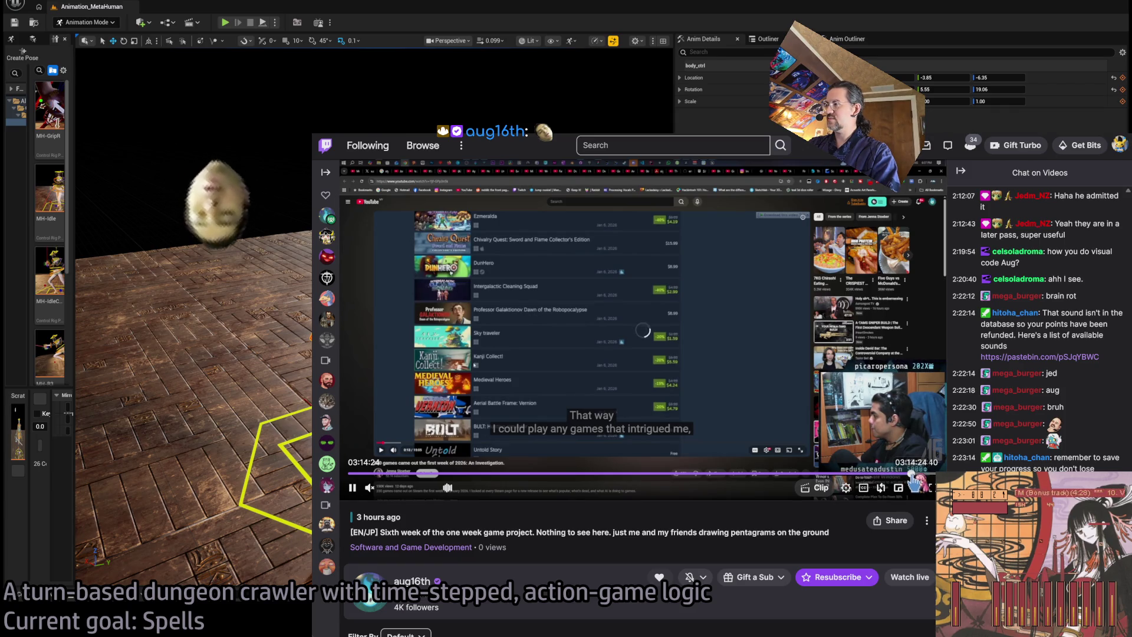
left_click(846, 473)
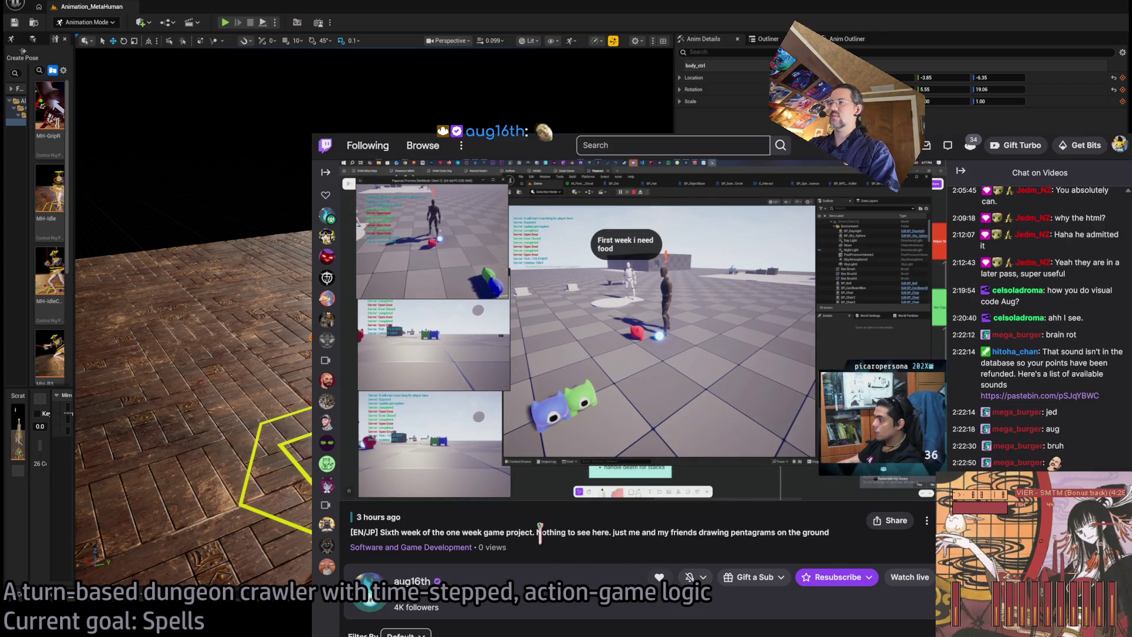
left_click(847, 474)
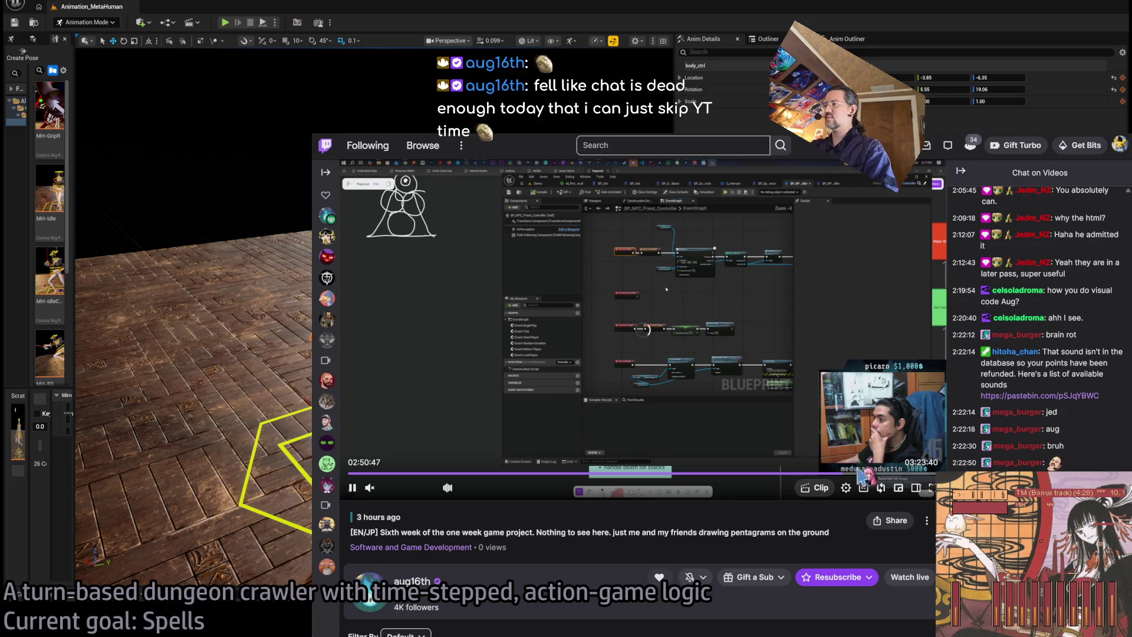
left_click(847, 474)
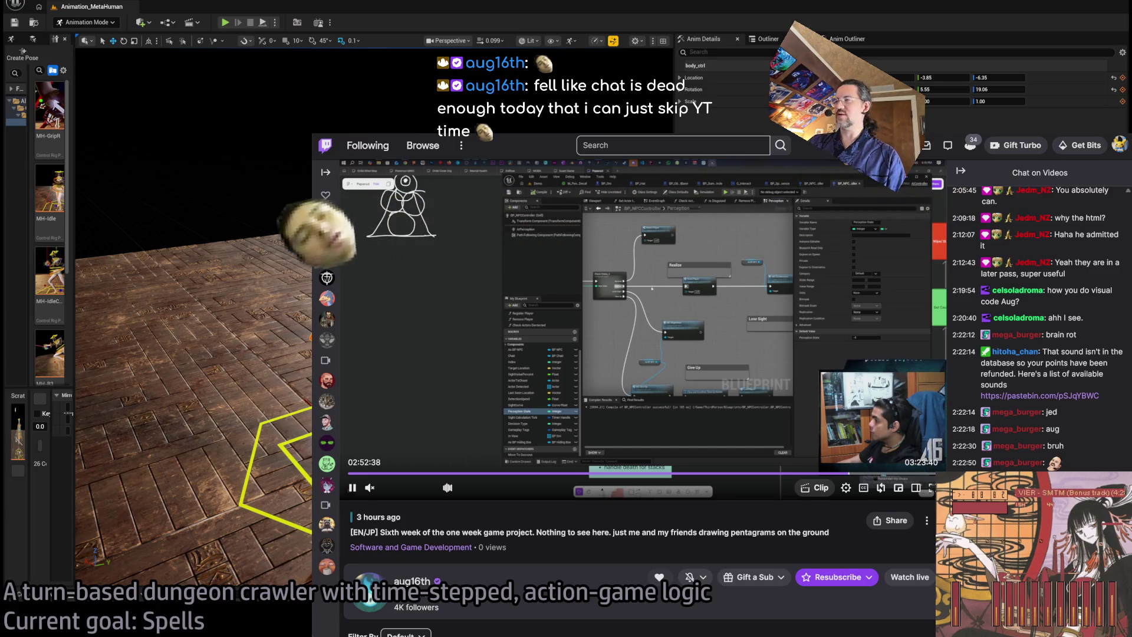
key("alt+Tab")
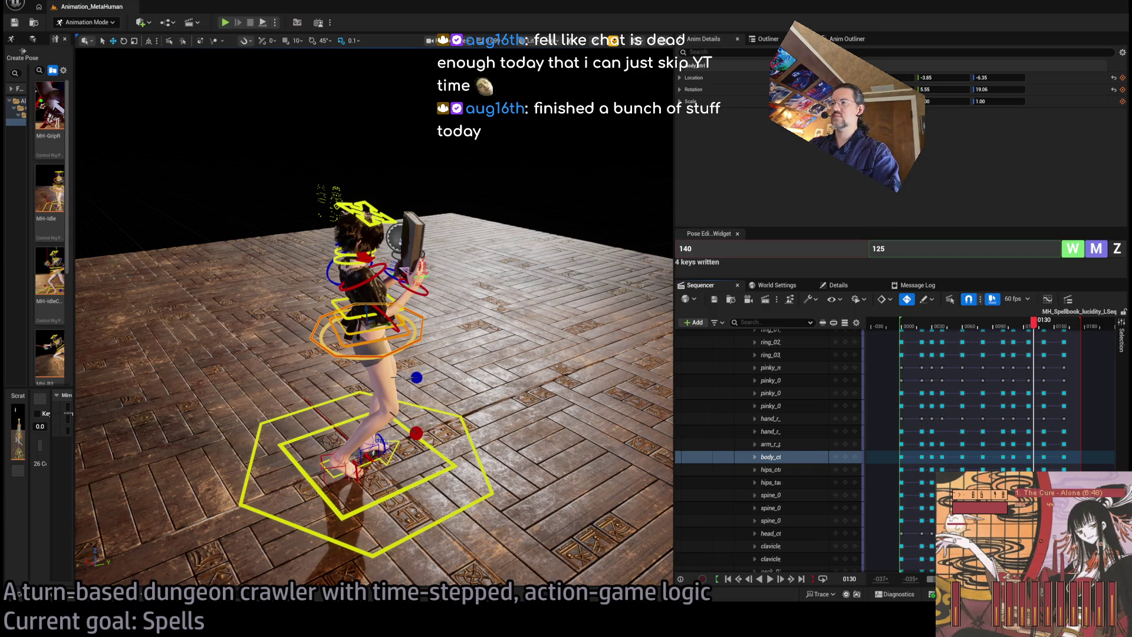
Step: Review the animation from frame 0 and frame 0121, checking frames 0160 and 0150 from a low side view
mouse_move(377, 354)
left_mouse_down()
mouse_move(354, 354)
mouse_move(371, 354)
left_mouse_up()
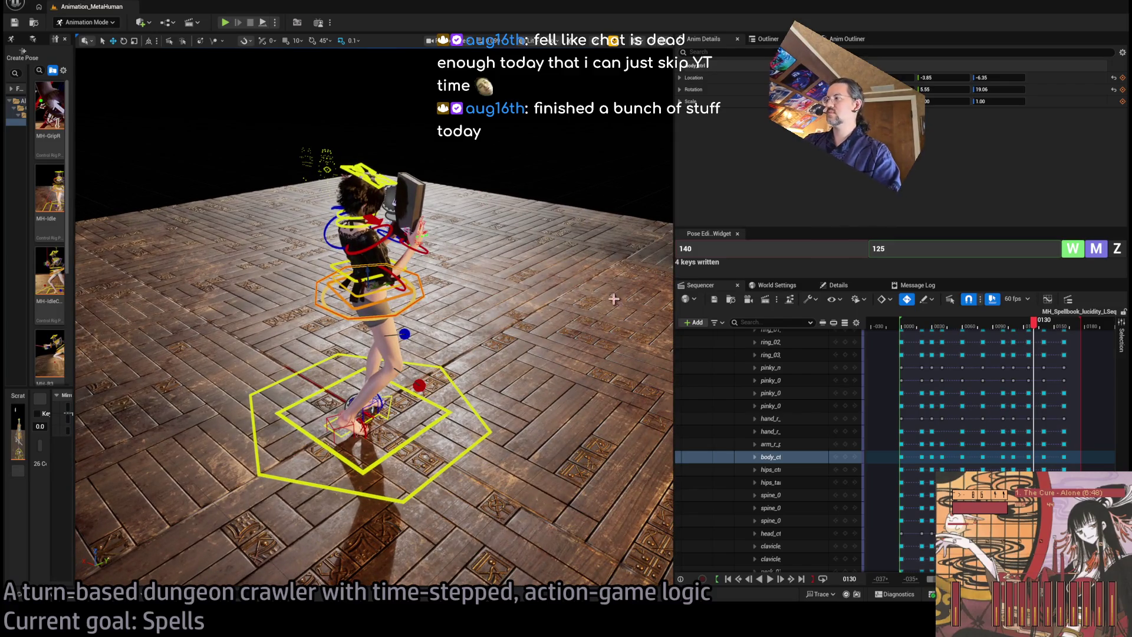
left_click_drag(1032, 321, 902, 324)
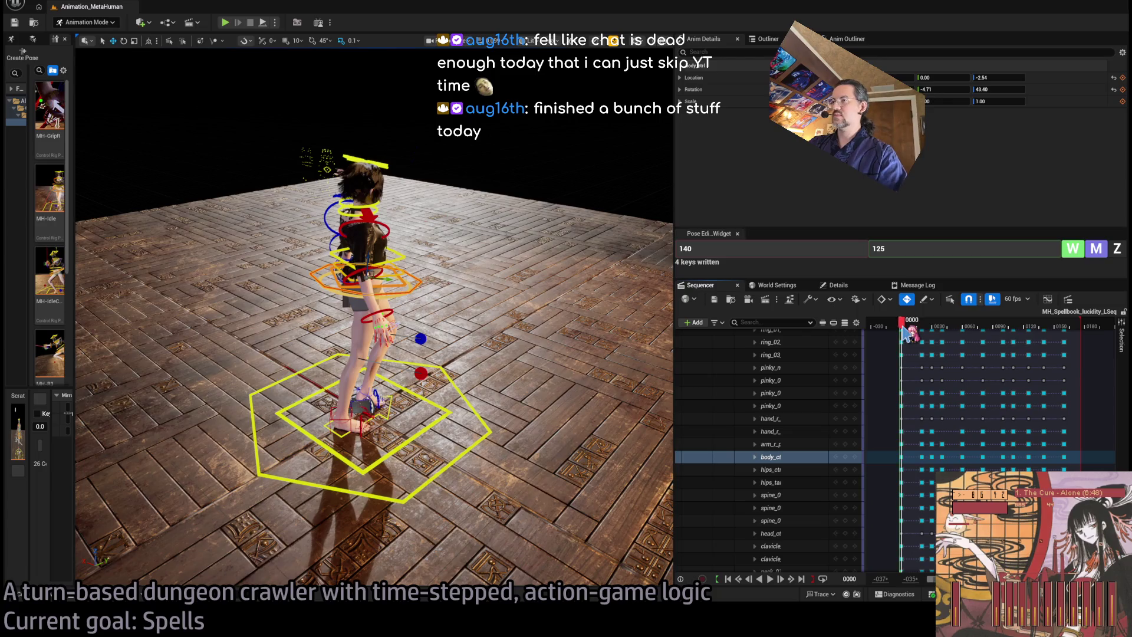
key("space")
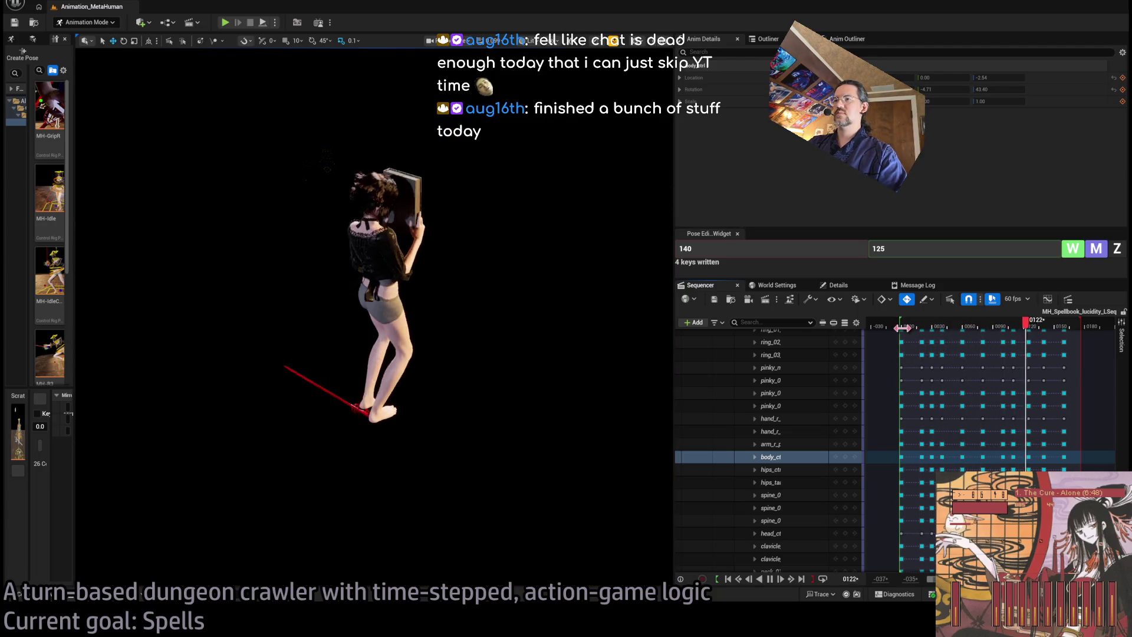
key("space")
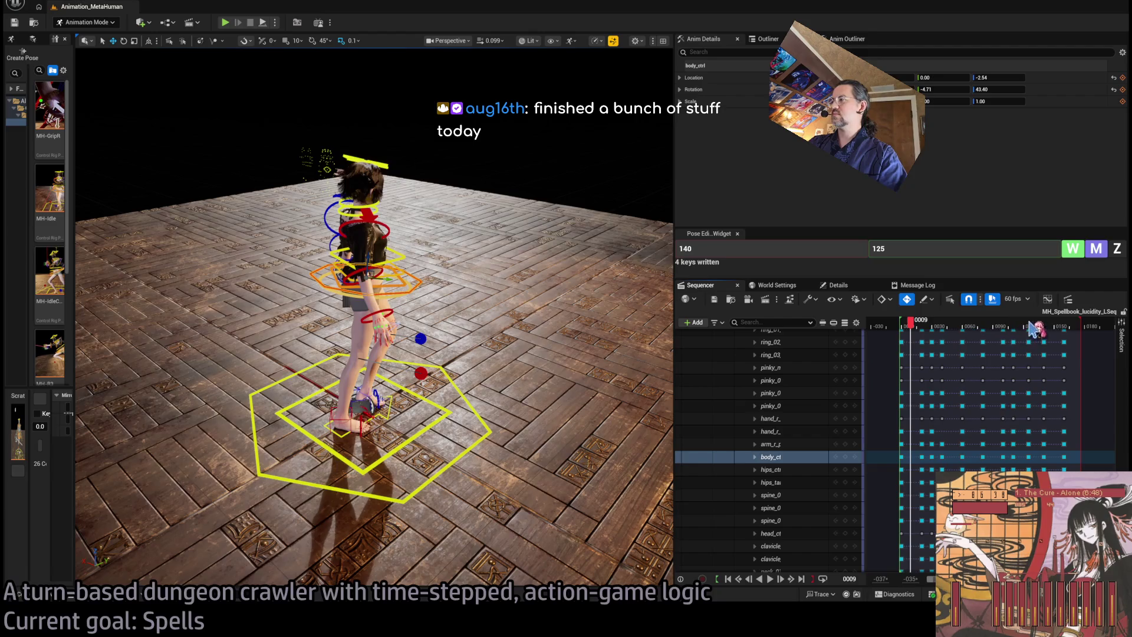
mouse_move(1033, 329)
left_mouse_down()
mouse_move(1094, 324)
mouse_move(1016, 328)
left_mouse_up()
key("space")
key("space")
key("space")
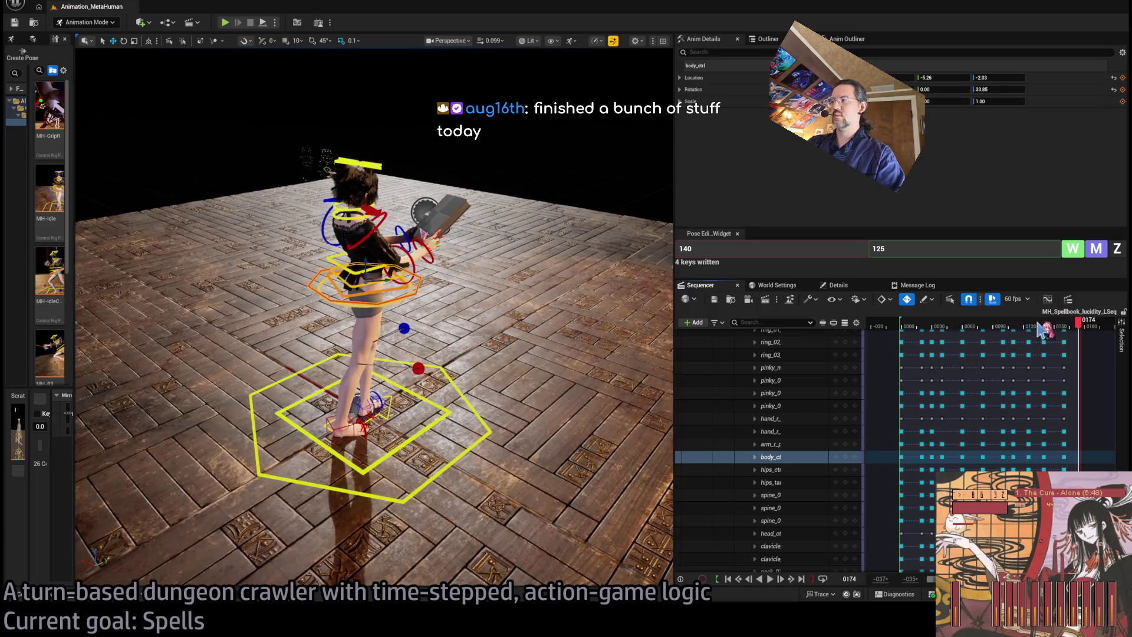
left_click(1065, 328)
left_click_drag(378, 318, 312, 354)
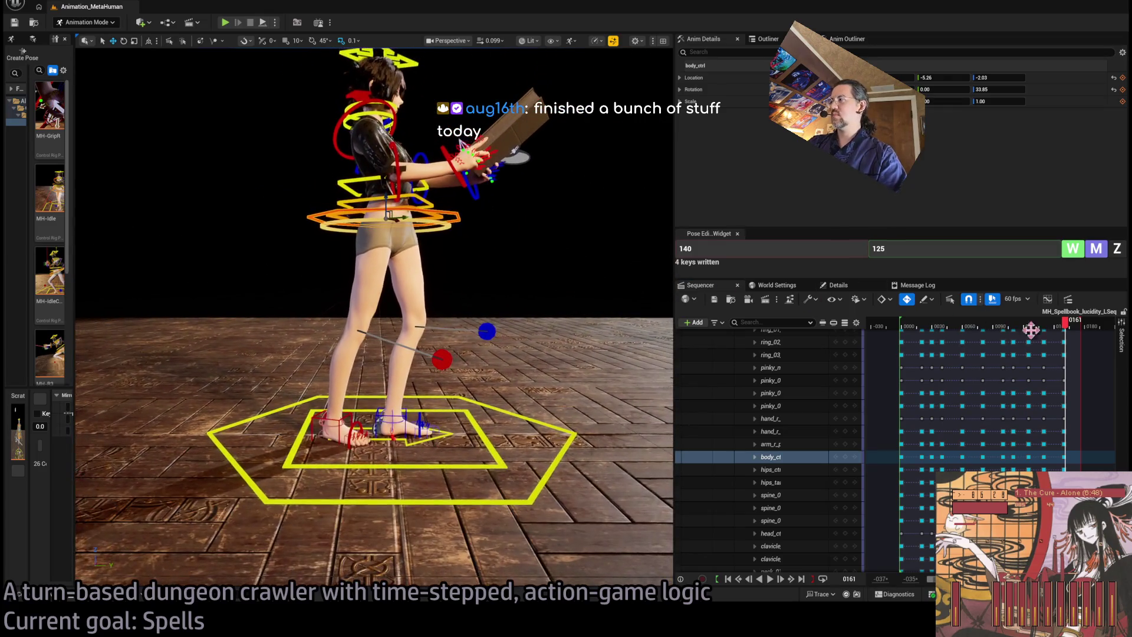
left_click_drag(1066, 328, 1036, 346)
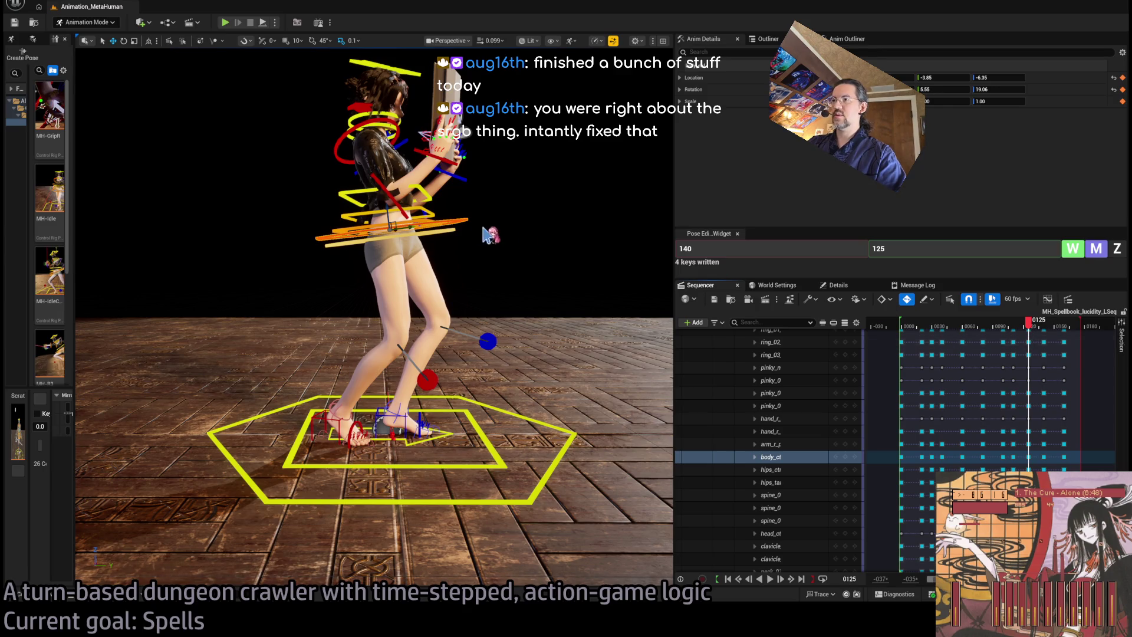
Step: Move body_ctrl left with the gizmo at frames 0125 and 0140
left_click_drag(406, 224, 392, 228)
left_click_drag(1015, 331, 1049, 334)
left_click_drag(413, 220, 406, 222)
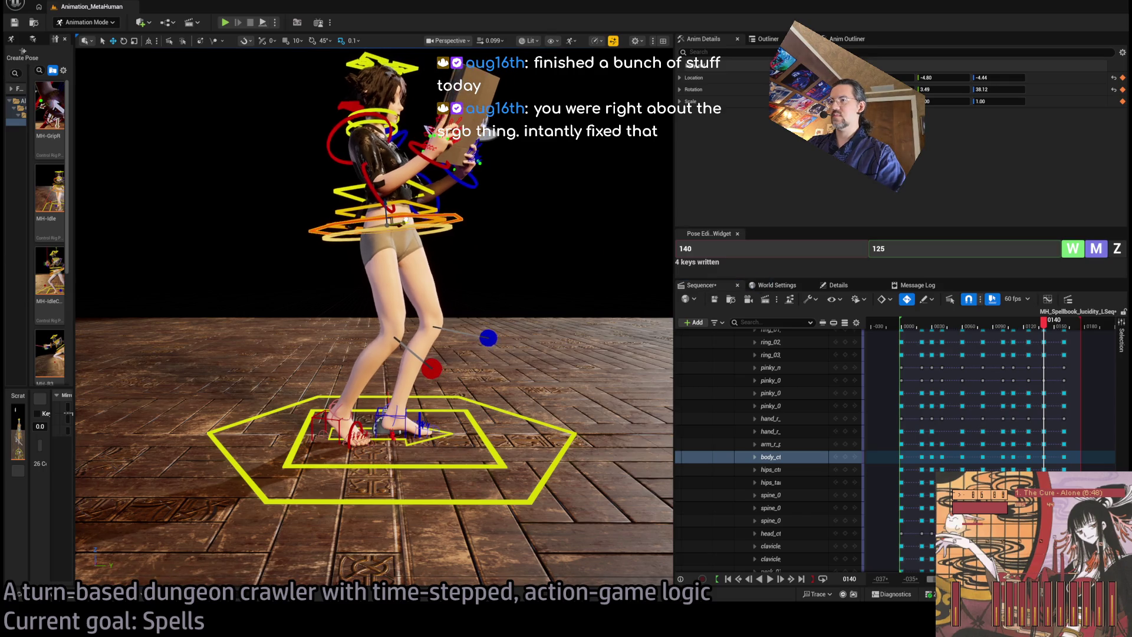
Step: Play from frame 0116, check poses at 0089 and 0102, then switch to Twitch
mouse_move(1043, 330)
left_mouse_down()
mouse_move(1058, 330)
mouse_move(1009, 325)
mouse_move(1021, 324)
left_mouse_up()
key("space")
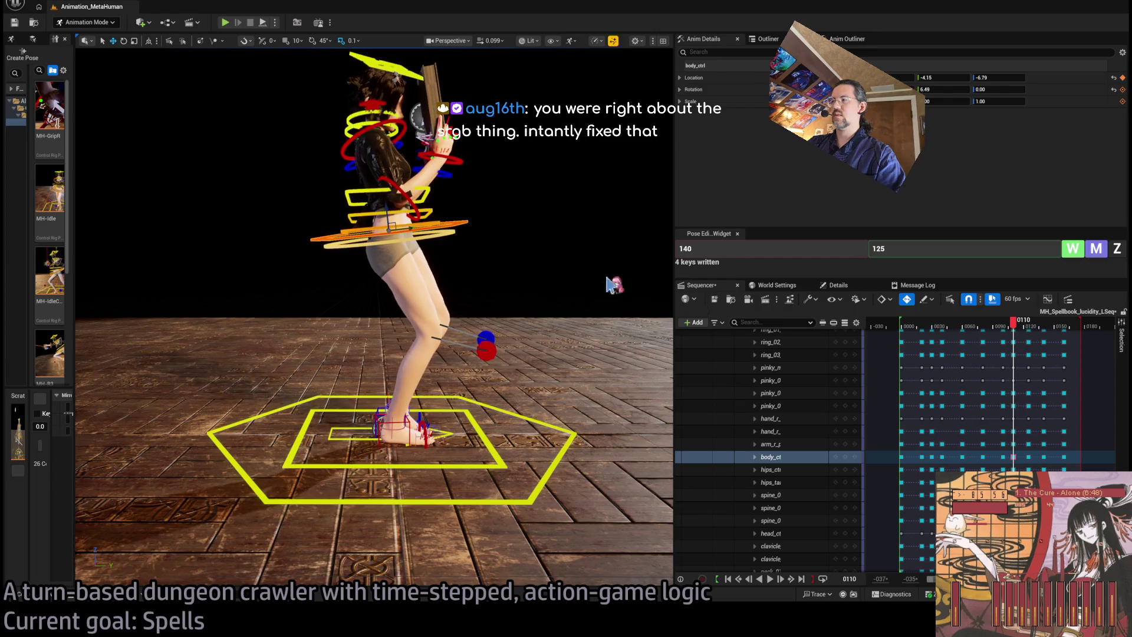
mouse_move(1013, 323)
left_mouse_down()
mouse_move(1000, 334)
mouse_move(1050, 346)
mouse_move(1014, 350)
mouse_move(1035, 348)
left_mouse_up()
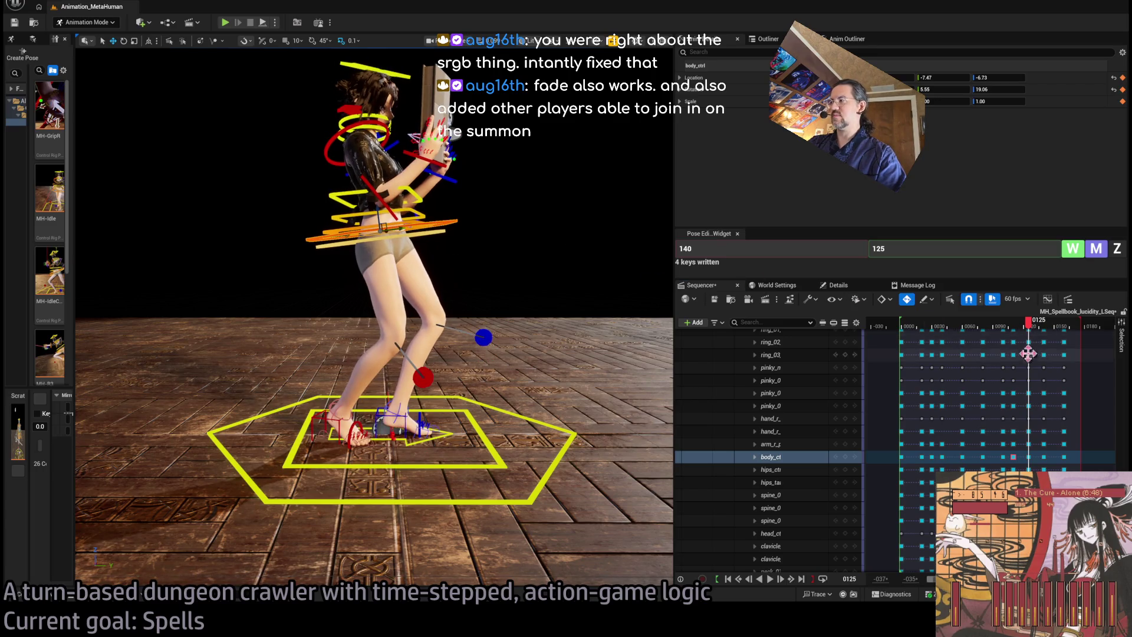
mouse_move(1029, 335)
left_mouse_down()
mouse_move(1006, 334)
mouse_move(1071, 337)
mouse_move(1033, 347)
mouse_move(1065, 345)
left_mouse_up()
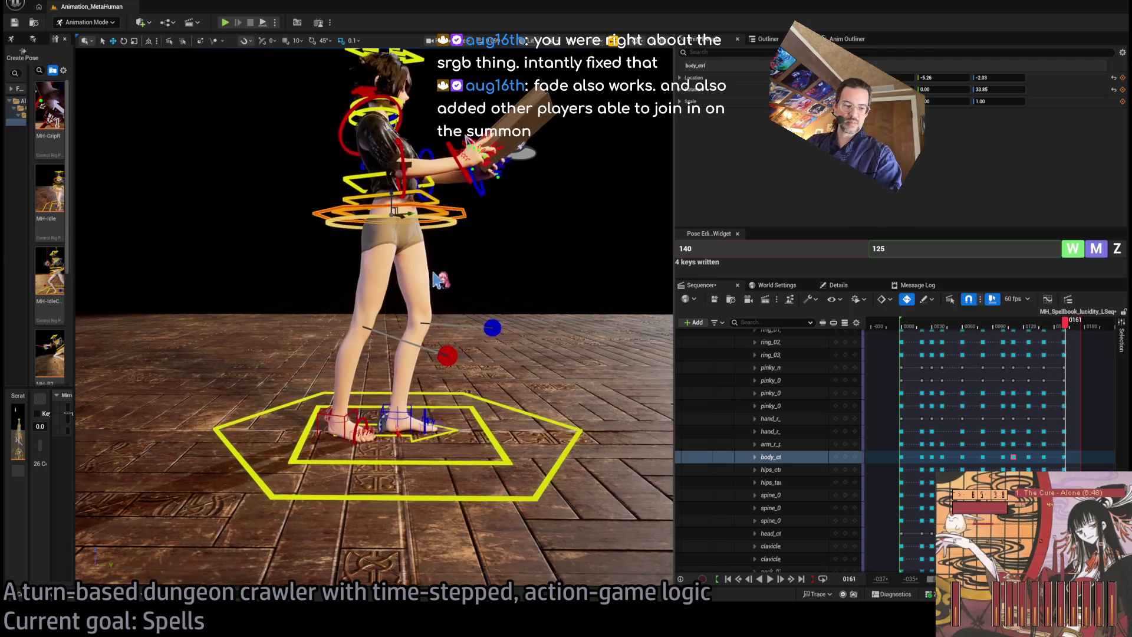
key("alt+Tab")
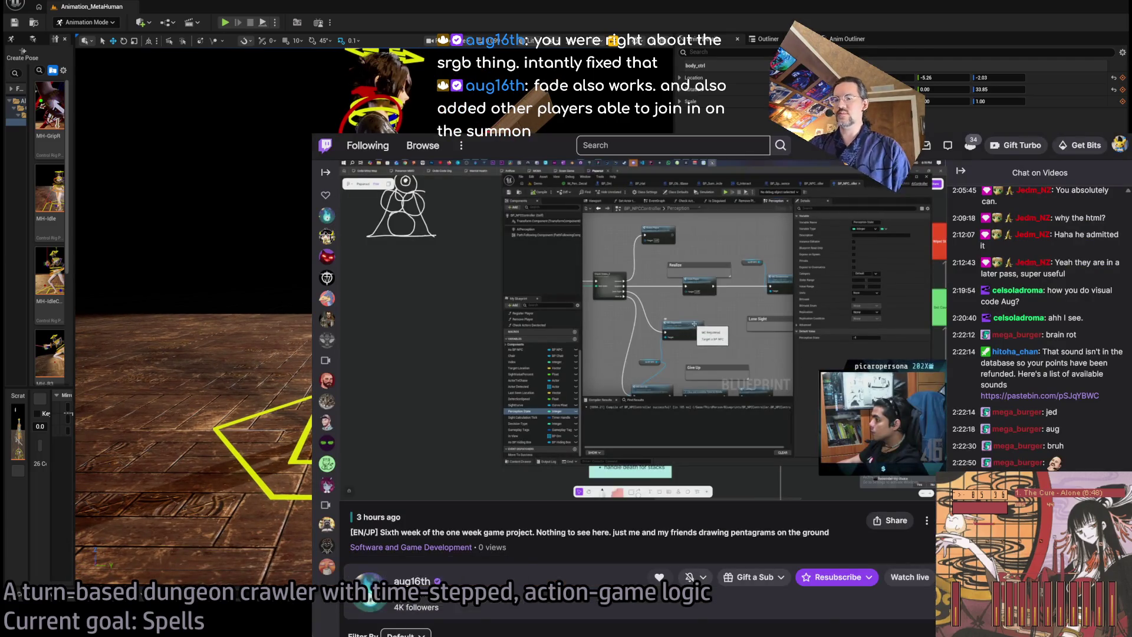
Step: Alt+Tab from the Twitch broadcast back to the Unreal Editor
key("alt+Tab")
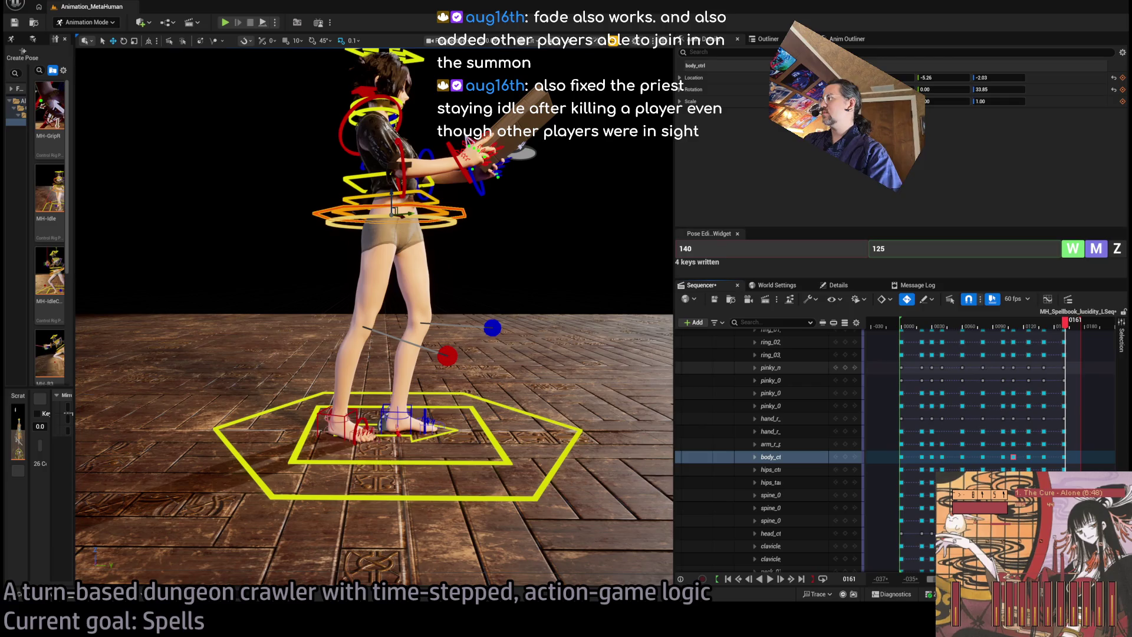
Step: Play from the first frame, stop at 0125, orbit closer, and scrub back to frame 110
left_click_drag(1064, 321, 901, 321)
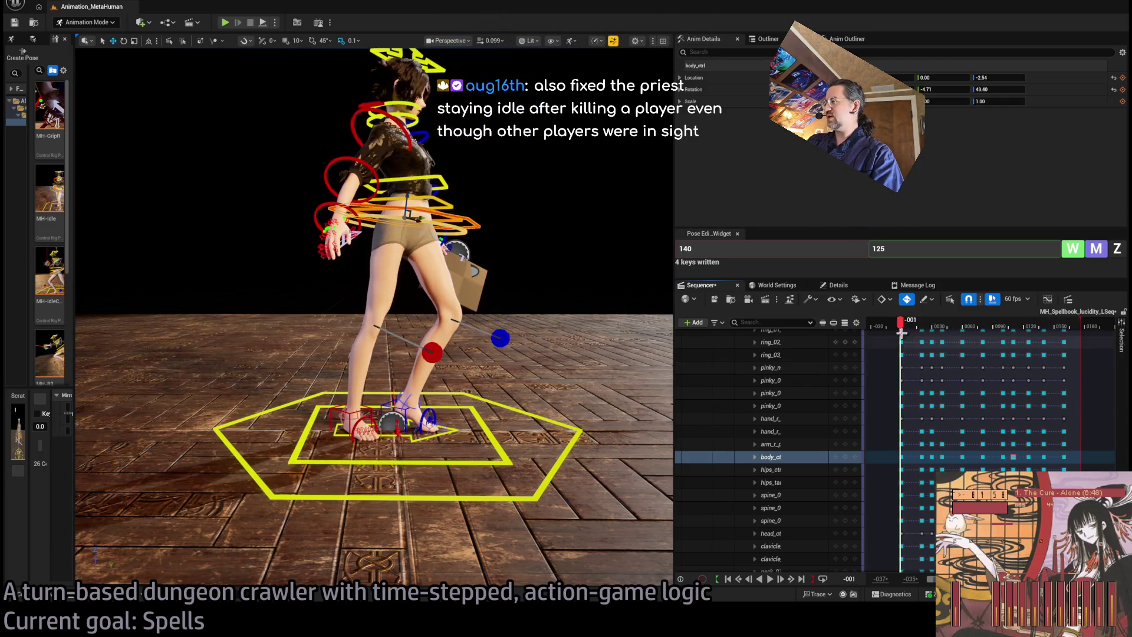
key("space")
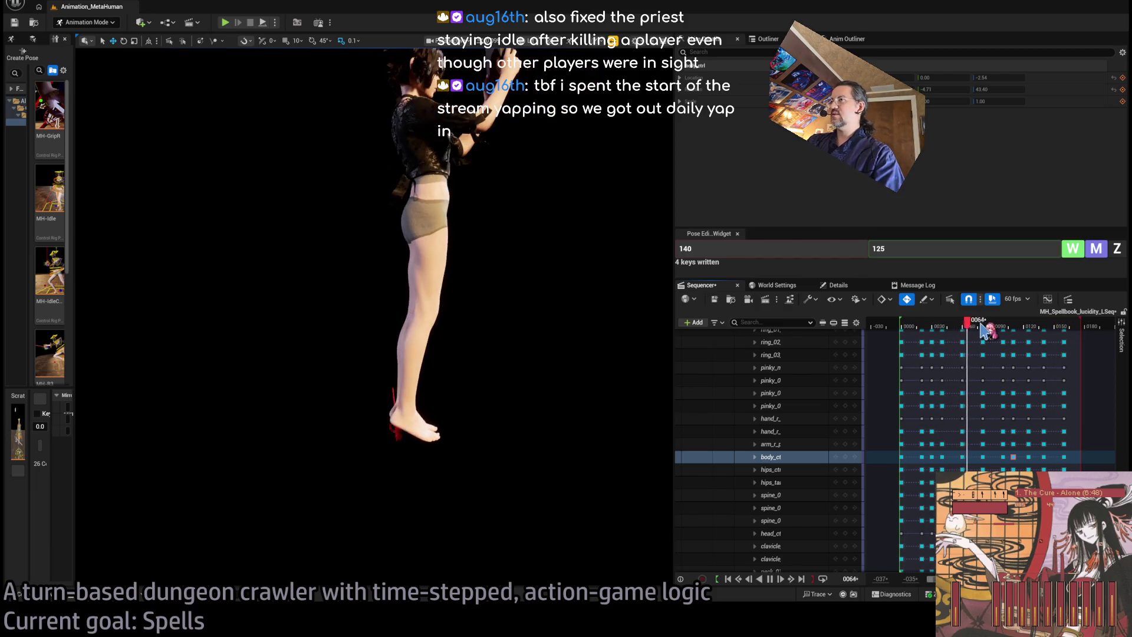
left_click(1033, 326)
left_click_drag(1033, 326, 1033, 330)
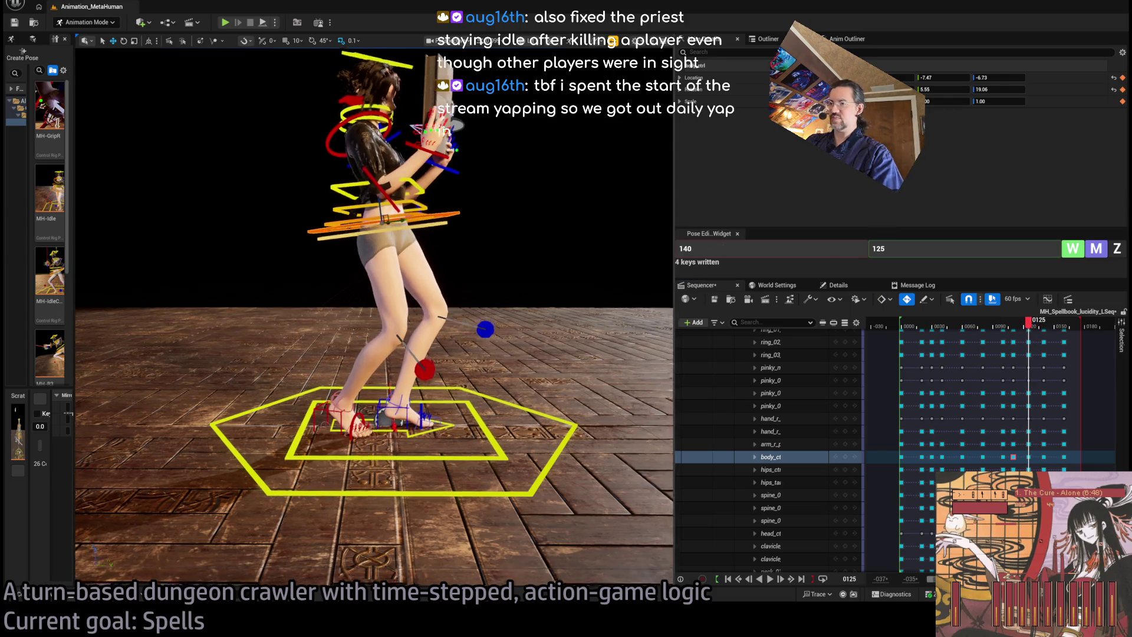
left_click_drag(377, 295, 303, 270)
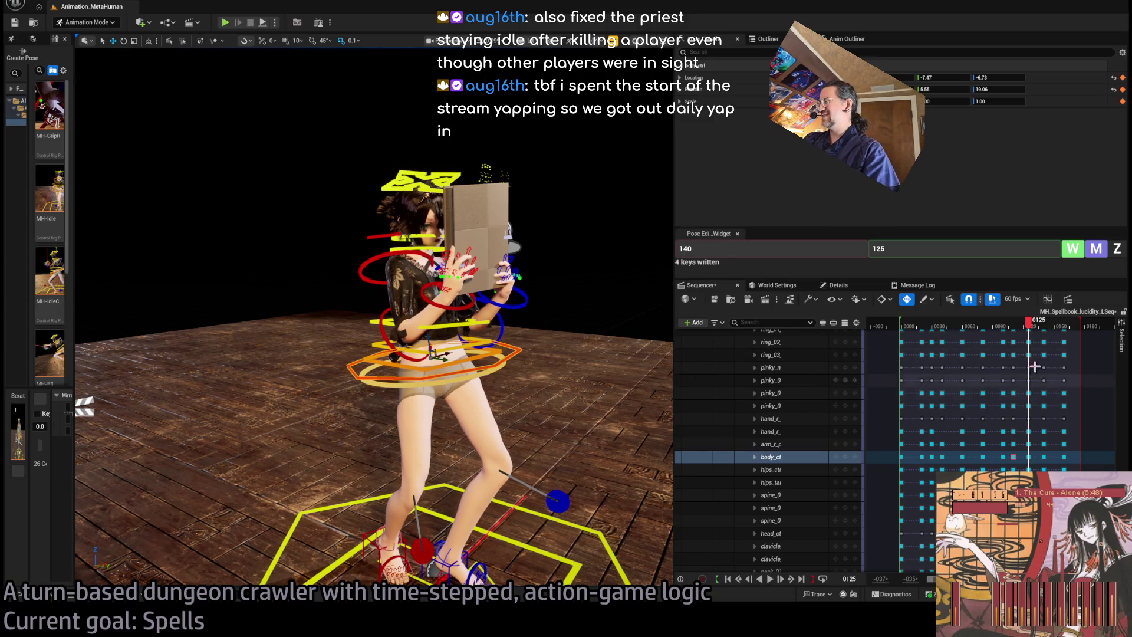
left_click_drag(1028, 326, 1014, 327)
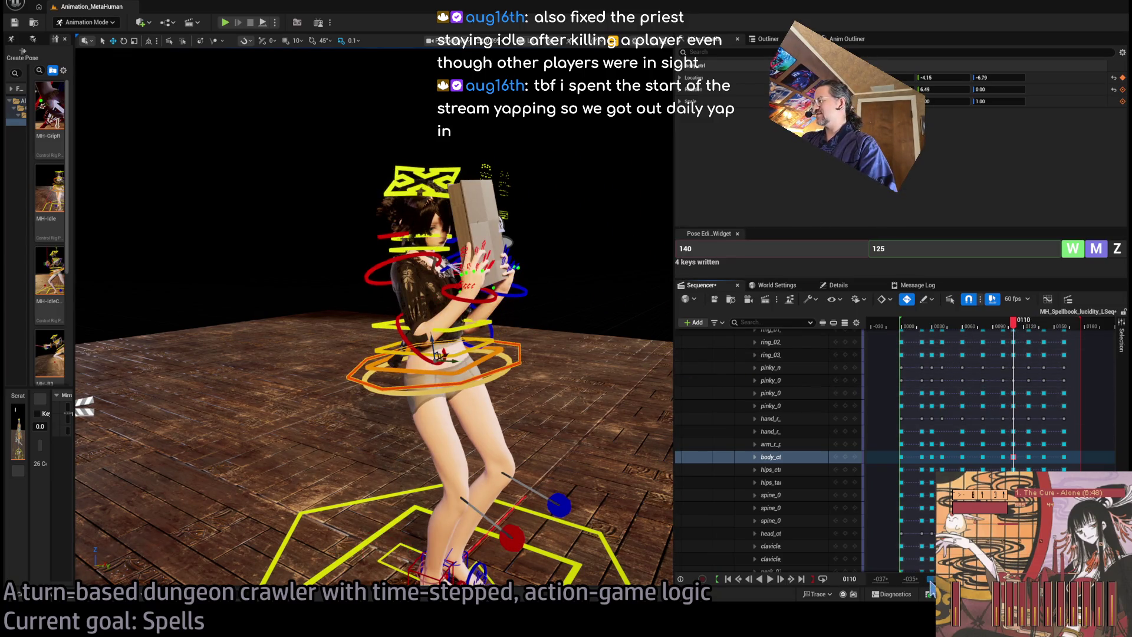
Step: Zoom the Sequencer timeline in, step to frame 109, and undo a body control change
scroll(991, 389, "up", 3)
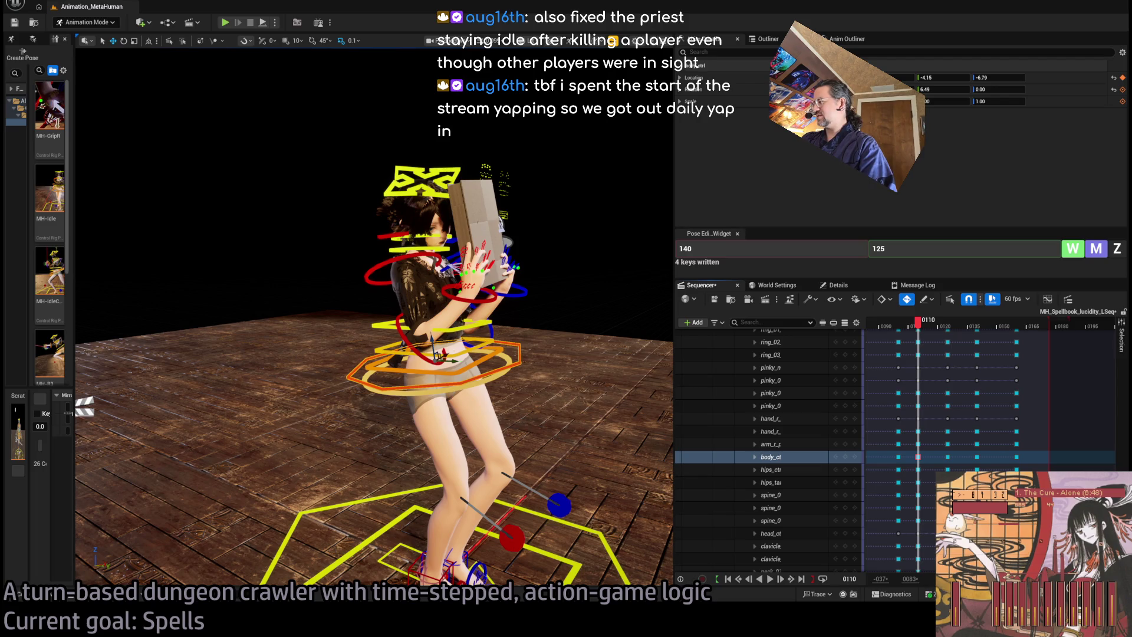
scroll(1052, 456, "up", 5)
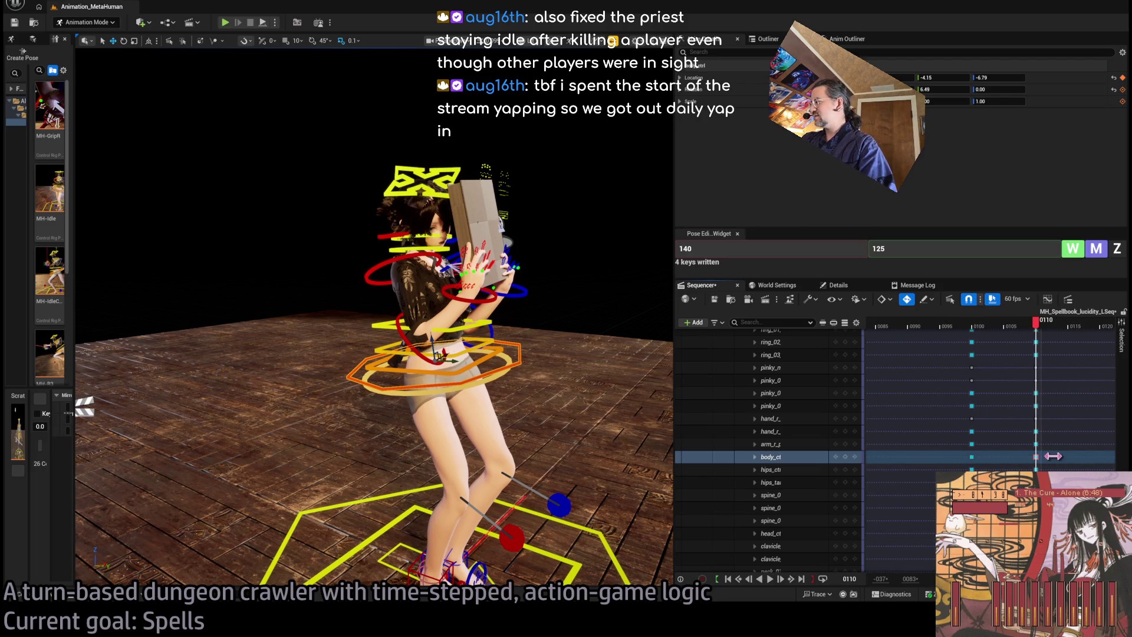
scroll(1053, 456, "up", 3)
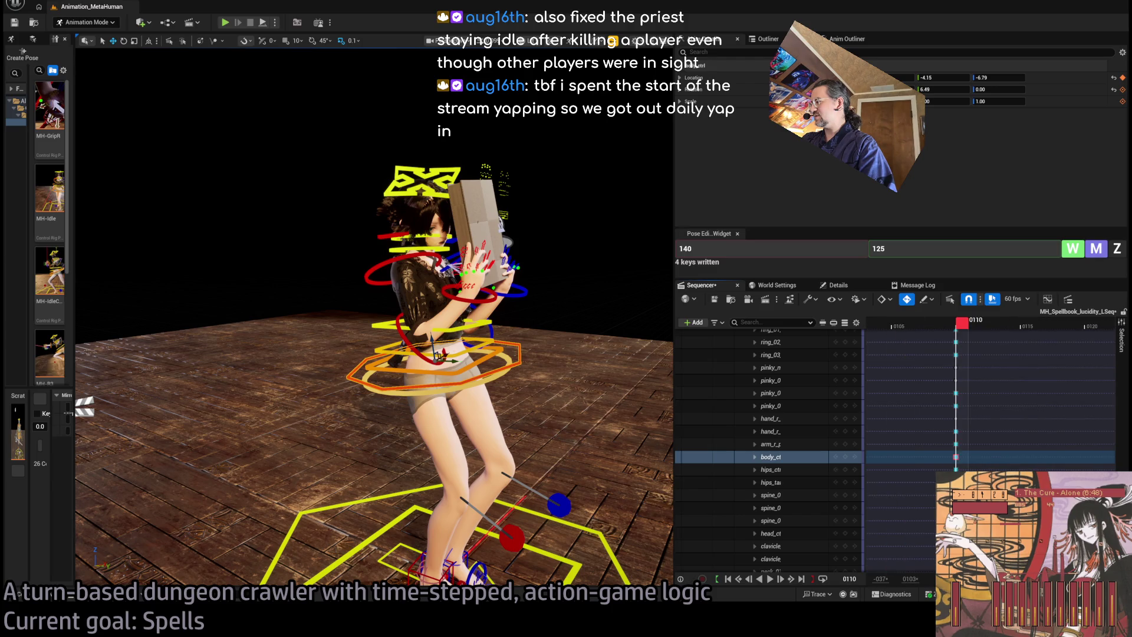
key("Left")
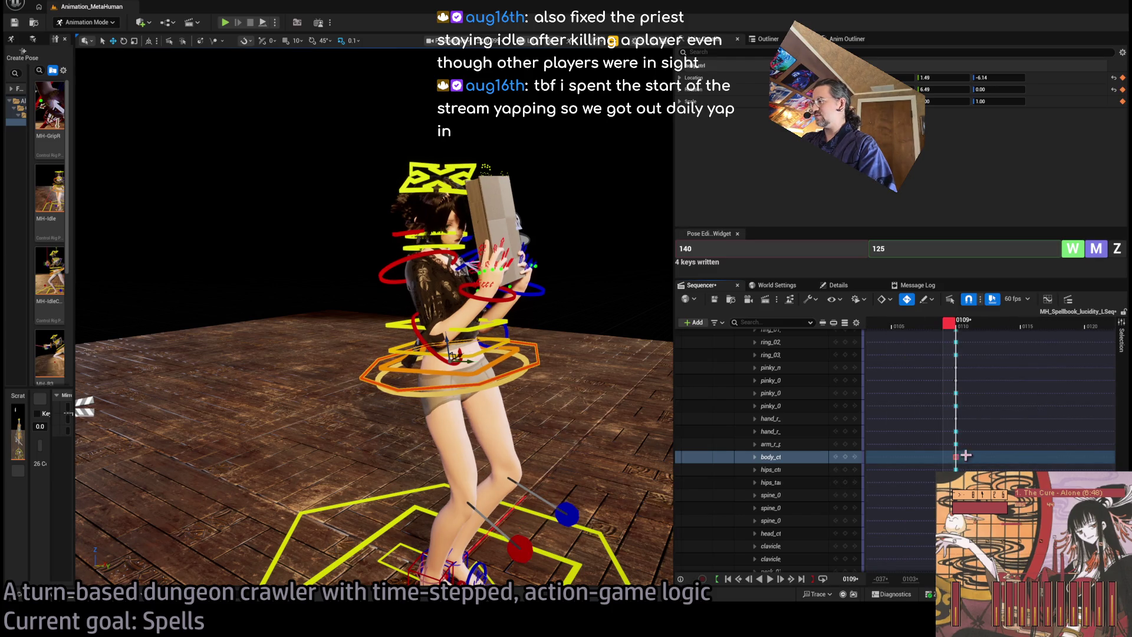
left_click(956, 458)
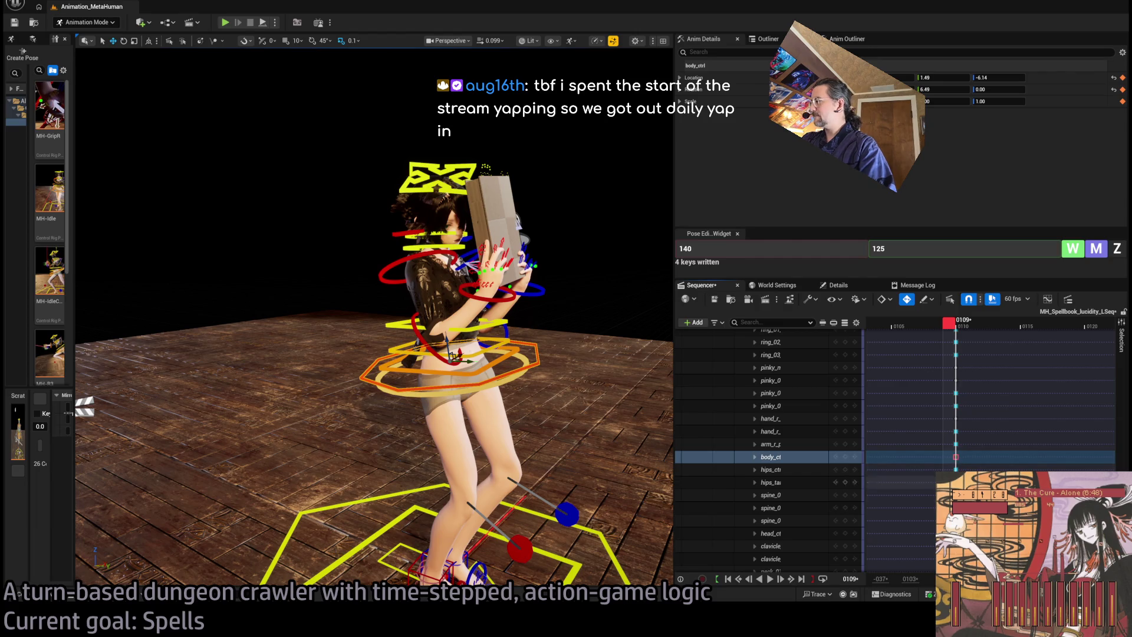
key("ctrl+z")
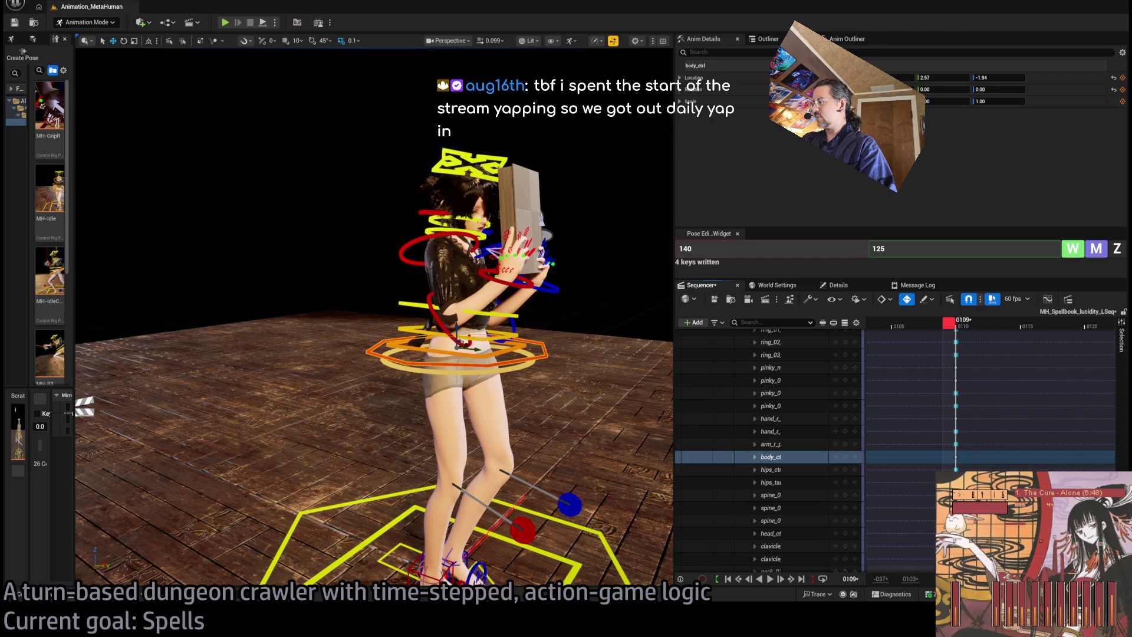
Step: Drag the body_ctrl key to an earlier frame, then back to frame 109
scroll(998, 456, "down", 5)
scroll(998, 457, "up", 2)
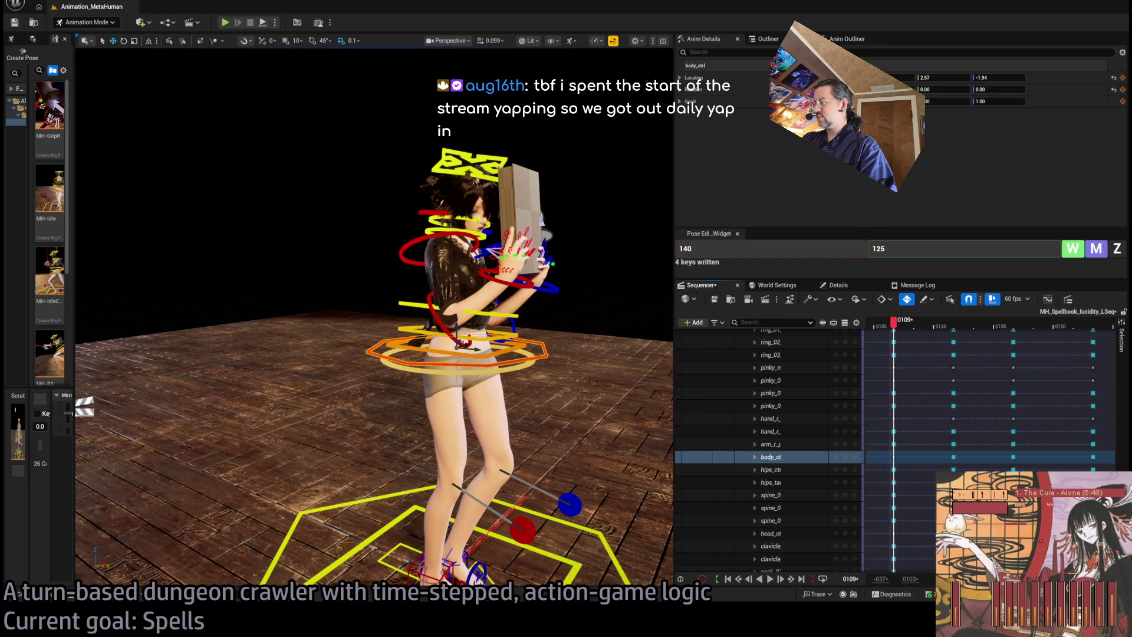
scroll(999, 456, "down", 2)
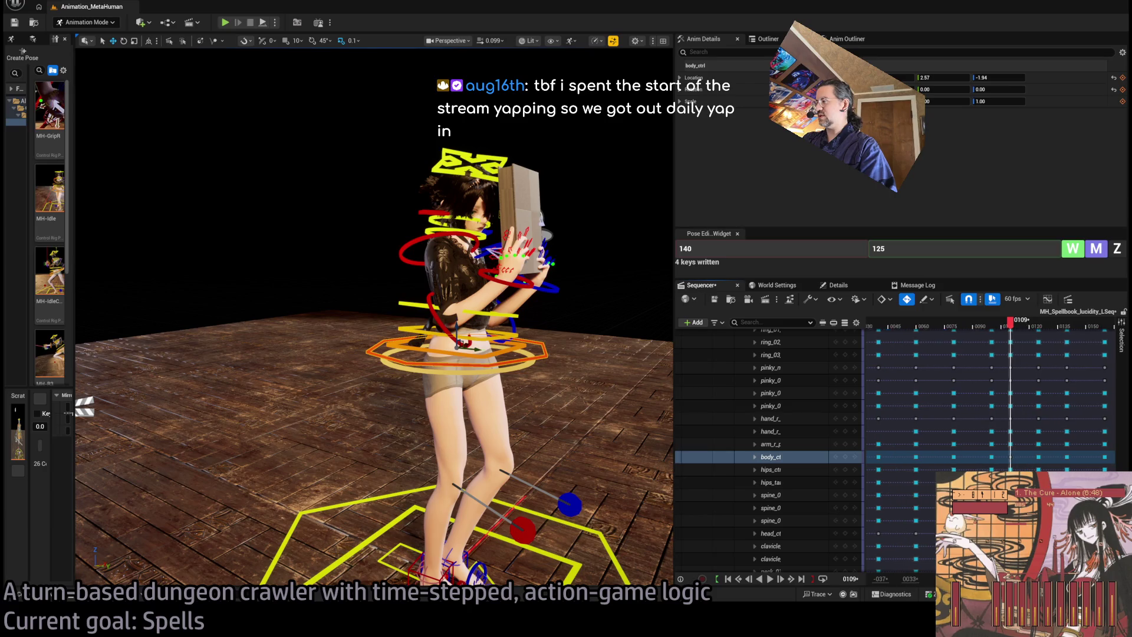
scroll(999, 456, "up", 1)
scroll(970, 460, "up", 3)
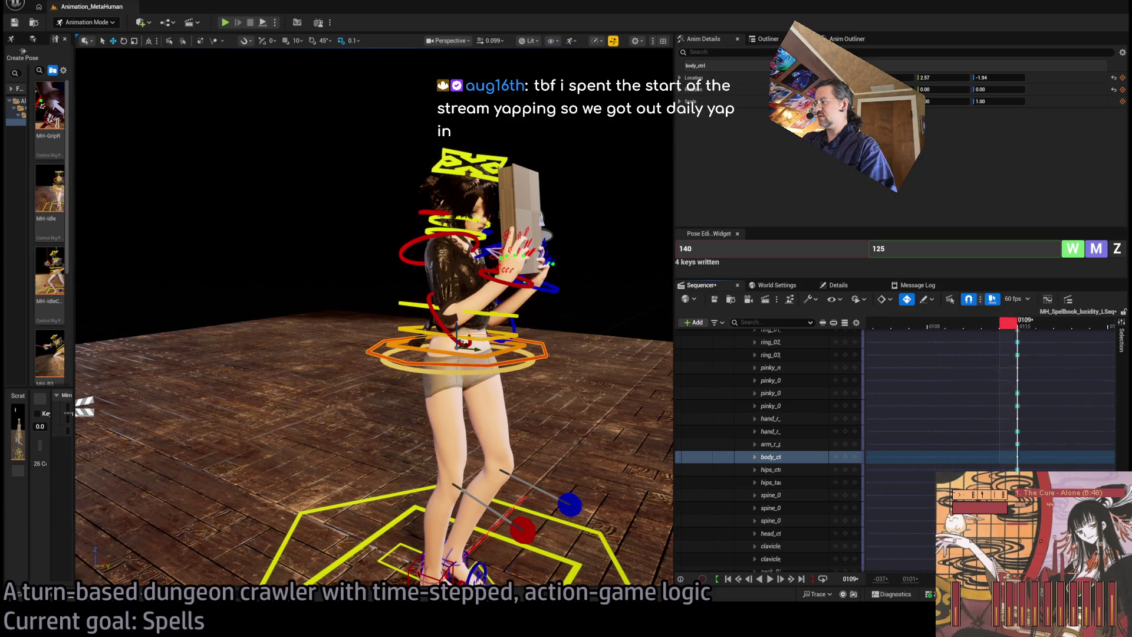
mouse_move(949, 456)
left_mouse_down()
mouse_move(970, 466)
mouse_move(929, 458)
mouse_move(949, 458)
left_mouse_up()
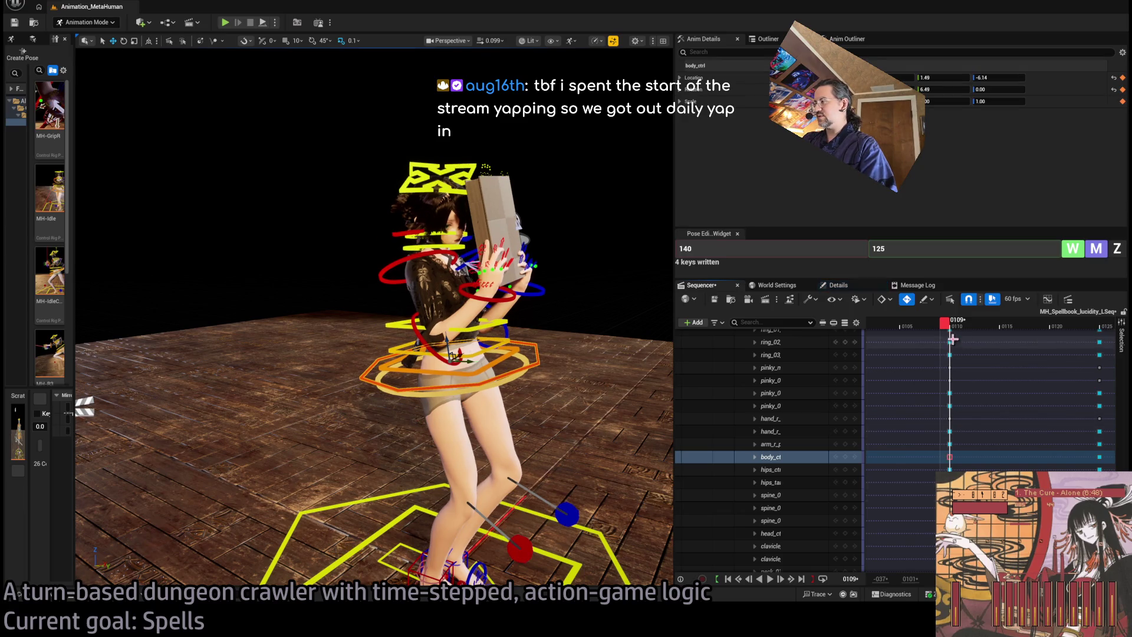
left_click_drag(944, 324, 958, 332)
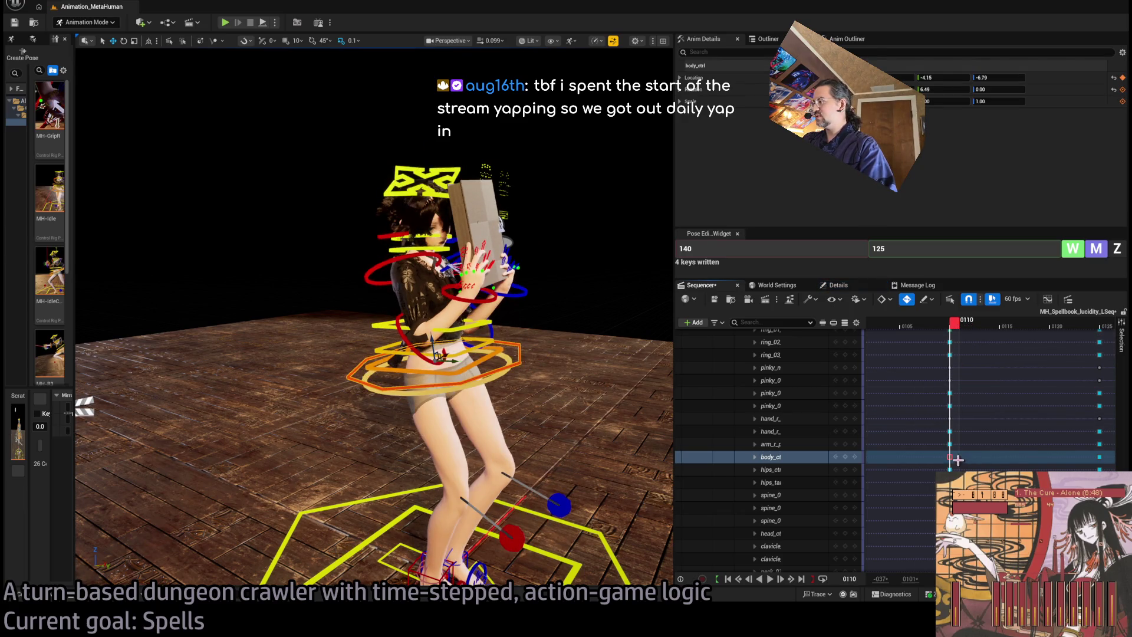
Step: Check frames 109–115, select the frame-110 body_ctrl key, and restore its torso pose in profile
key("Left")
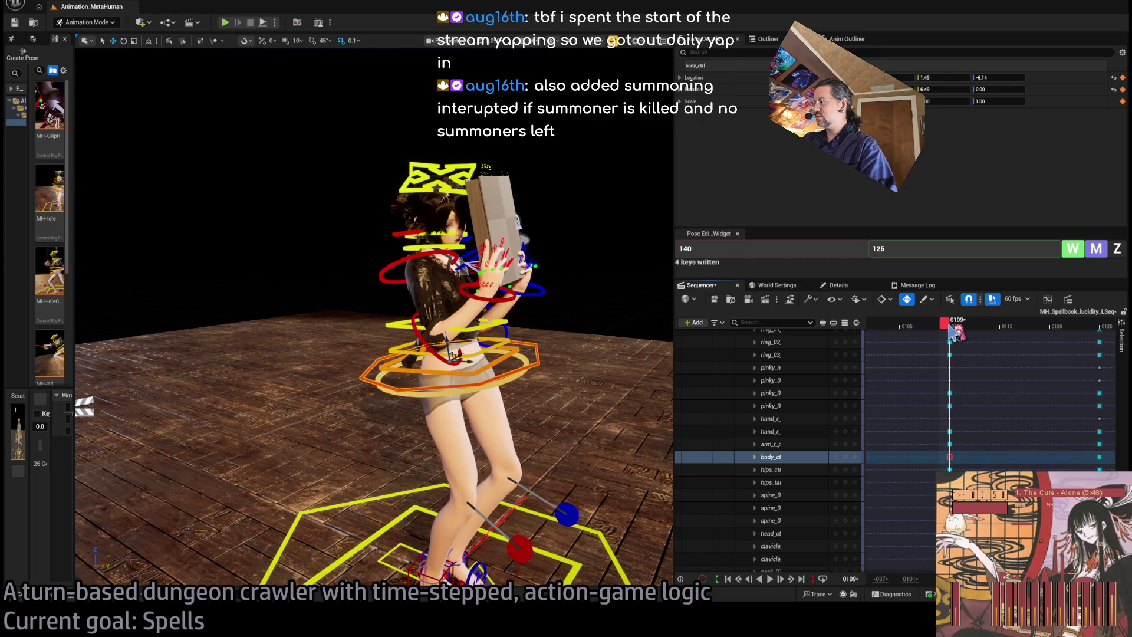
left_click(953, 325)
mouse_move(961, 326)
left_mouse_down()
mouse_move(996, 326)
mouse_move(955, 326)
left_mouse_up()
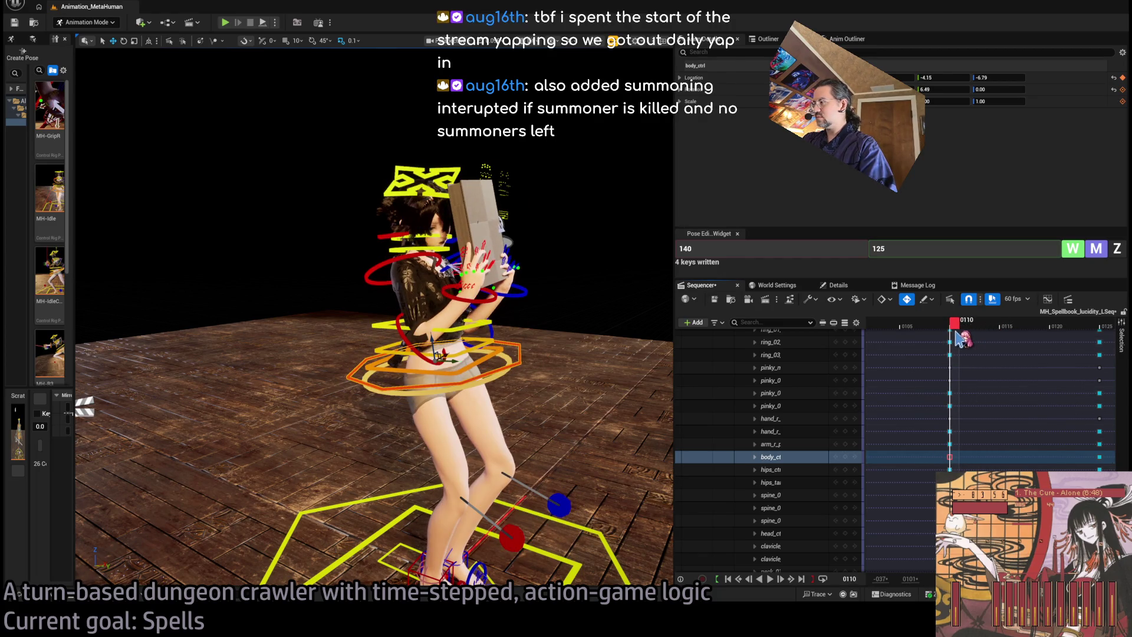
left_click(950, 458)
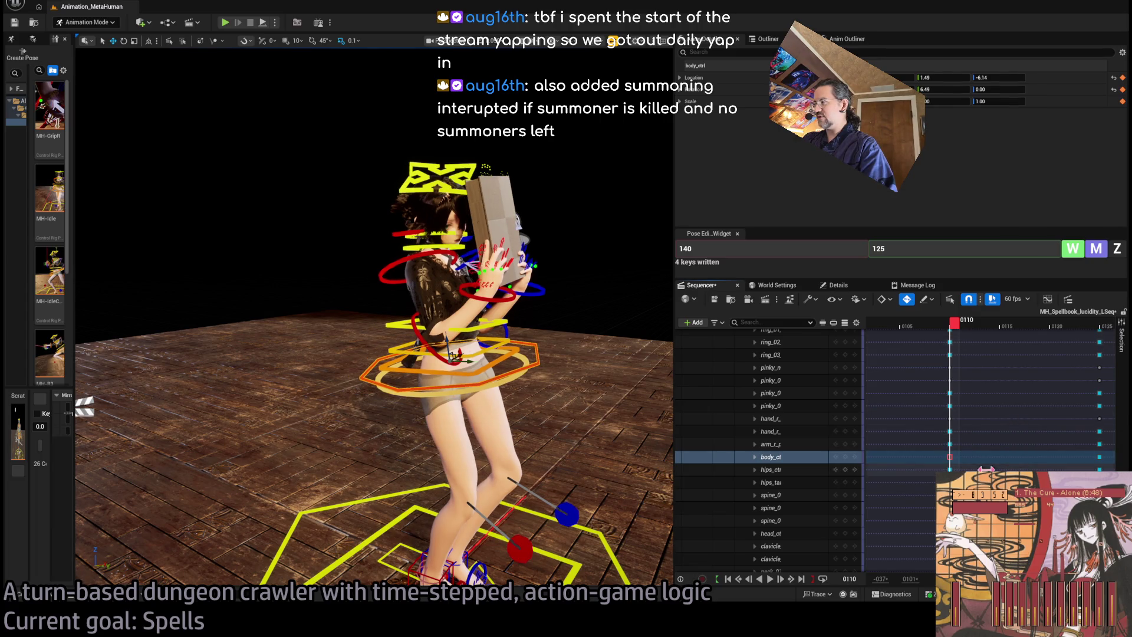
left_click_drag(531, 354, 401, 353)
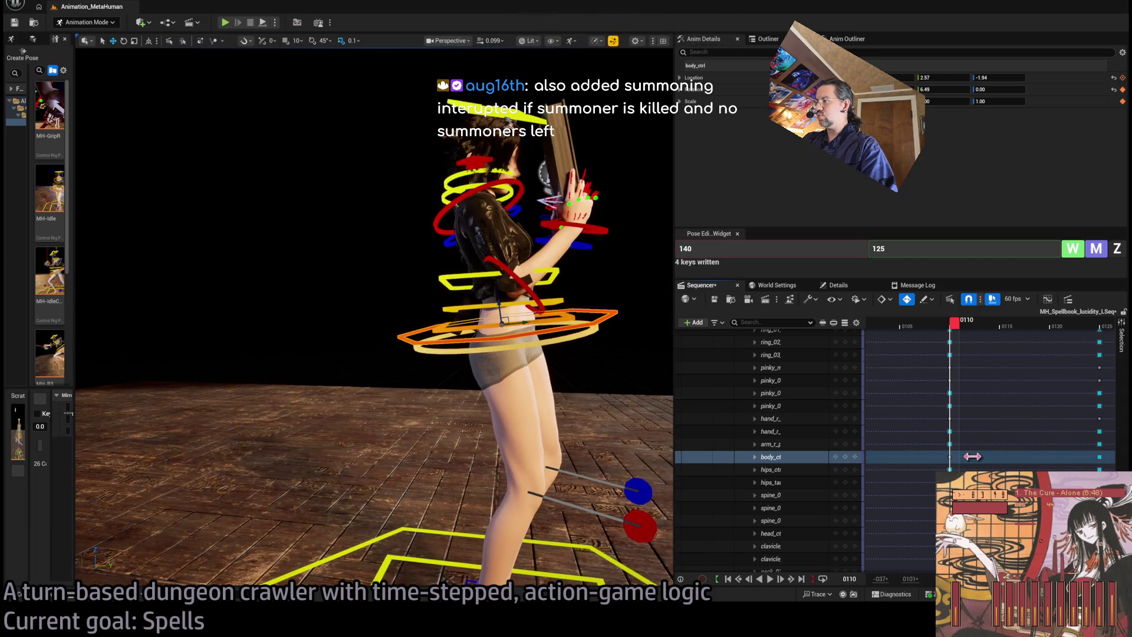
key("ctrl+z")
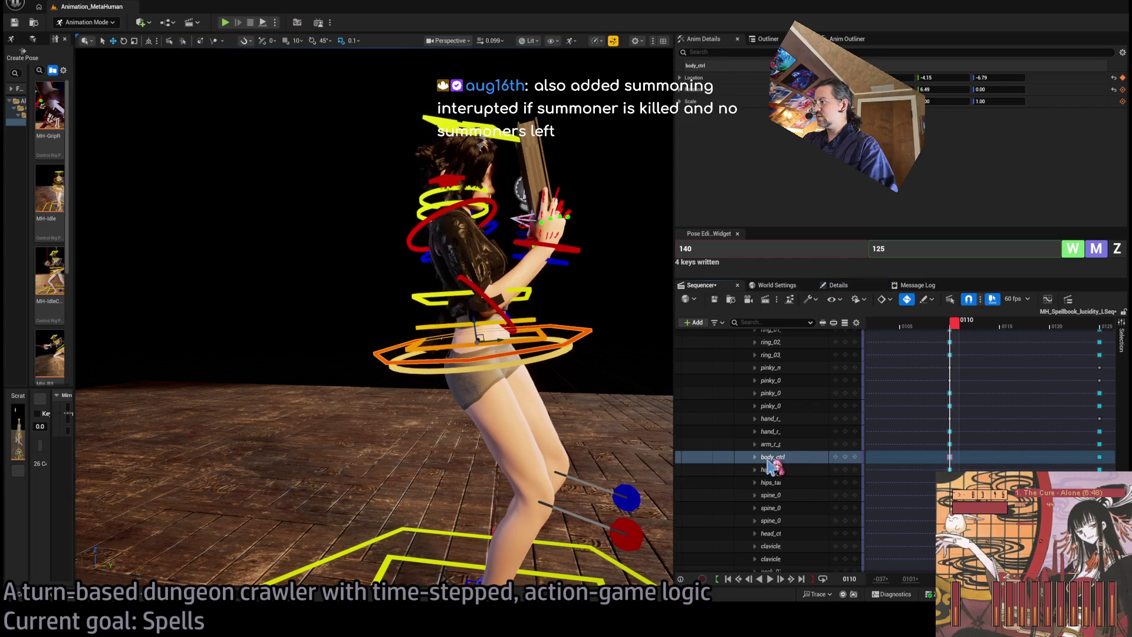
Step: Expand body_ctrl's channels, select its location keys at frame 110 and move the body to a new spot
left_click(771, 457)
left_click(755, 457)
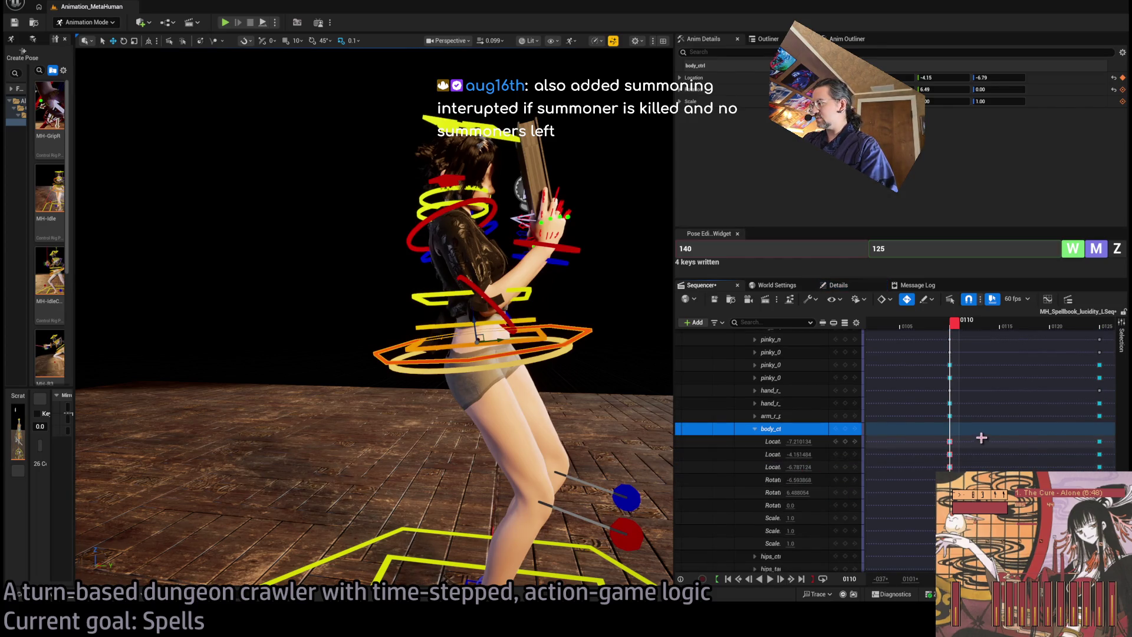
left_click_drag(981, 435, 930, 472)
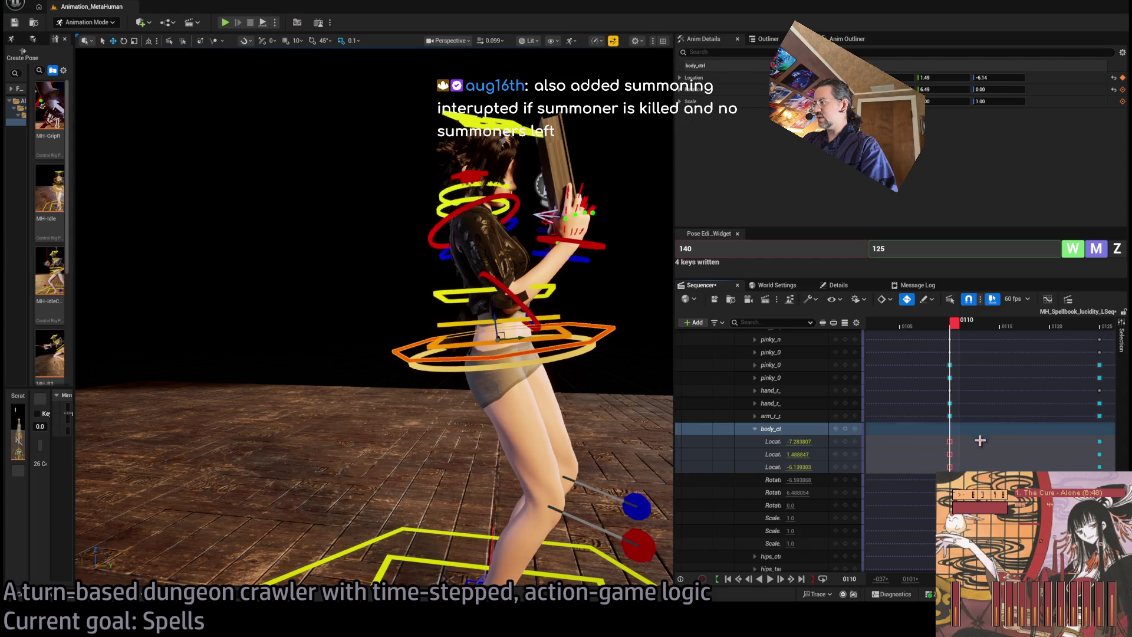
mouse_move(521, 336)
left_mouse_down()
mouse_move(533, 337)
mouse_move(499, 339)
left_mouse_up()
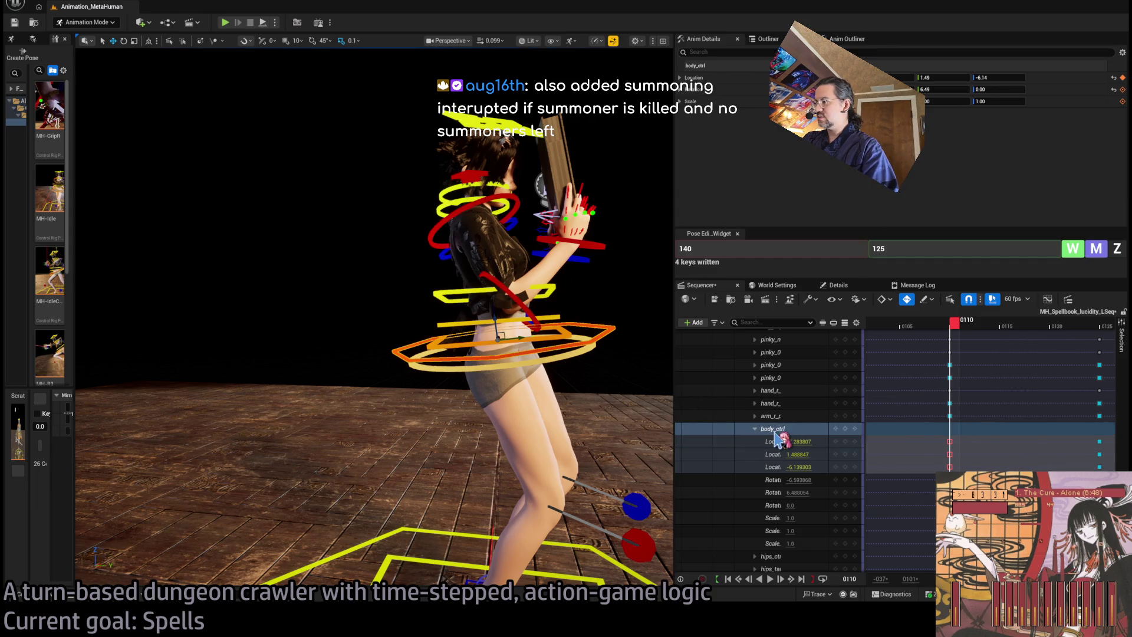
Step: Undo a trial shift of the location keys off frame 110, check frames 110–115, then jump to the end
left_click_drag(949, 454, 990, 456)
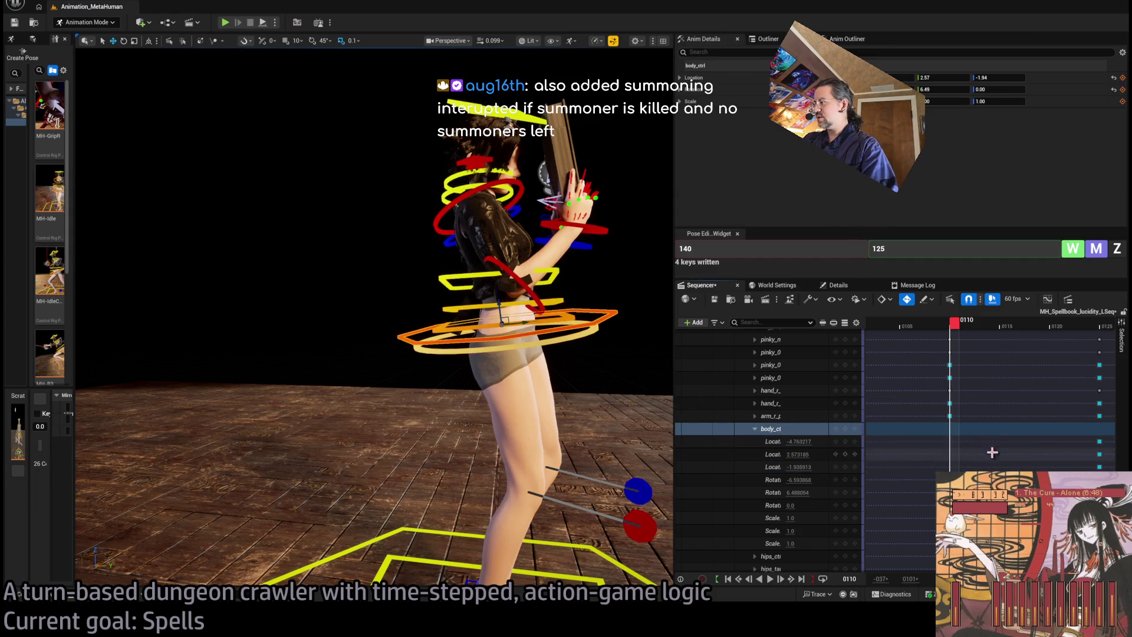
key("ctrl+z")
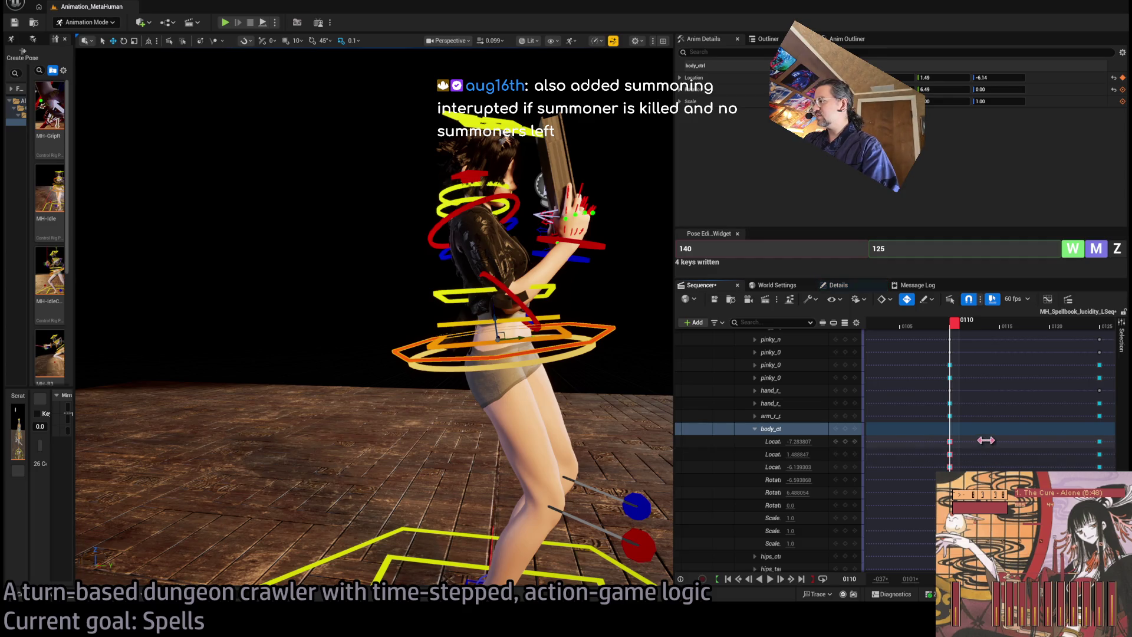
left_click_drag(978, 436, 867, 463)
key("ctrl+z")
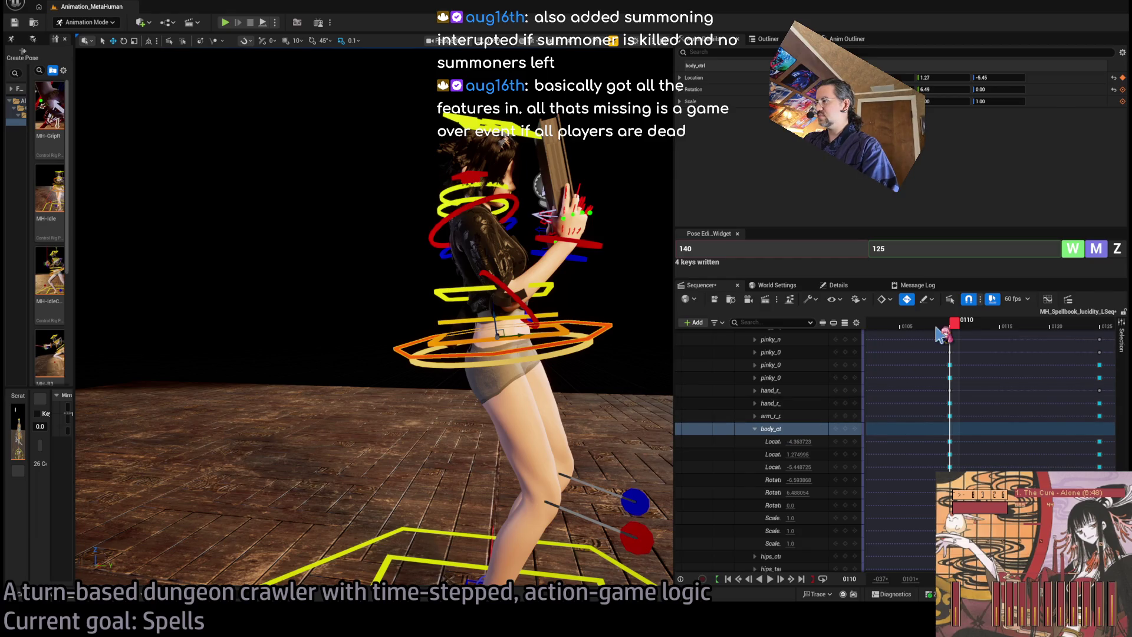
mouse_move(953, 323)
left_mouse_down()
mouse_move(939, 324)
mouse_move(1079, 339)
mouse_move(899, 349)
left_mouse_up()
key("End")
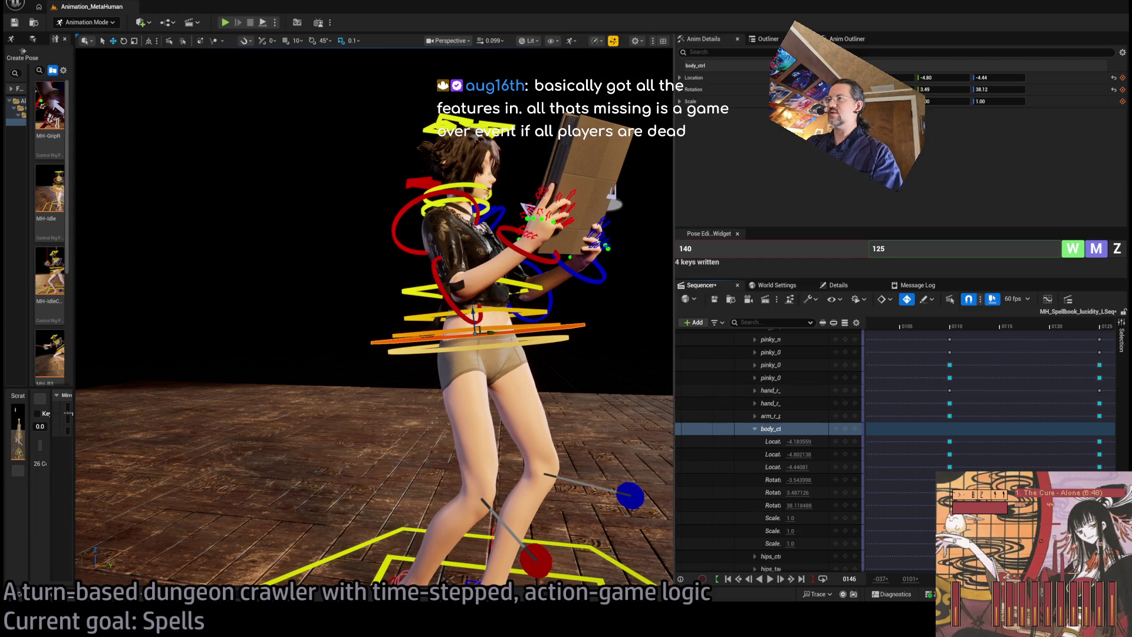
Step: Play the spellbook animation from its first frame and bring the playhead back to frame 2
scroll(990, 448, "down", 5)
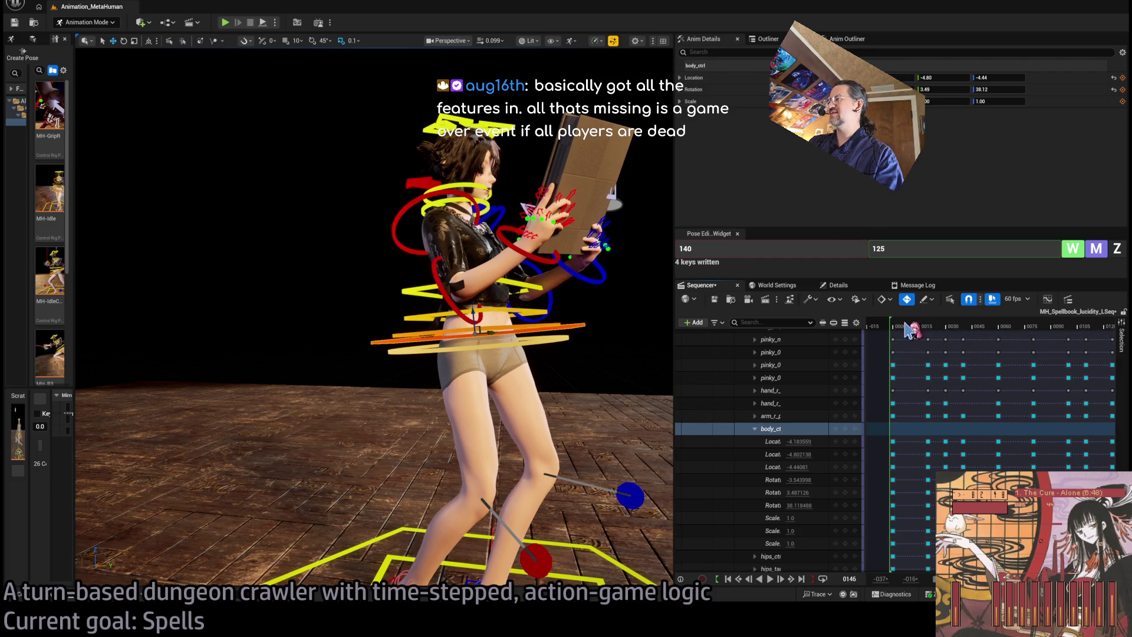
left_click(894, 327)
key("space")
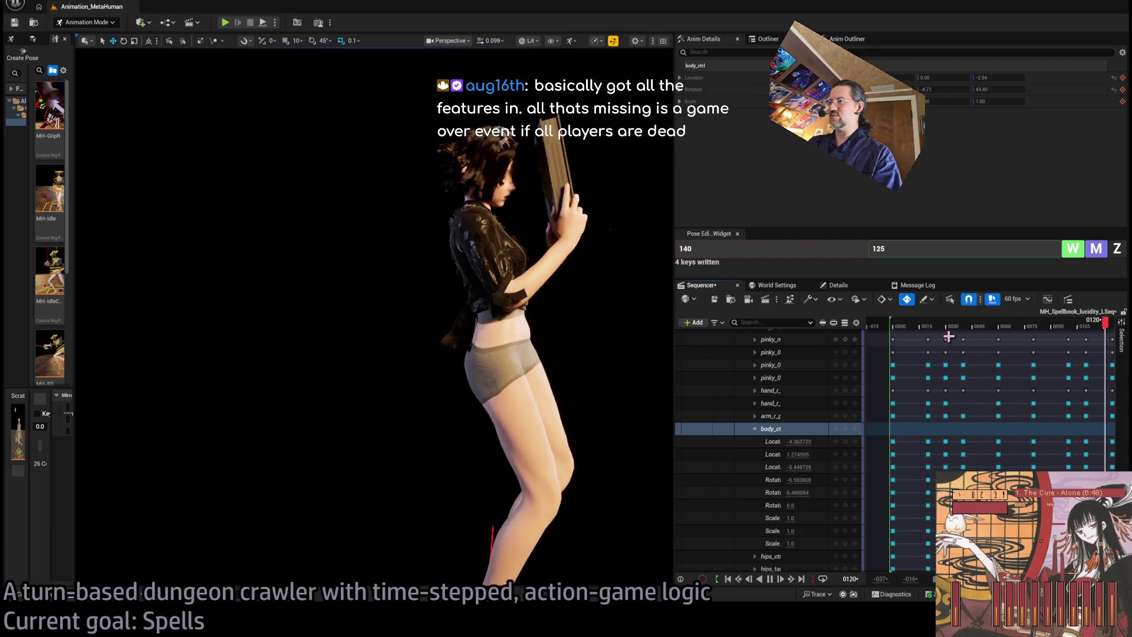
left_click_drag(921, 332, 896, 325)
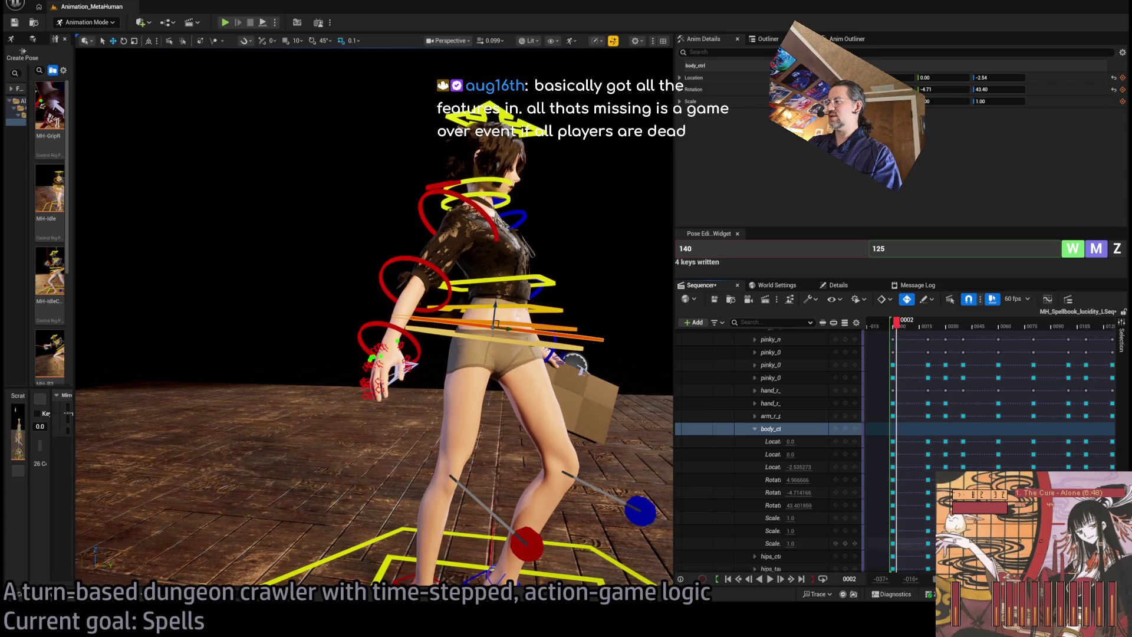
scroll(943, 330, "down", 5)
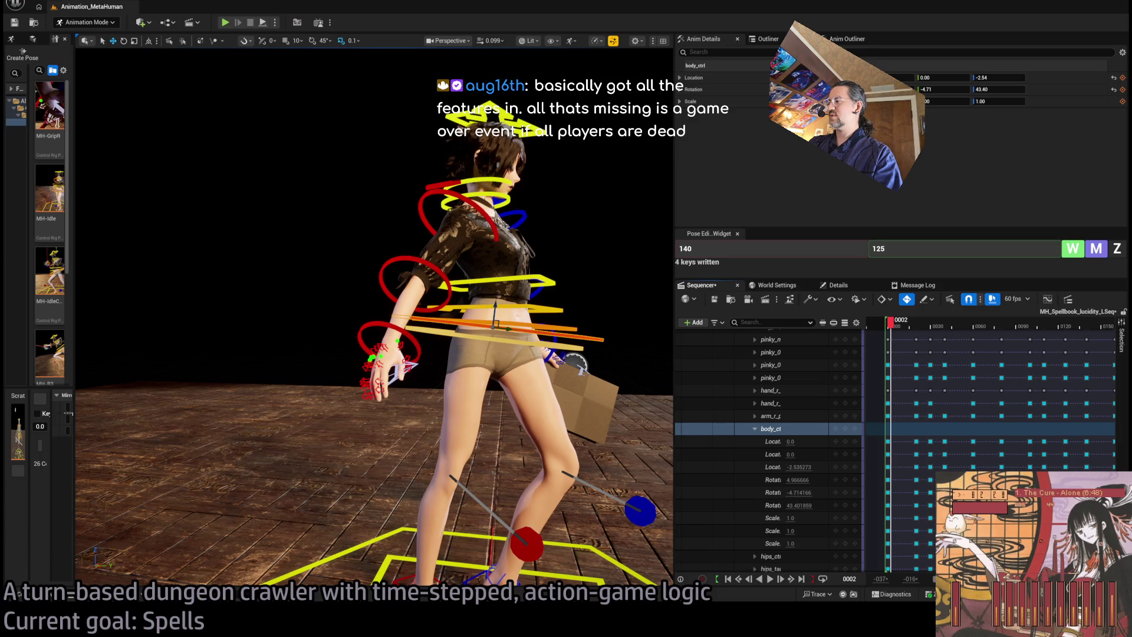
scroll(996, 330, "right", 1)
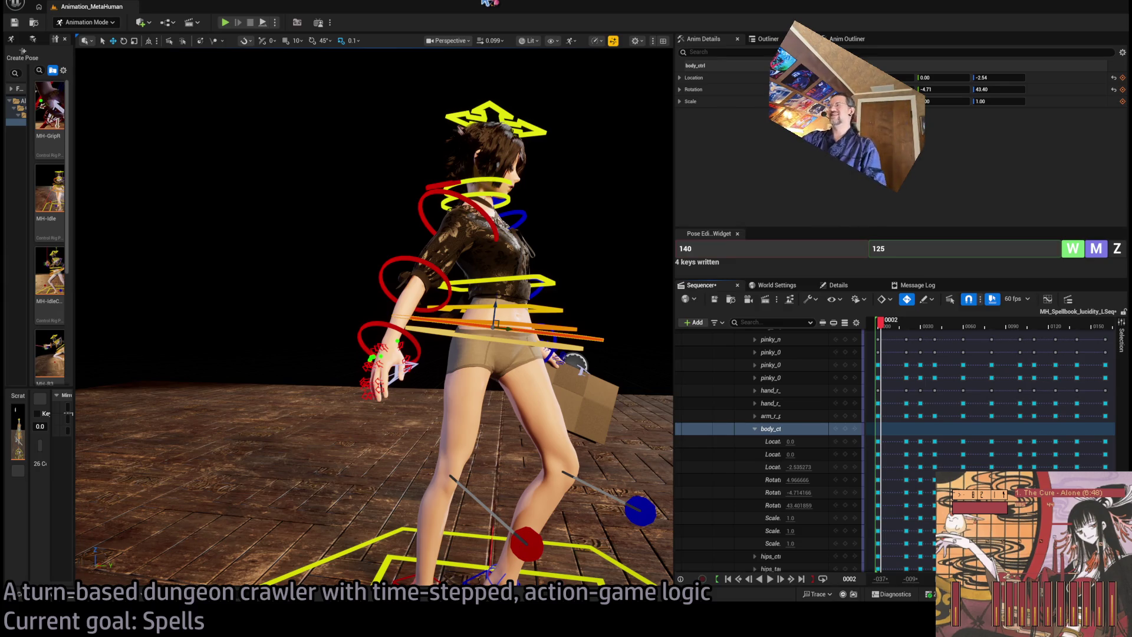
Step: Play the animation from the first frame, then stop and scrub back to frame 0012
left_click(879, 329)
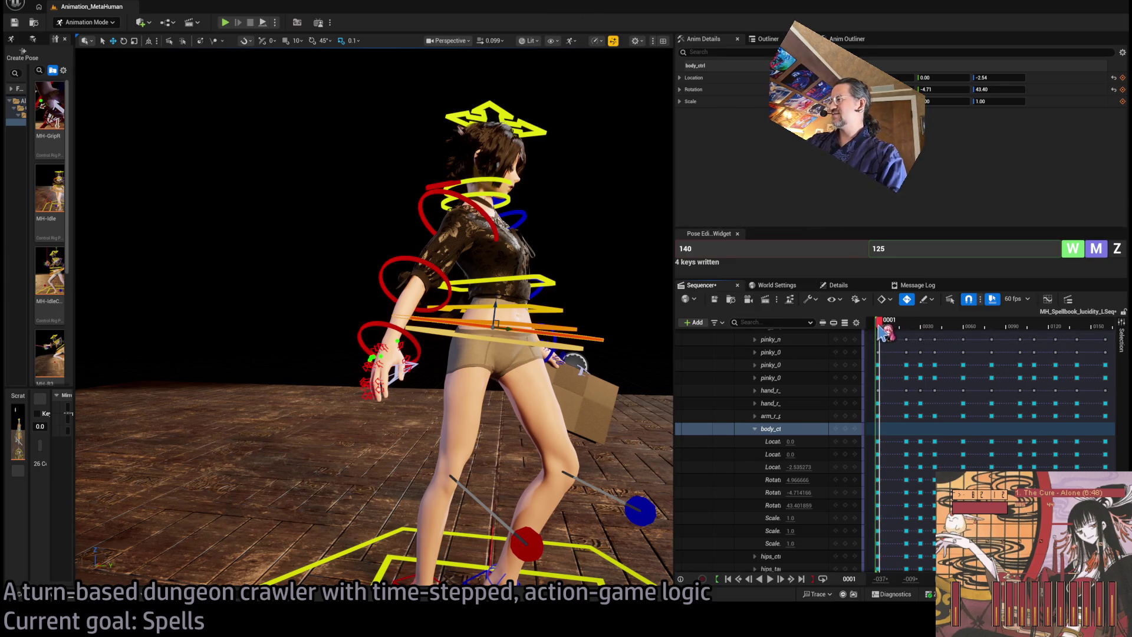
key("space")
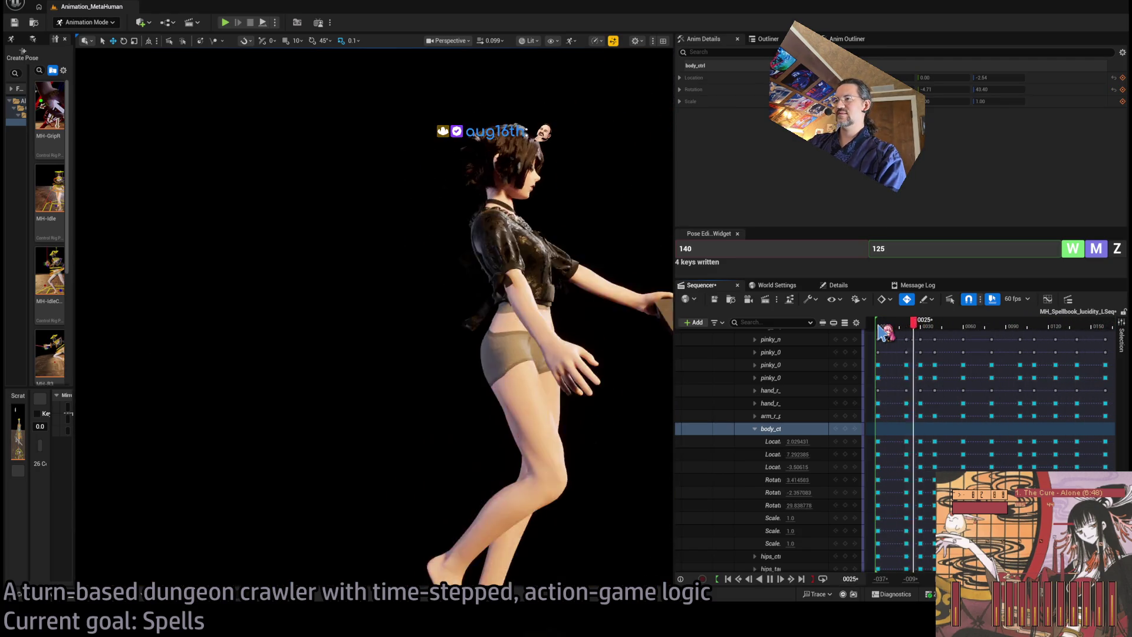
key("space")
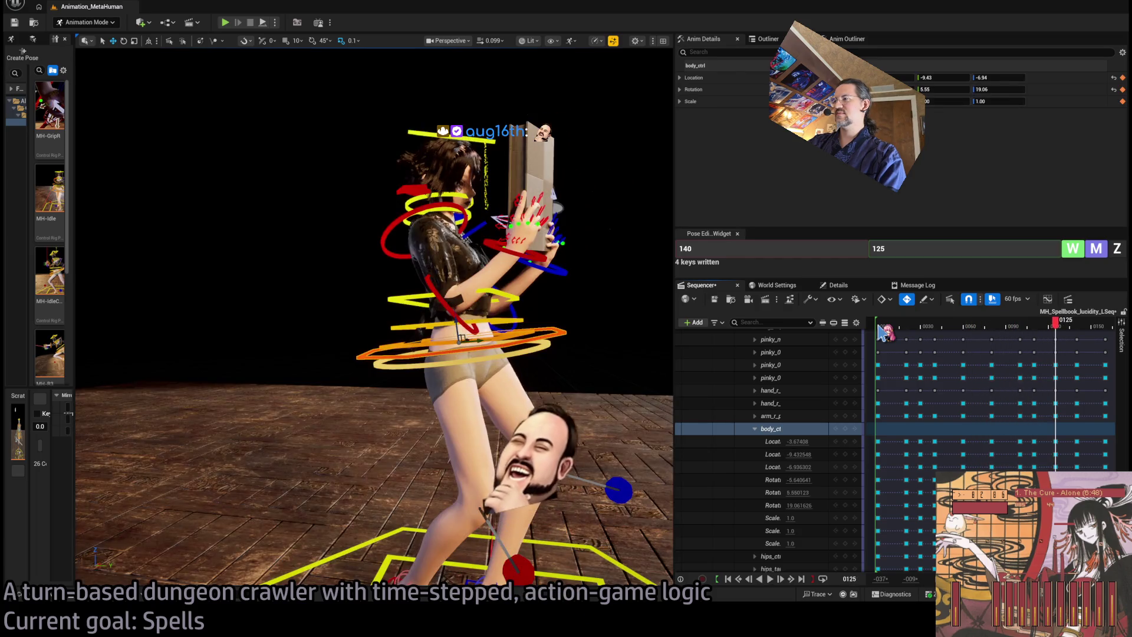
left_click(906, 331)
left_click_drag(906, 331, 889, 332)
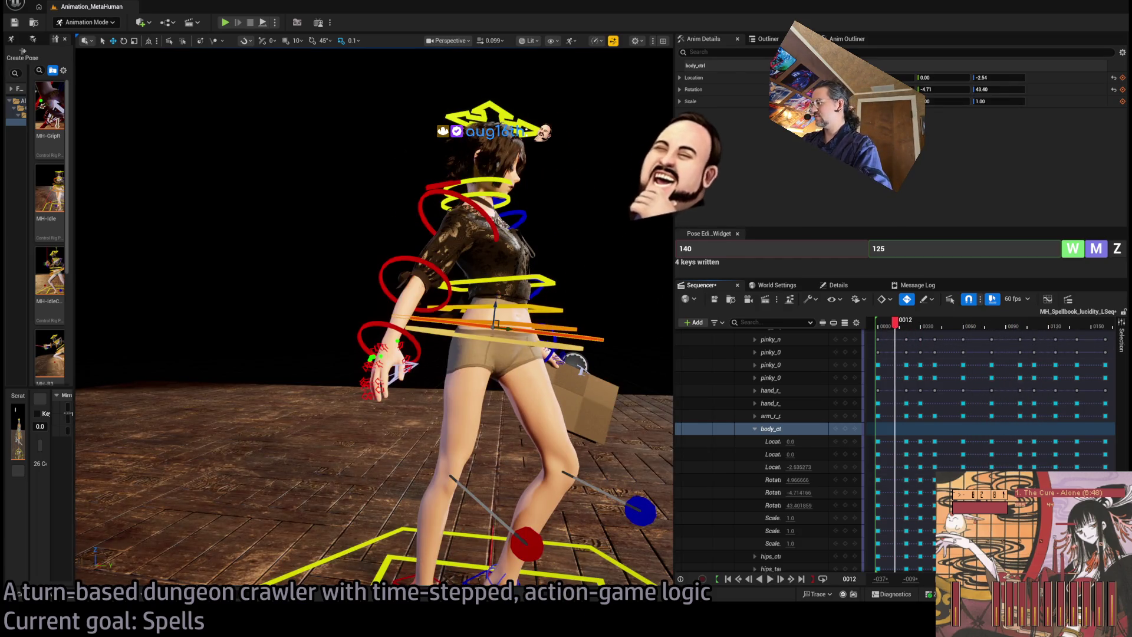
scroll(943, 324, "down", 1)
scroll(950, 383, "up", 3)
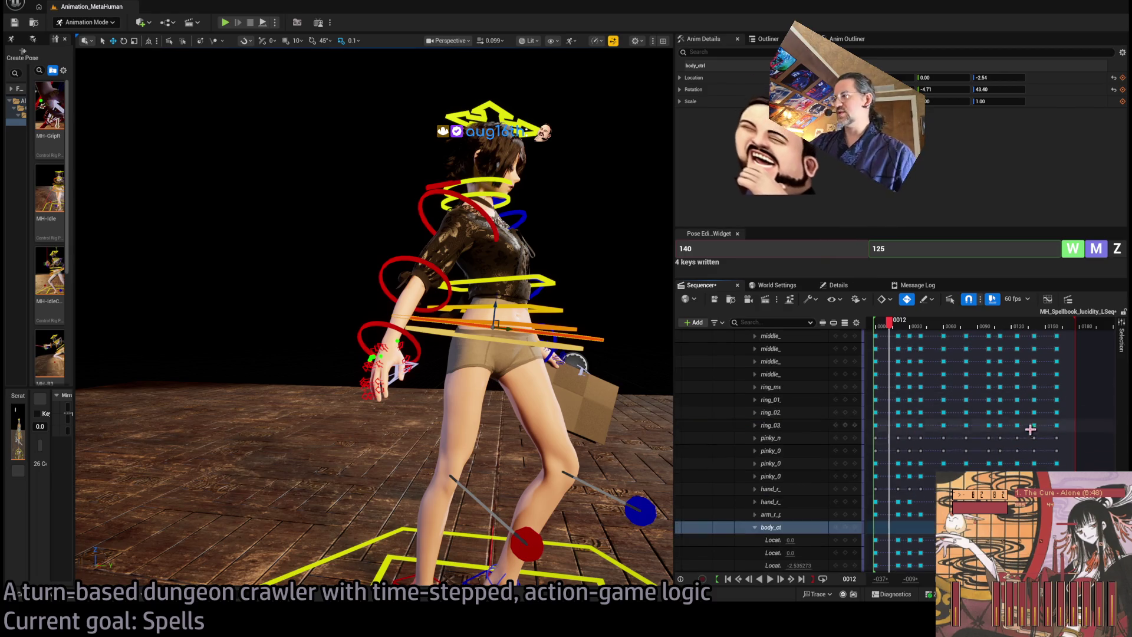
scroll(826, 448, "up", 10)
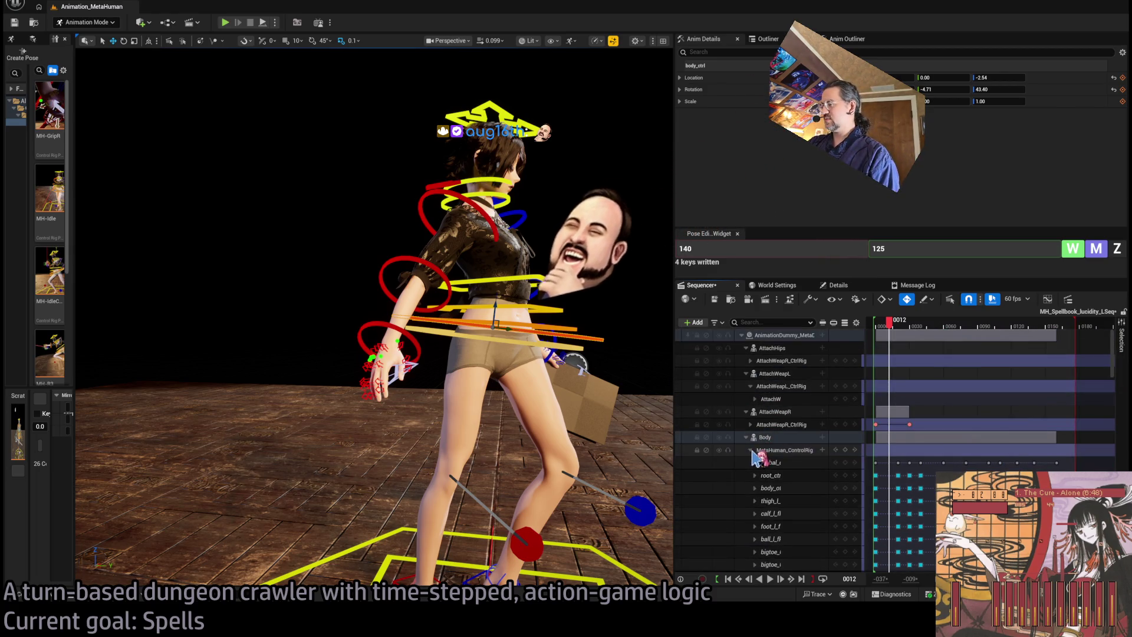
Step: Collapse the MetaHuman_ControlRig track, replay to frame 0098 and frame the whole character
double_click(799, 449)
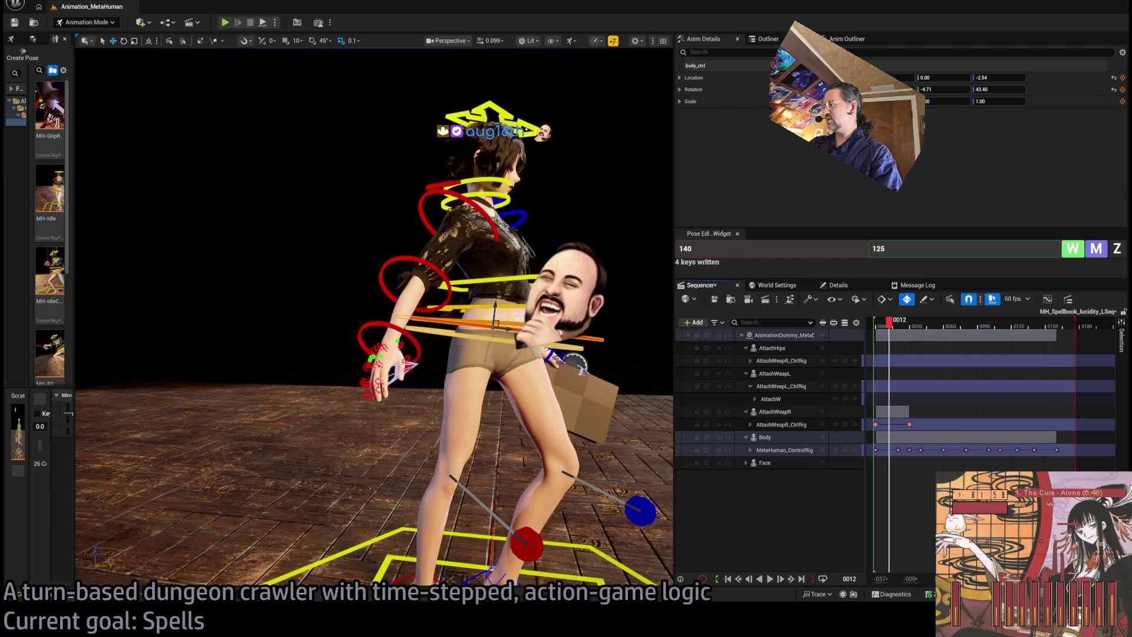
scroll(1019, 454, "left", 2)
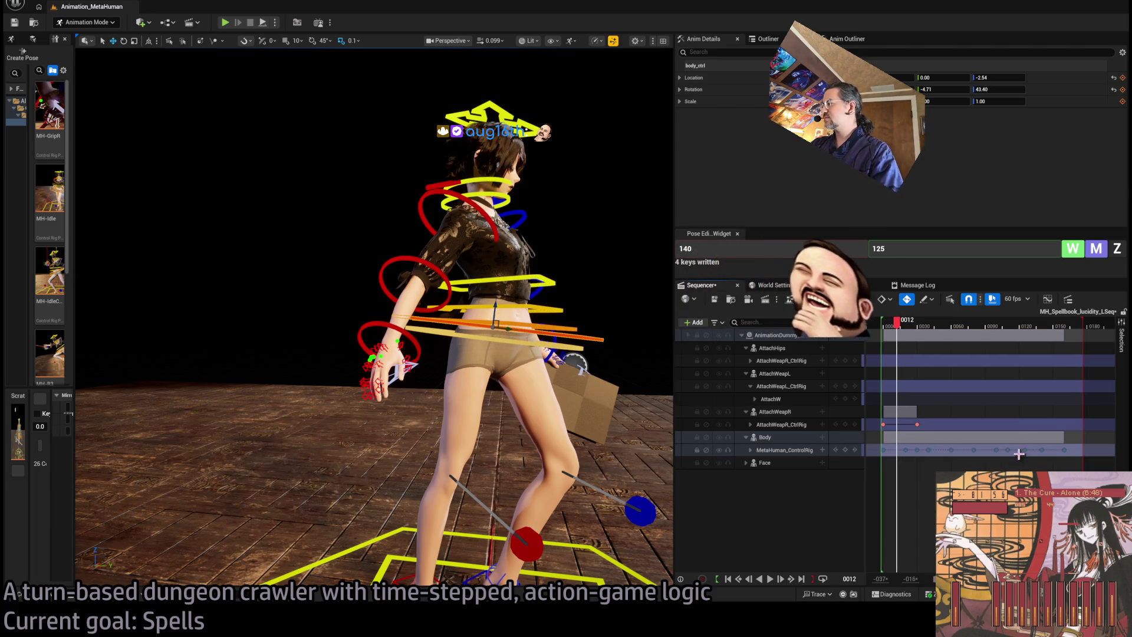
key("ctrl+z")
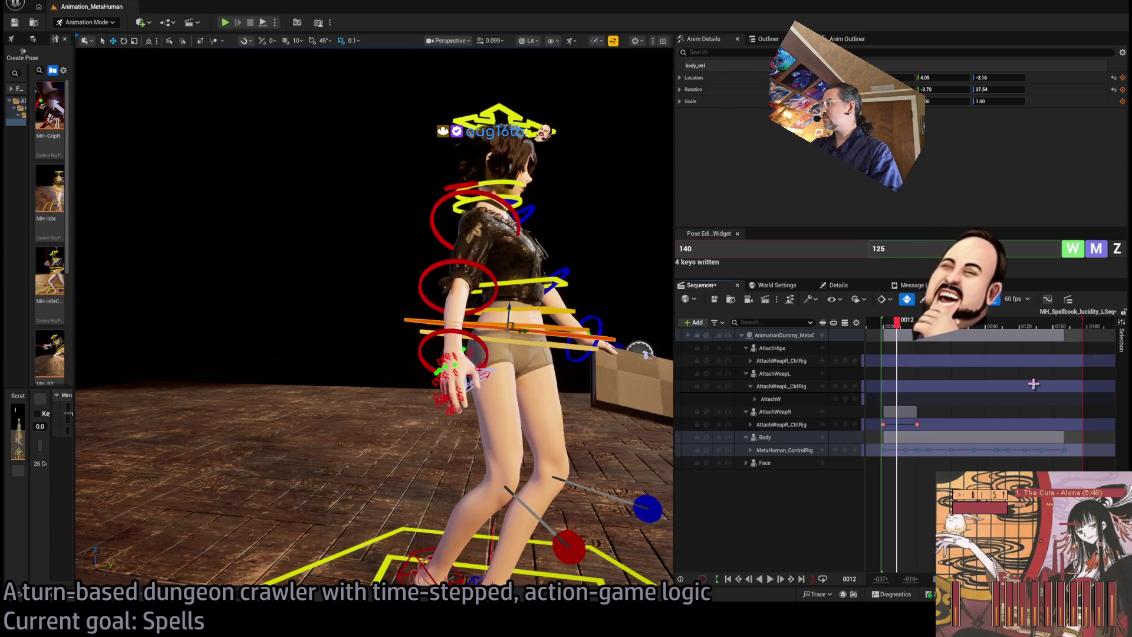
left_click(880, 324)
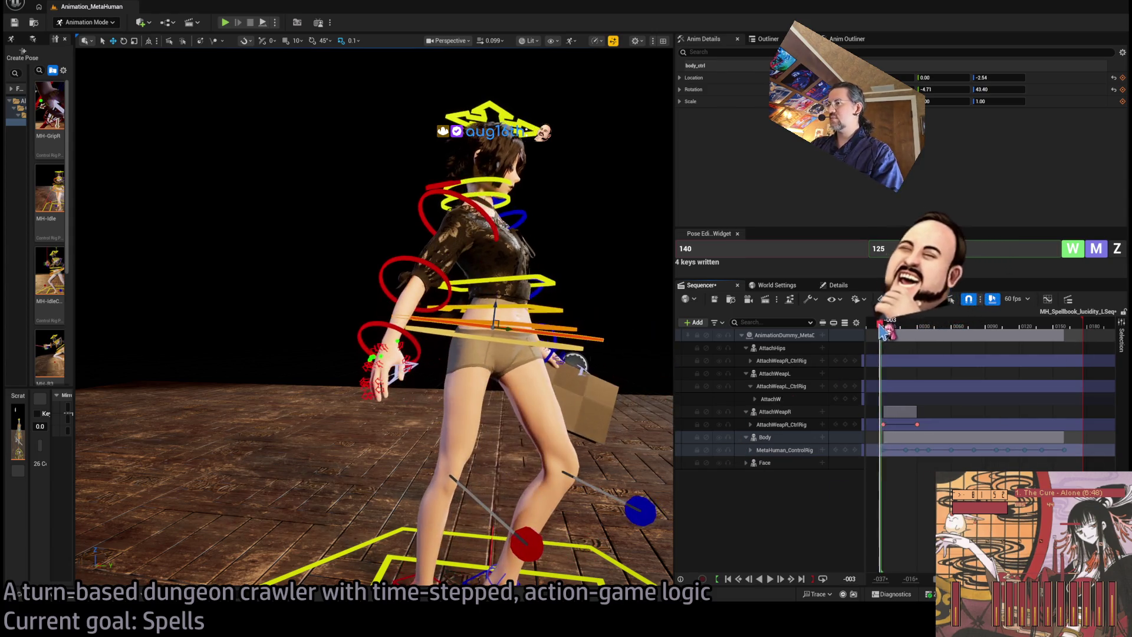
key("space")
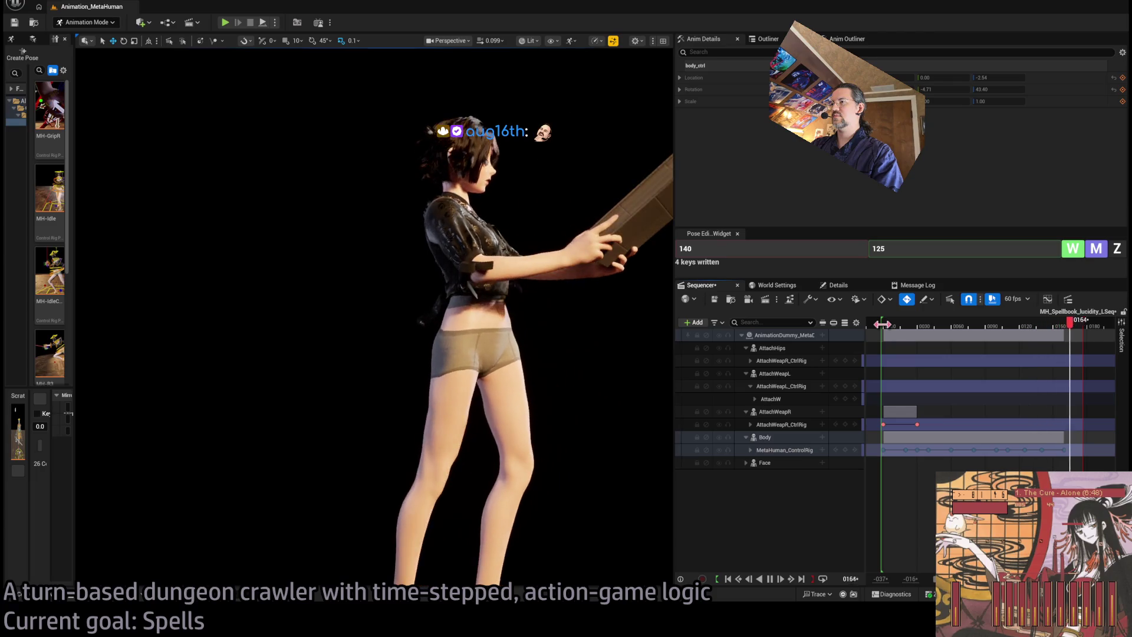
key("space")
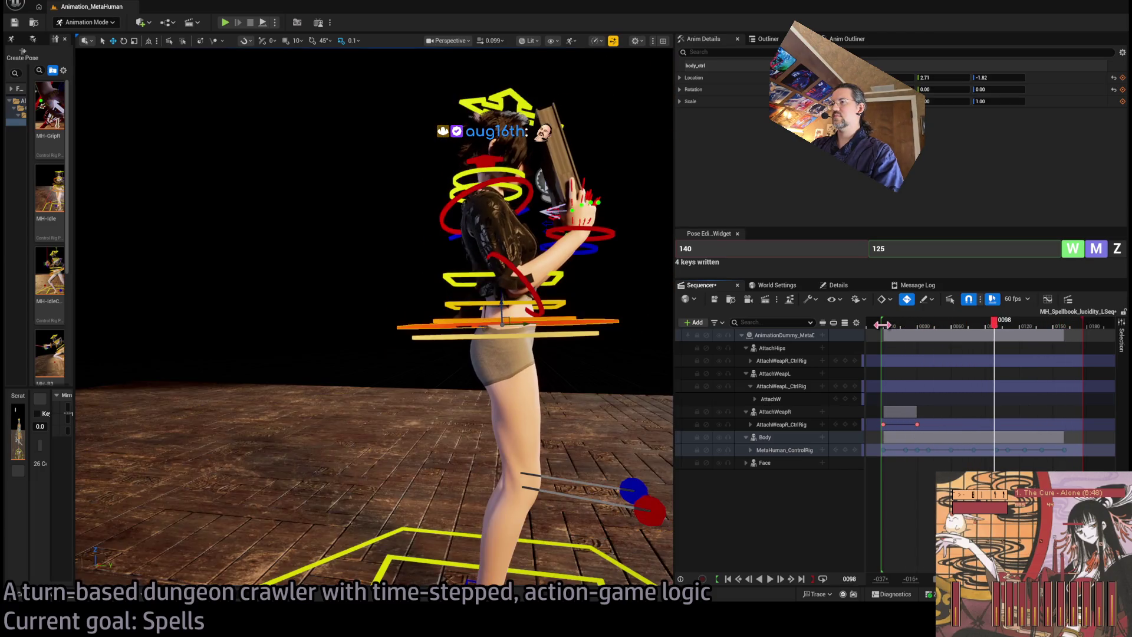
key("f")
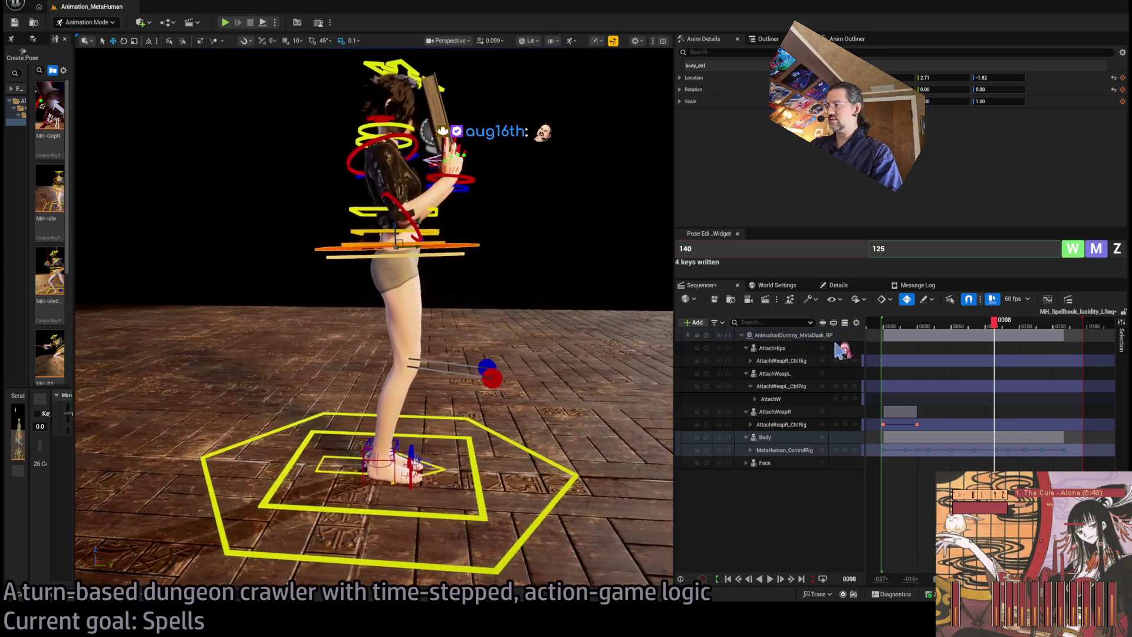
Step: Replay from near the start and check the pose around frames 0093 to 0106
left_click(889, 326)
key("space")
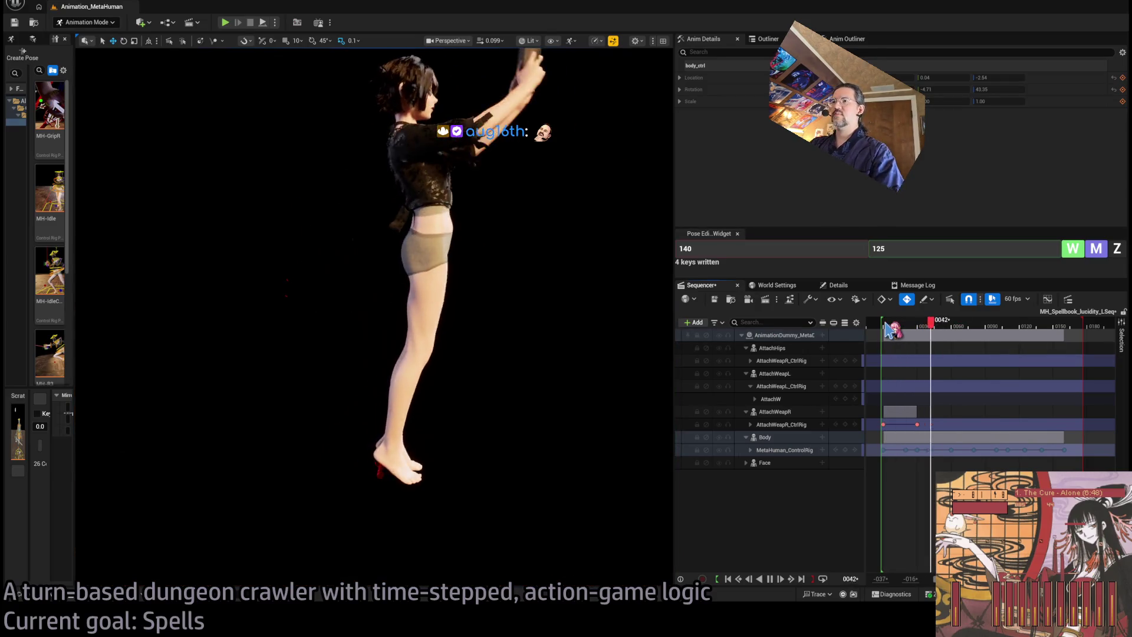
key("space")
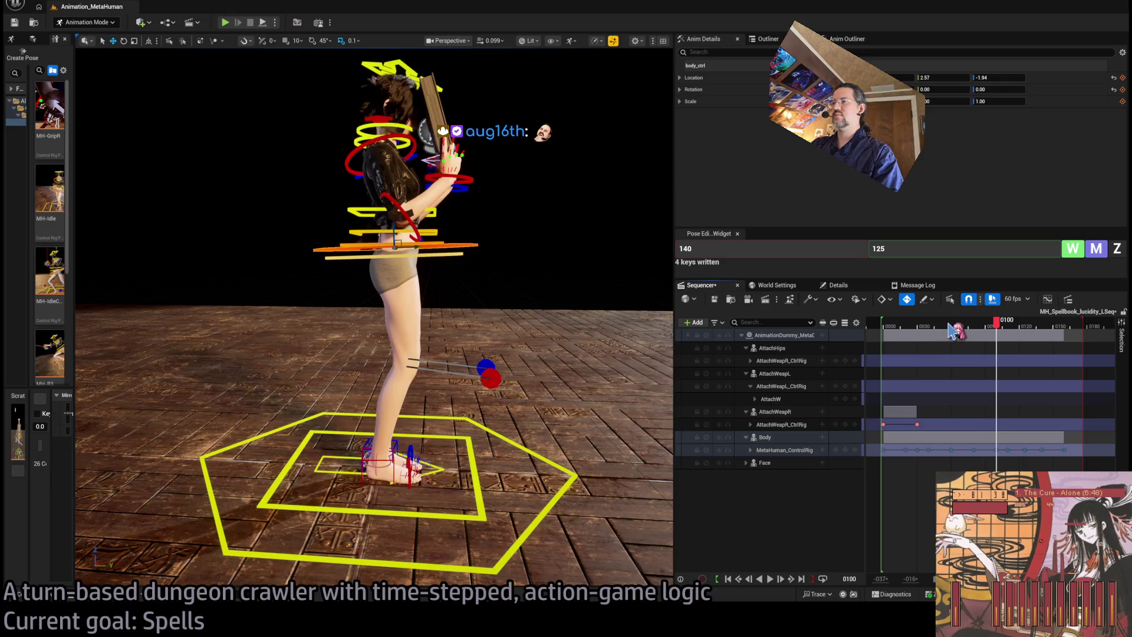
key("space")
key("space")
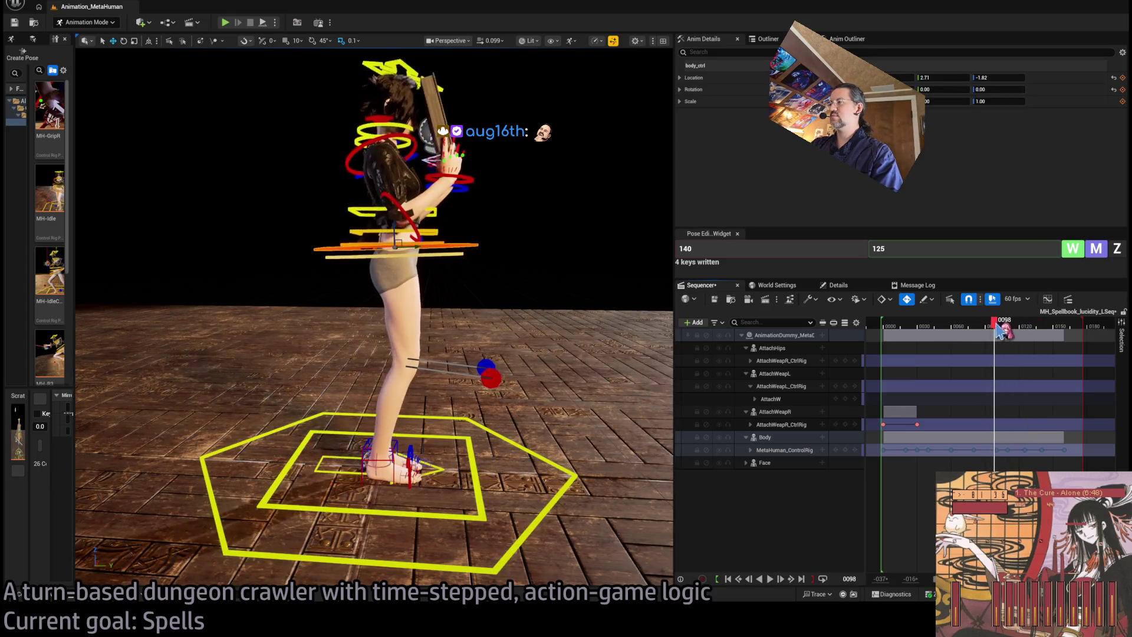
mouse_move(1009, 326)
left_mouse_down()
mouse_move(993, 326)
mouse_move(1023, 335)
mouse_move(1004, 339)
mouse_move(1014, 344)
left_mouse_up()
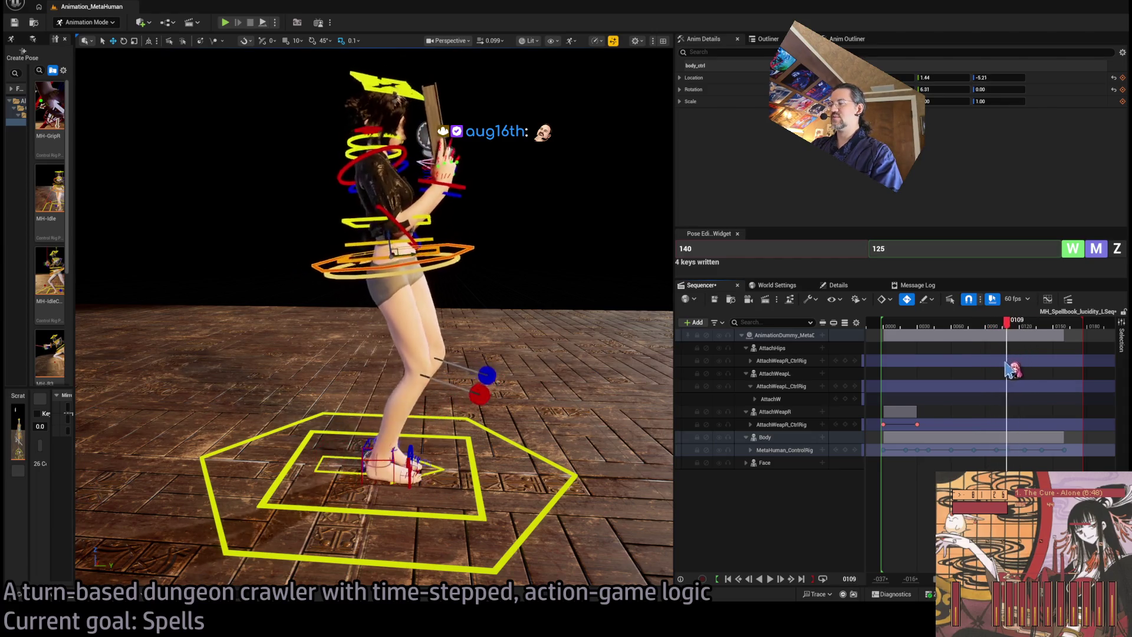
mouse_move(1006, 364)
left_mouse_down()
mouse_move(1015, 373)
mouse_move(1002, 377)
left_mouse_up()
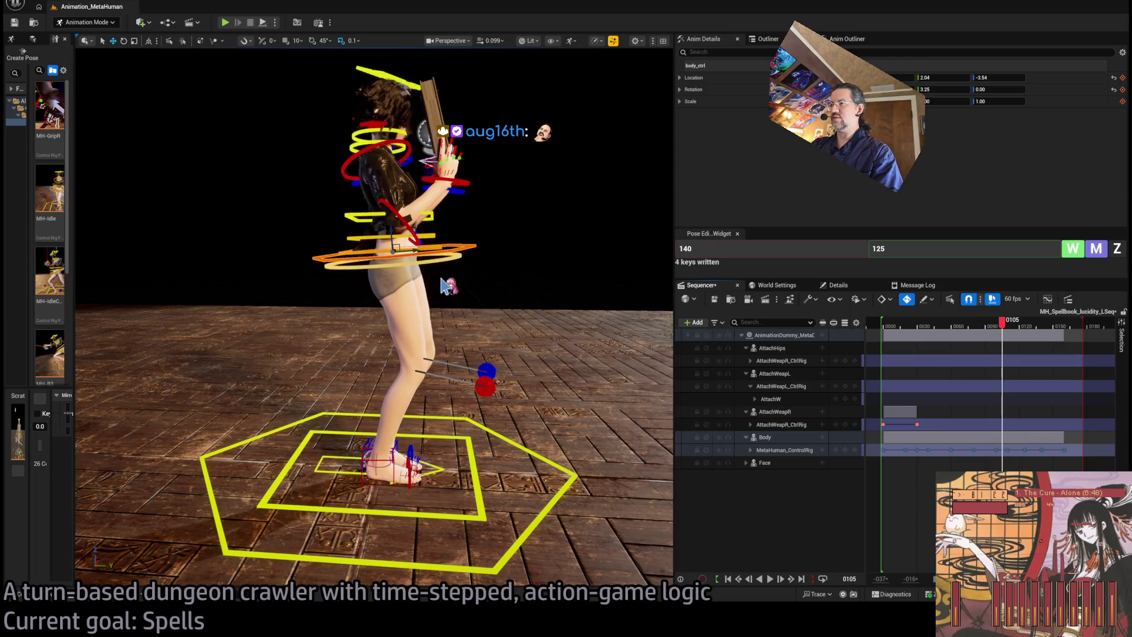
Step: Expand the control rig, select hips_ctrl and check the hip motion around frames 0109–0113
left_click(750, 450)
left_click(771, 463)
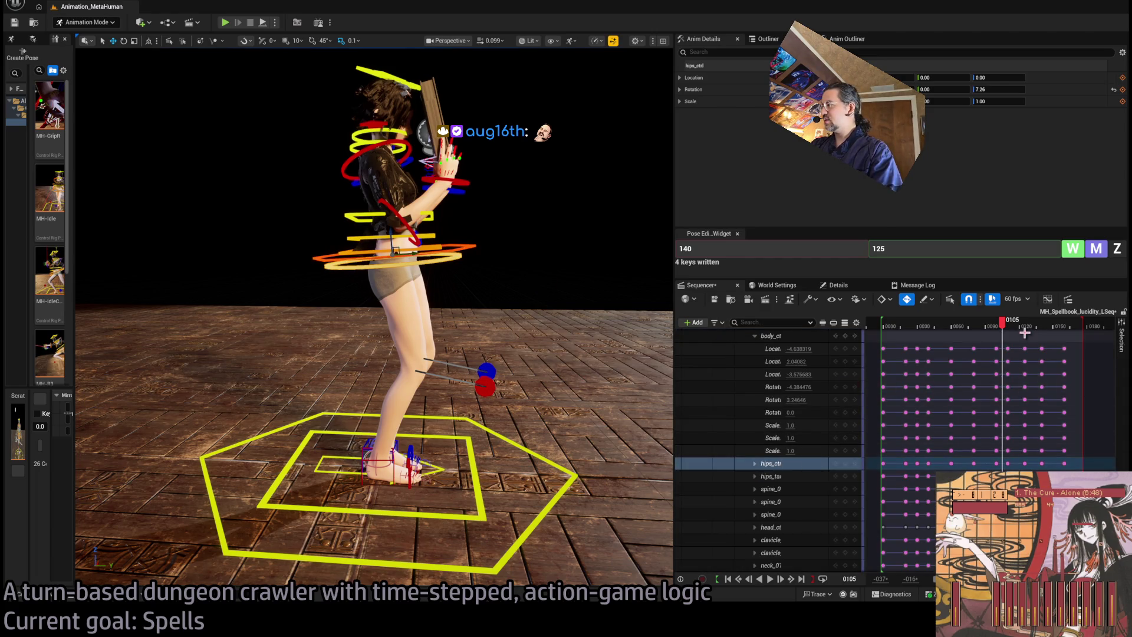
left_click_drag(1004, 334, 1017, 333)
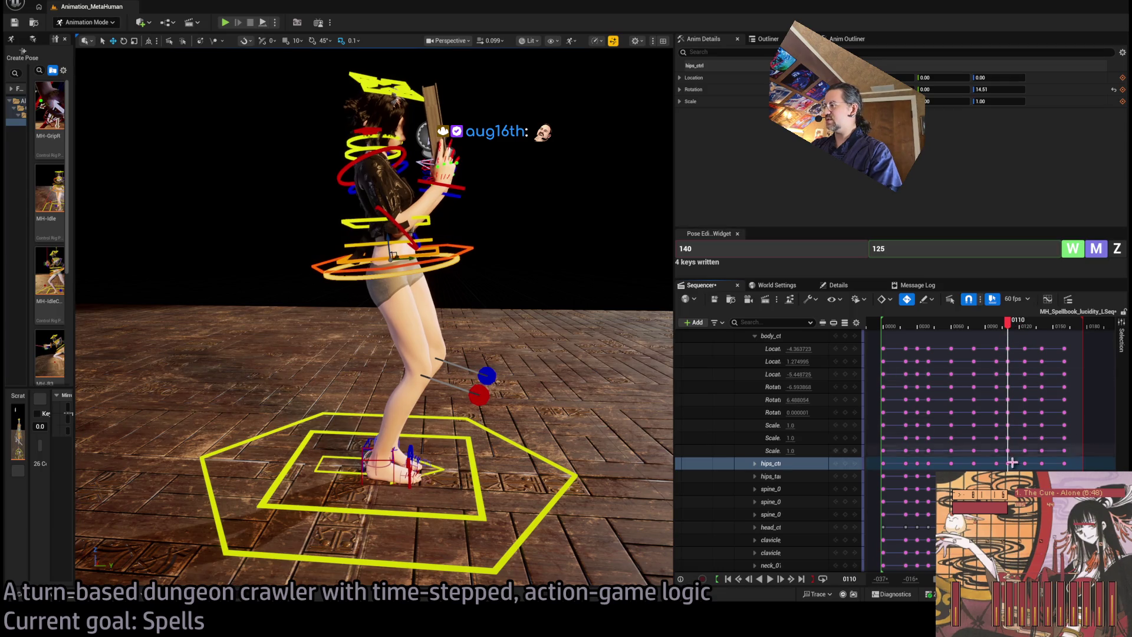
left_click(1013, 323)
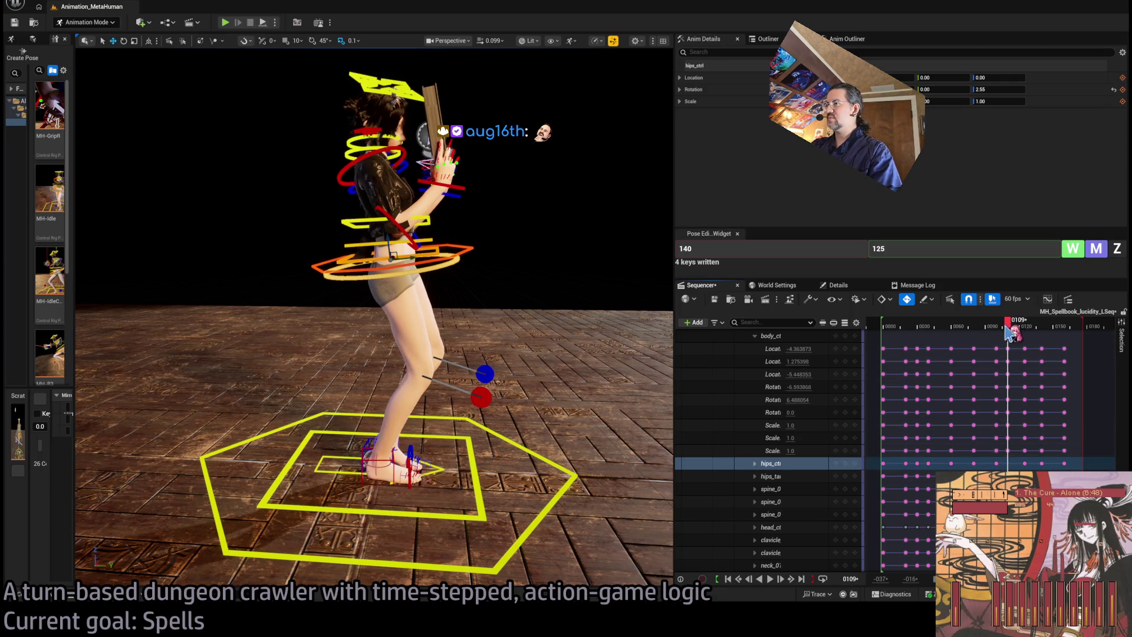
mouse_move(1010, 333)
left_mouse_down()
mouse_move(1002, 339)
mouse_move(1013, 336)
left_mouse_up()
Step: Select and collapse body_ctrl, check the pose at frames 0125 and 0111, then zoom onto the feet
left_click(1008, 335)
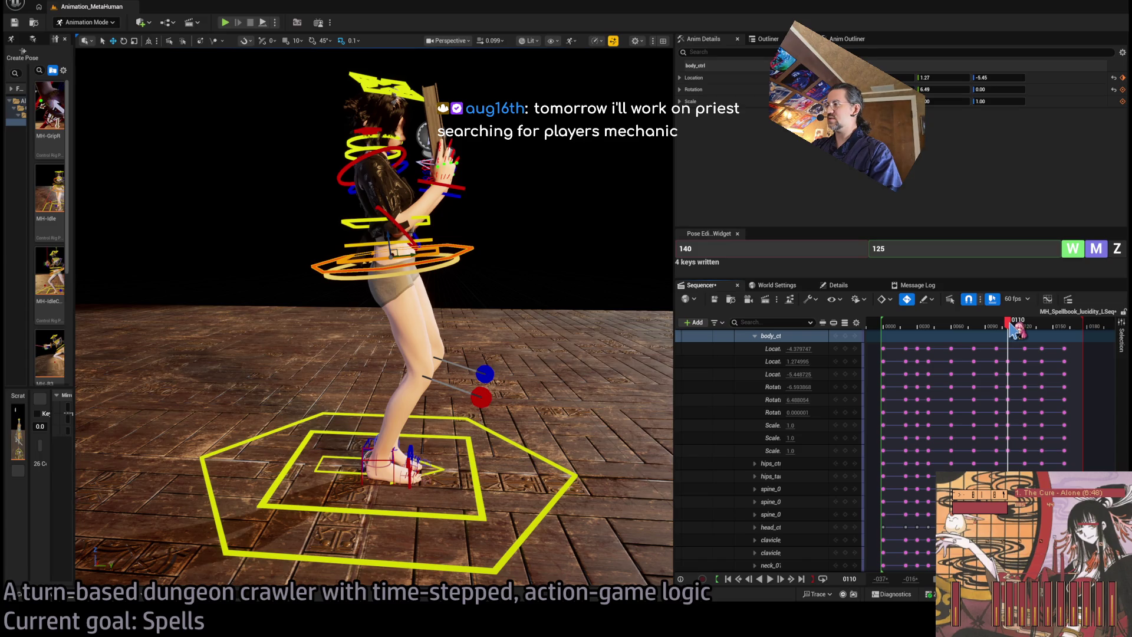
double_click(1014, 335)
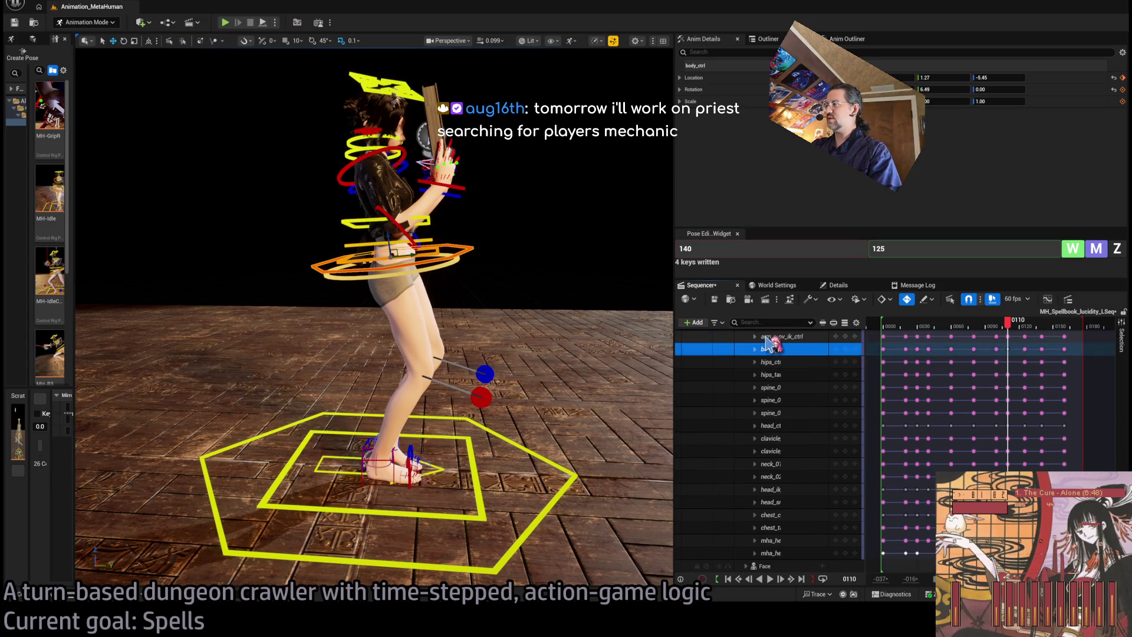
left_click(1009, 348)
mouse_move(1013, 328)
left_mouse_down()
mouse_move(1000, 326)
mouse_move(1029, 338)
mouse_move(1011, 340)
left_mouse_up()
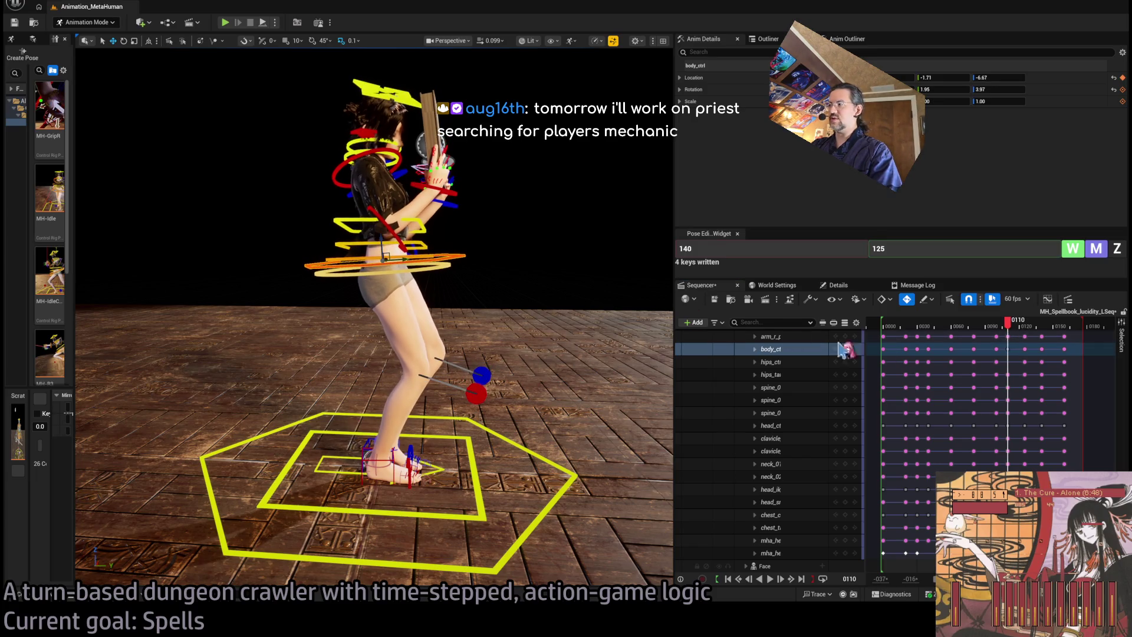
mouse_move(1003, 334)
left_mouse_down()
mouse_move(1040, 339)
mouse_move(990, 353)
mouse_move(1021, 352)
mouse_move(999, 350)
mouse_move(1008, 349)
left_mouse_up()
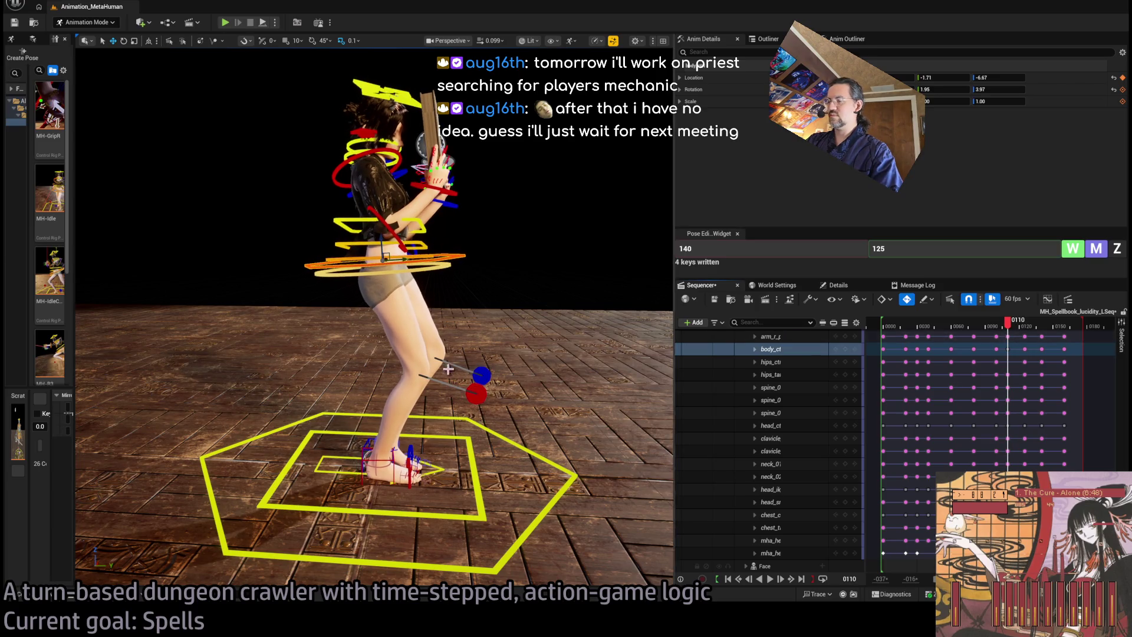
scroll(377, 295, "up", 5)
scroll(441, 341, "up", 1)
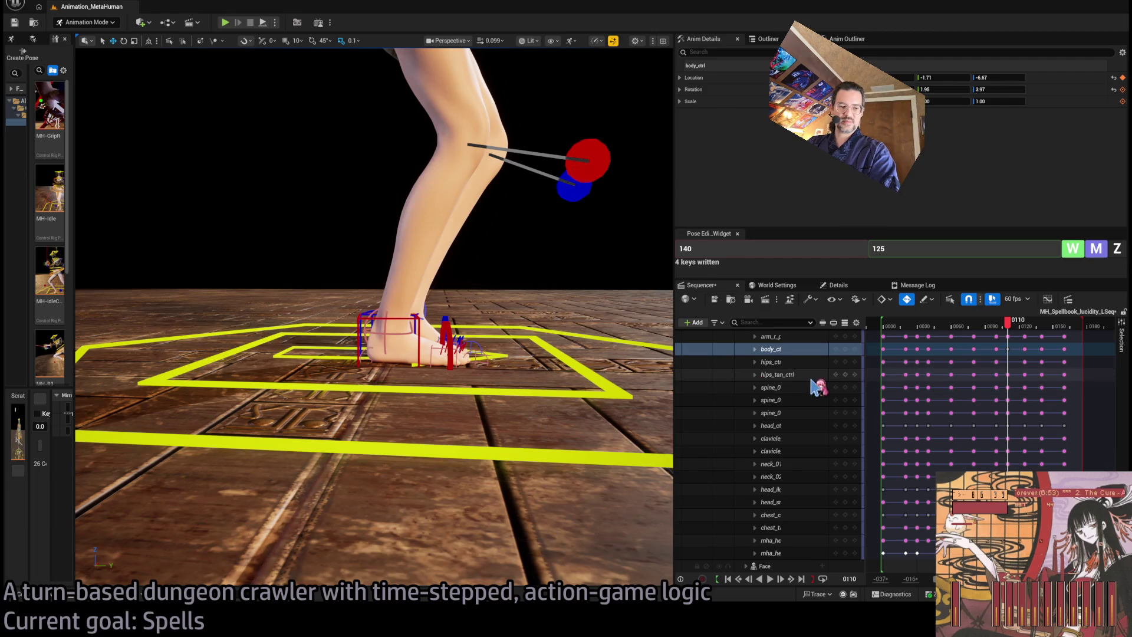
Step: Check the legs at frame 0096, then play the animation from frame 0013 and the range start
mouse_move(1008, 323)
left_mouse_down()
mouse_move(995, 341)
mouse_move(884, 371)
left_mouse_up()
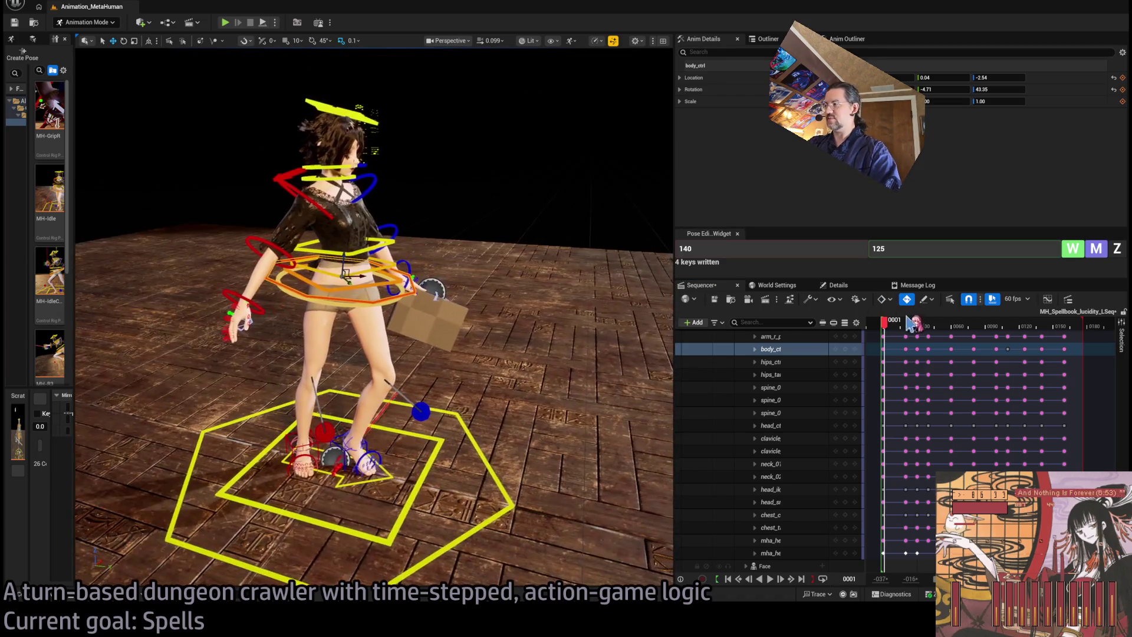
key("space")
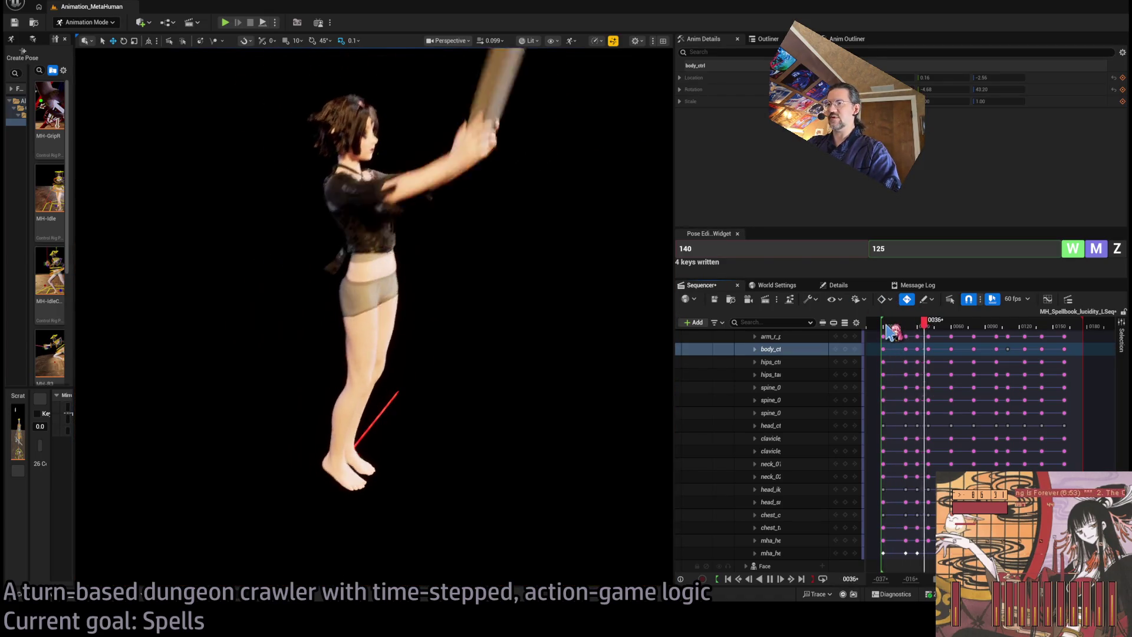
key("space")
mouse_move(893, 327)
left_mouse_down()
mouse_move(955, 330)
mouse_move(869, 325)
mouse_move(950, 328)
mouse_move(873, 328)
mouse_move(934, 329)
mouse_move(887, 334)
left_mouse_up()
key("space")
key("space")
key("space")
key("space")
key("space")
key("space")
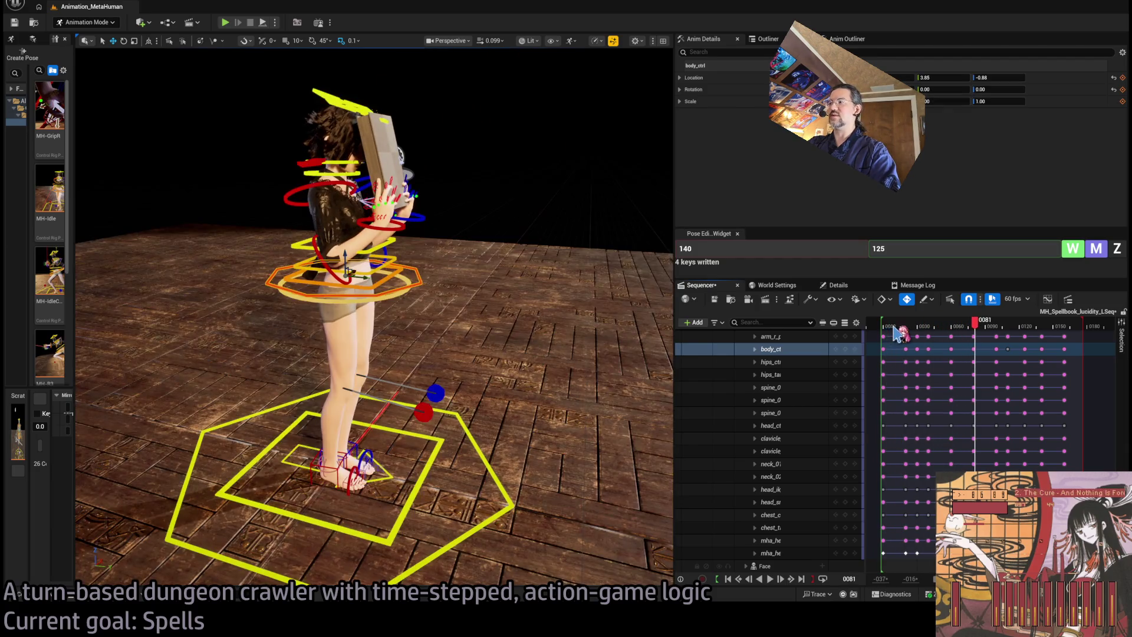
left_click(883, 329)
key("space")
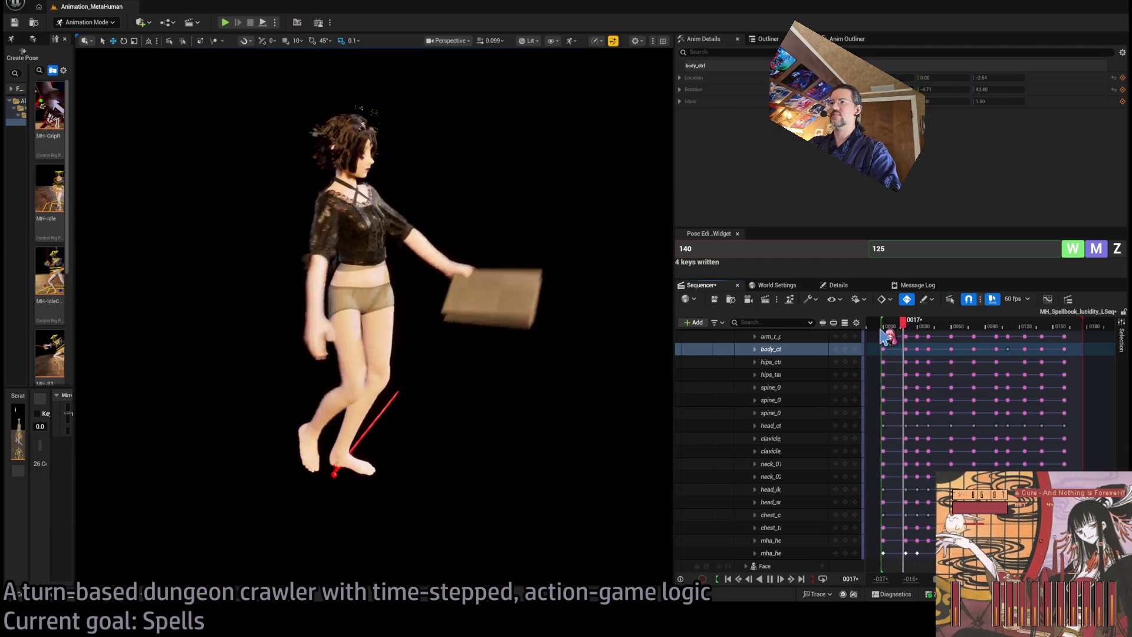
key("space")
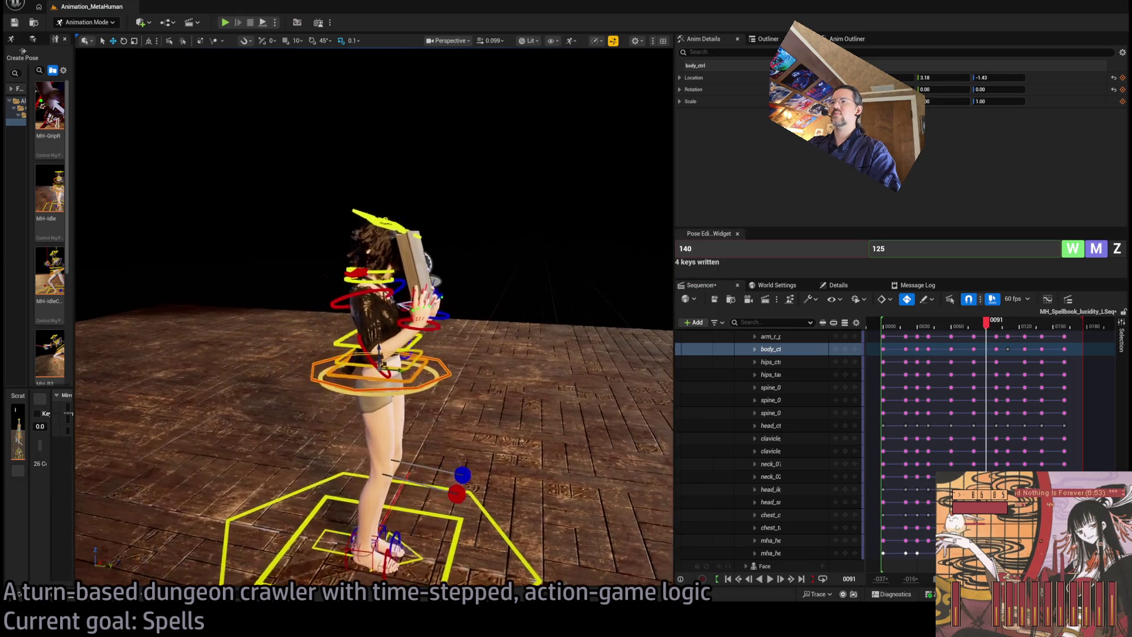
Step: Replay the animation from frames 9 and 11 to review the opening motion
left_click(893, 328)
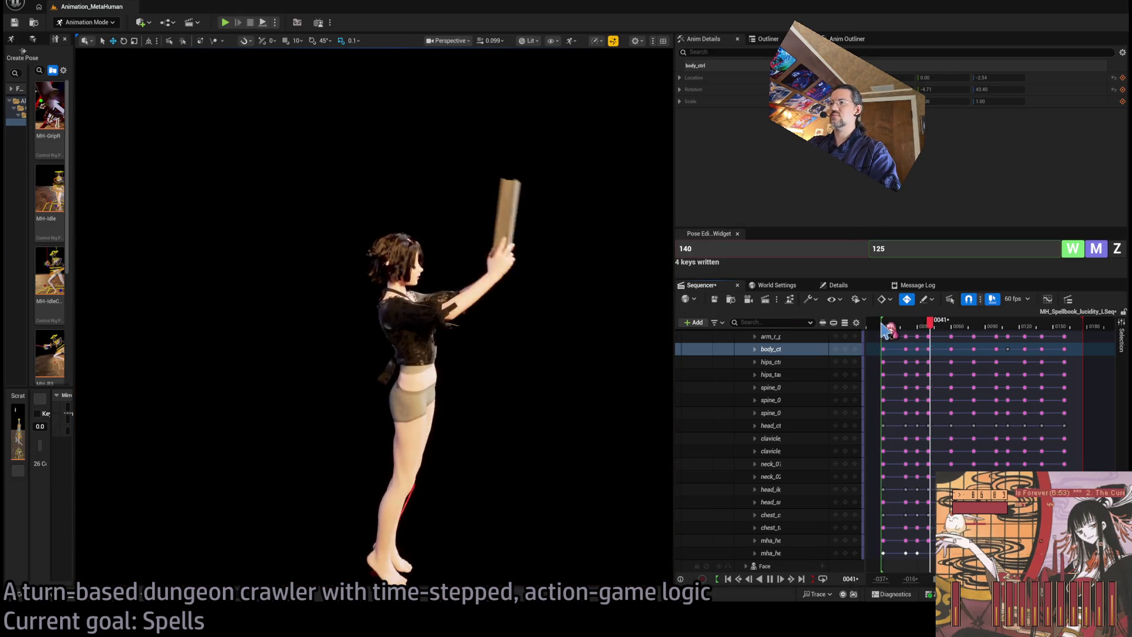
left_click(893, 325)
key("space")
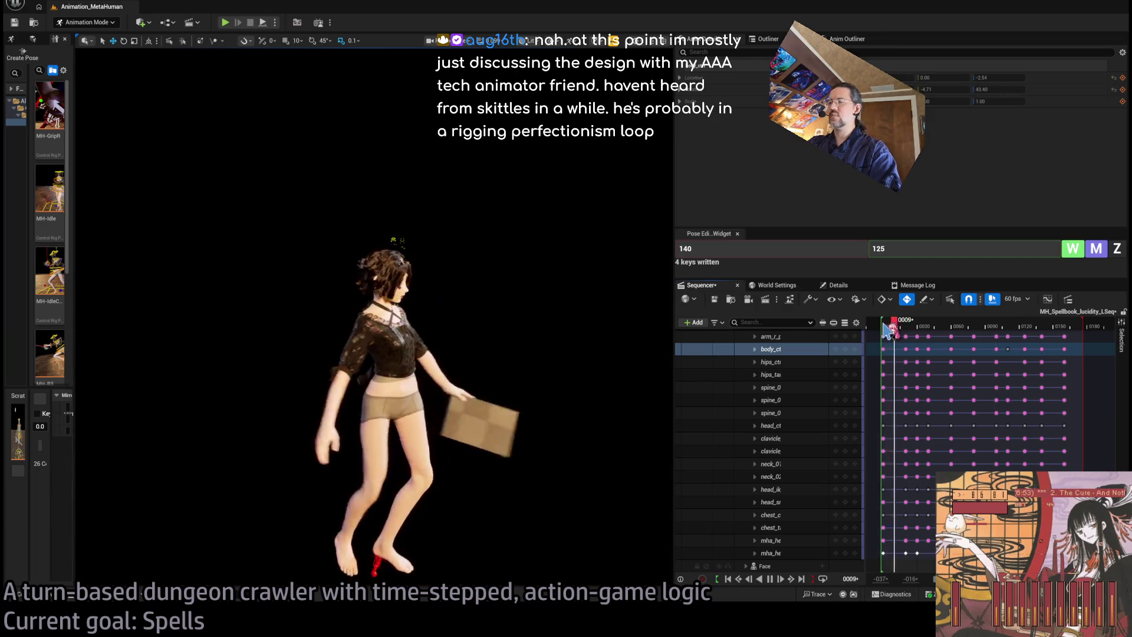
key("space")
left_click_drag(883, 324, 882, 325)
left_click(897, 328)
key("space")
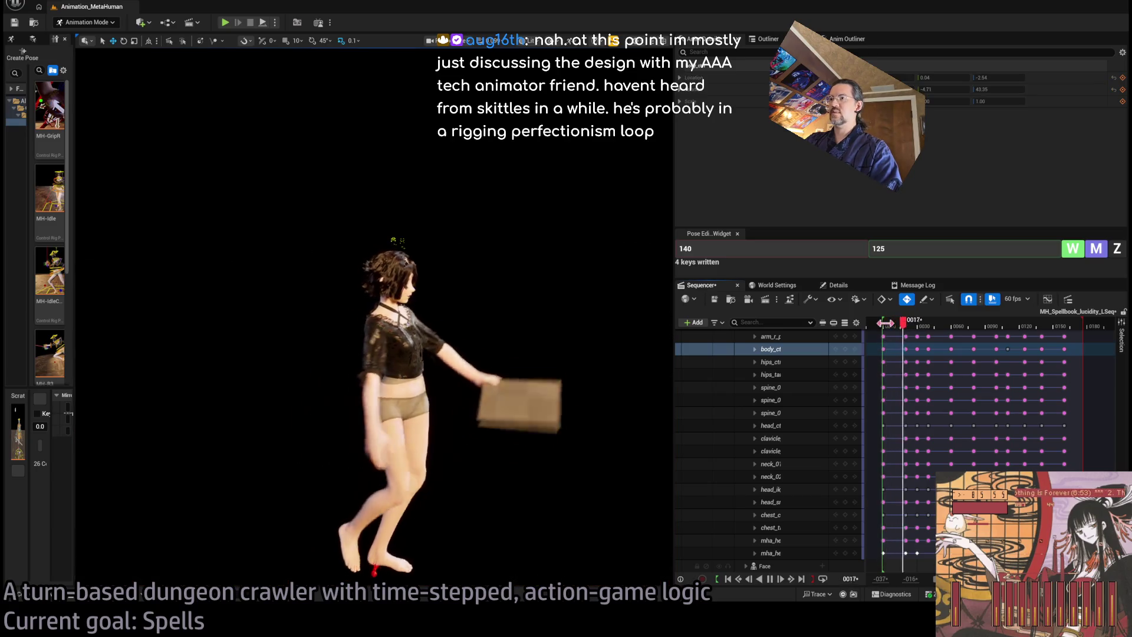
Step: Replay from near the beginning, pause at frame 45, and finish with the playhead near frame 30
left_click(893, 328)
key("space")
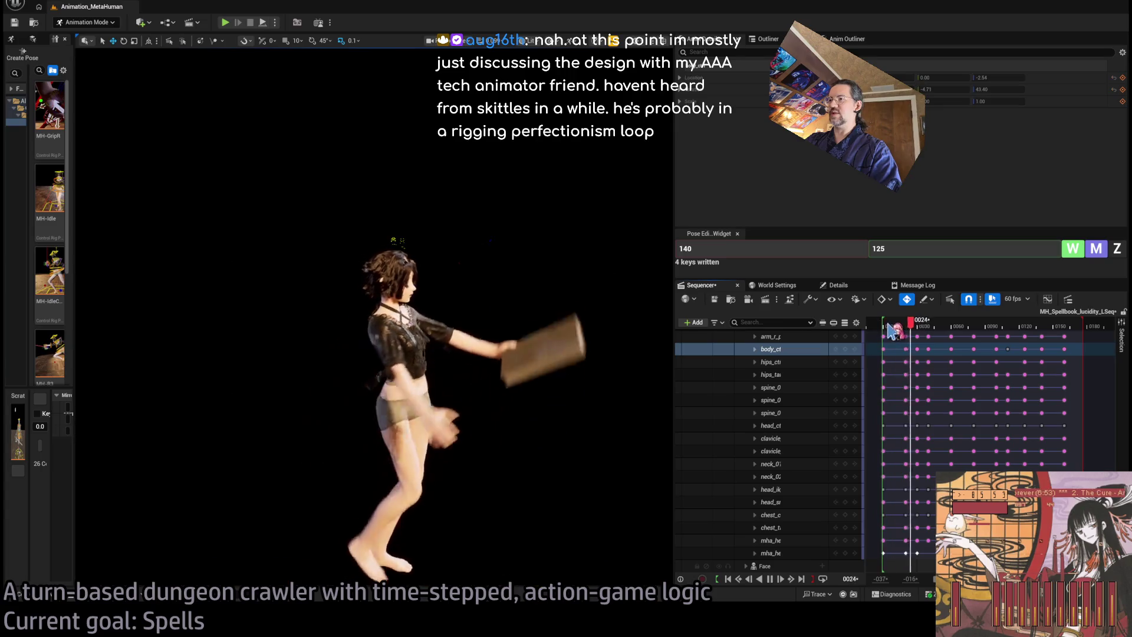
key("space")
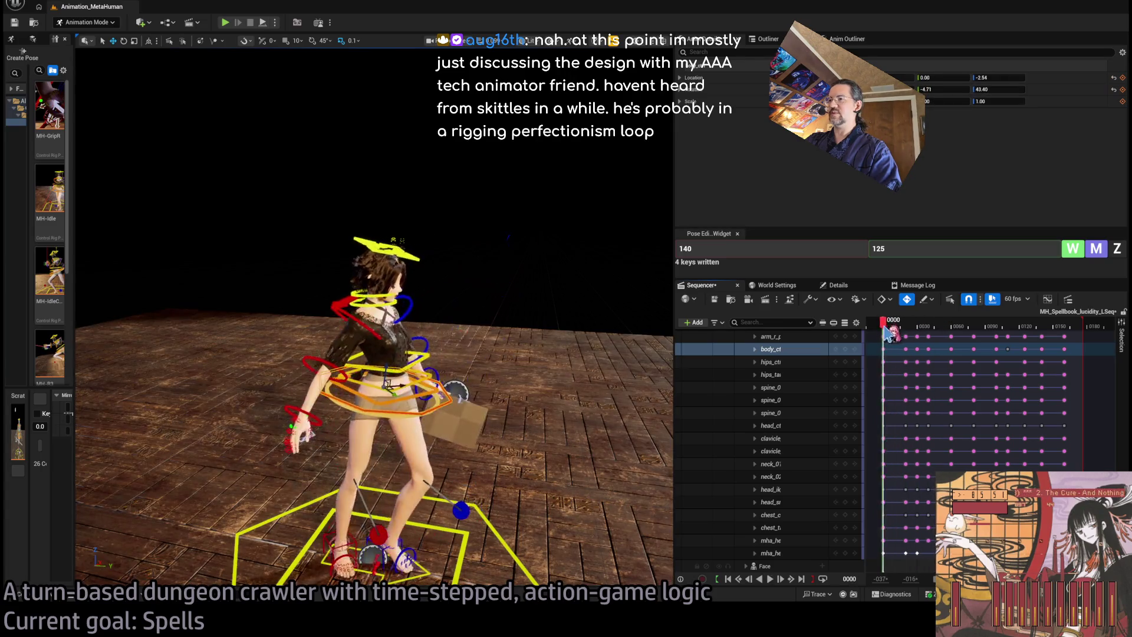
key("space")
key("space")
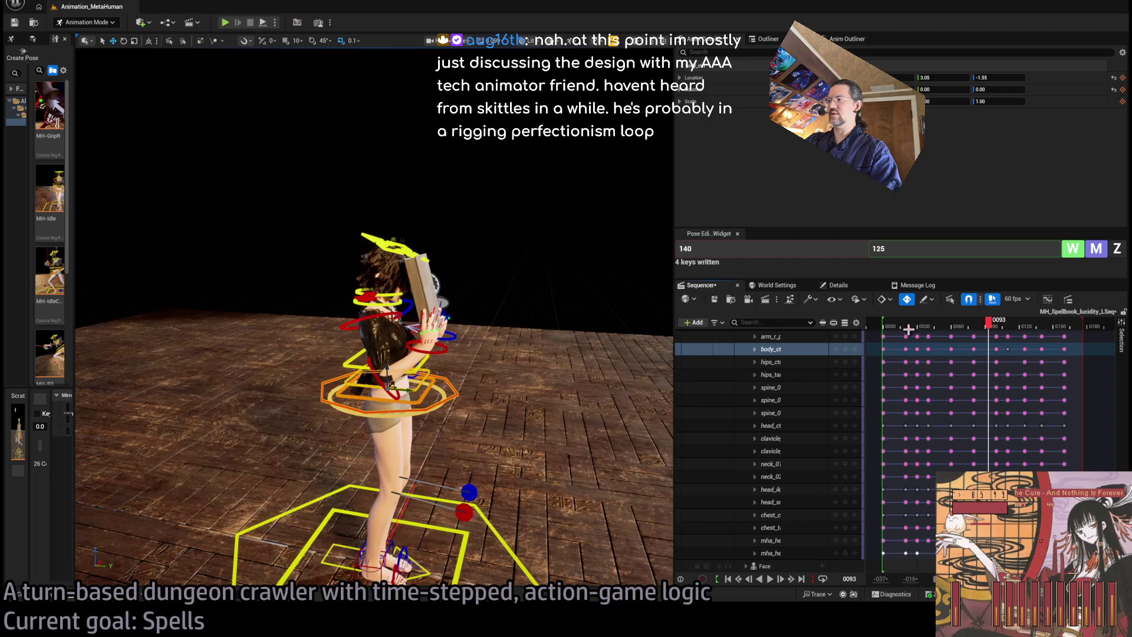
left_click(887, 328)
key("space")
key("space")
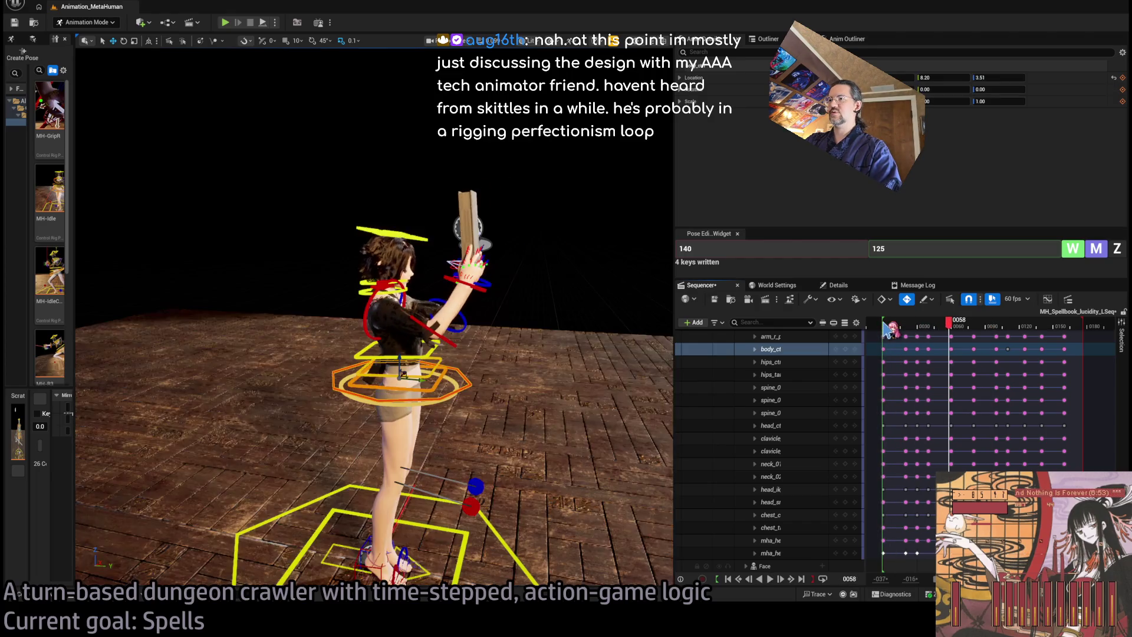
mouse_move(888, 327)
left_mouse_down()
mouse_move(961, 328)
mouse_move(917, 328)
left_mouse_up()
Step: Select the right foot roll control and its key on the foot roll track
scroll(586, 373, "up", 5)
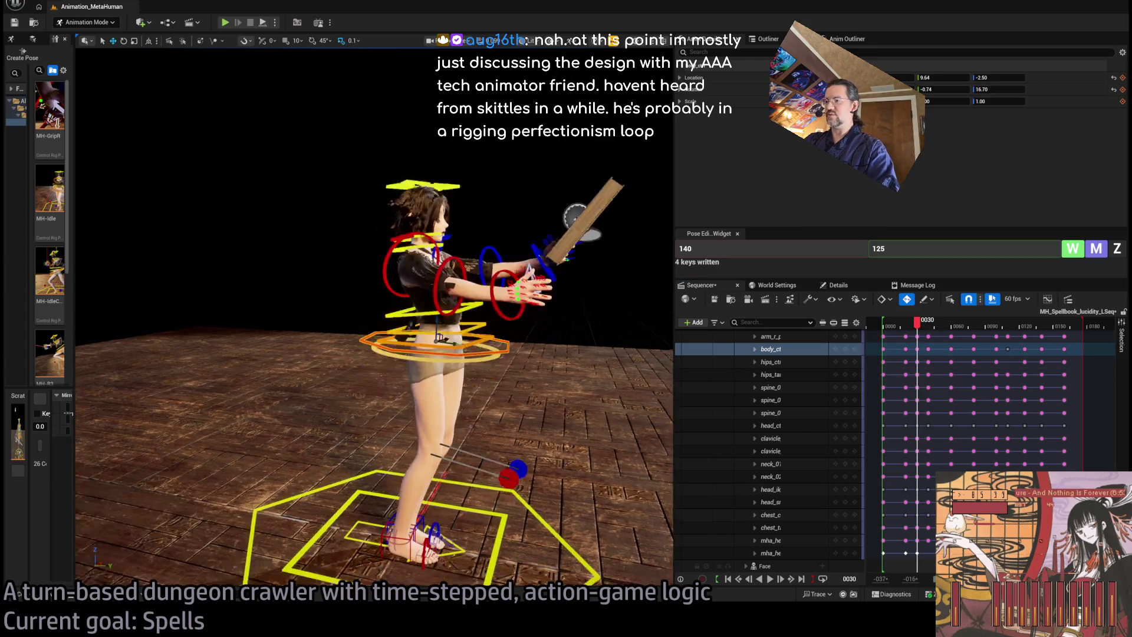
scroll(264, 372, "up", 5)
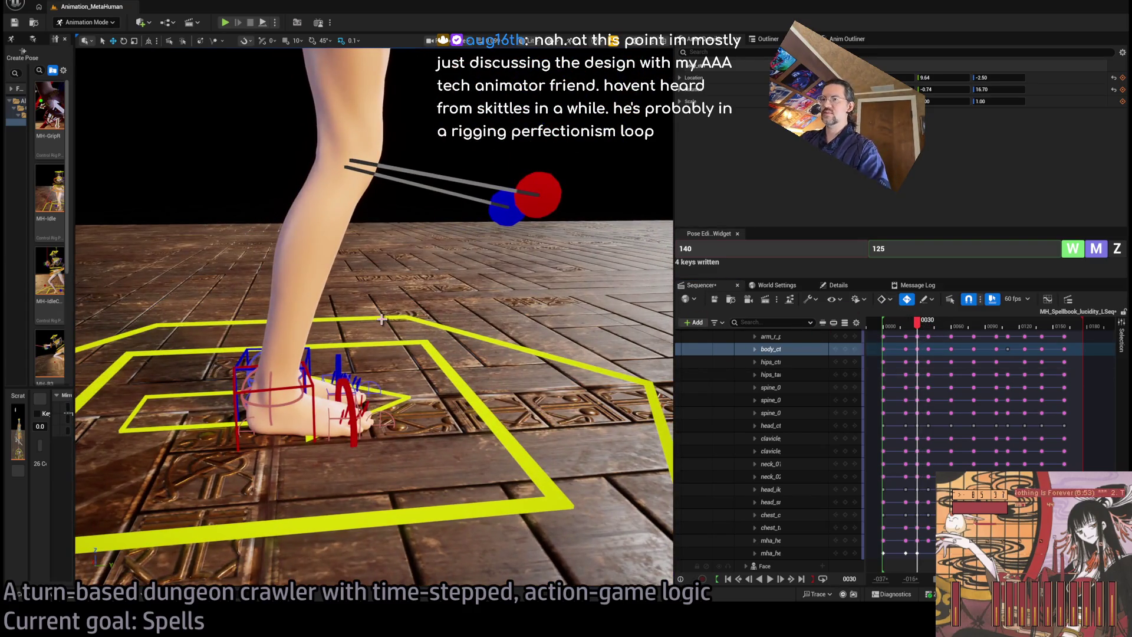
left_click(264, 371)
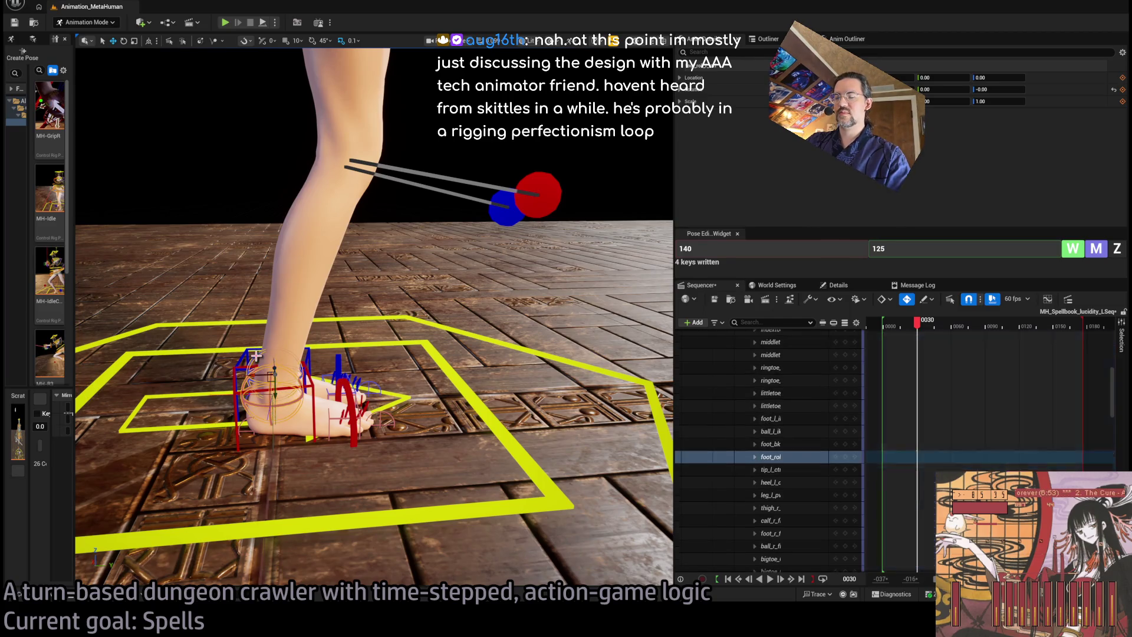
scroll(374, 316, "down", 3)
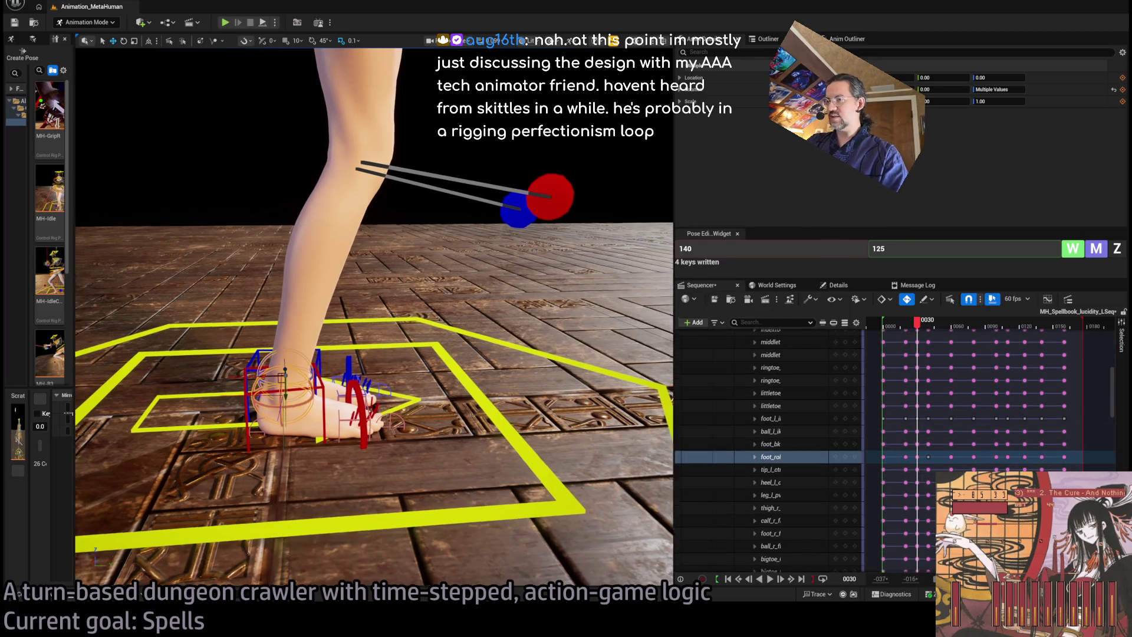
scroll(373, 317, "up", 3)
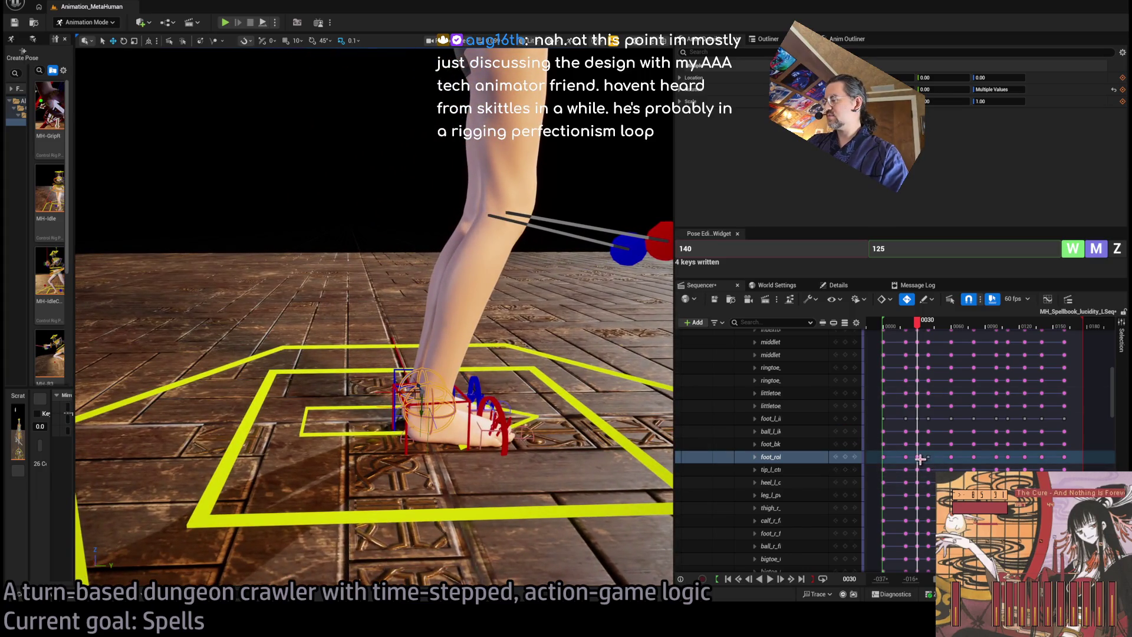
scroll(937, 451, "up", 10)
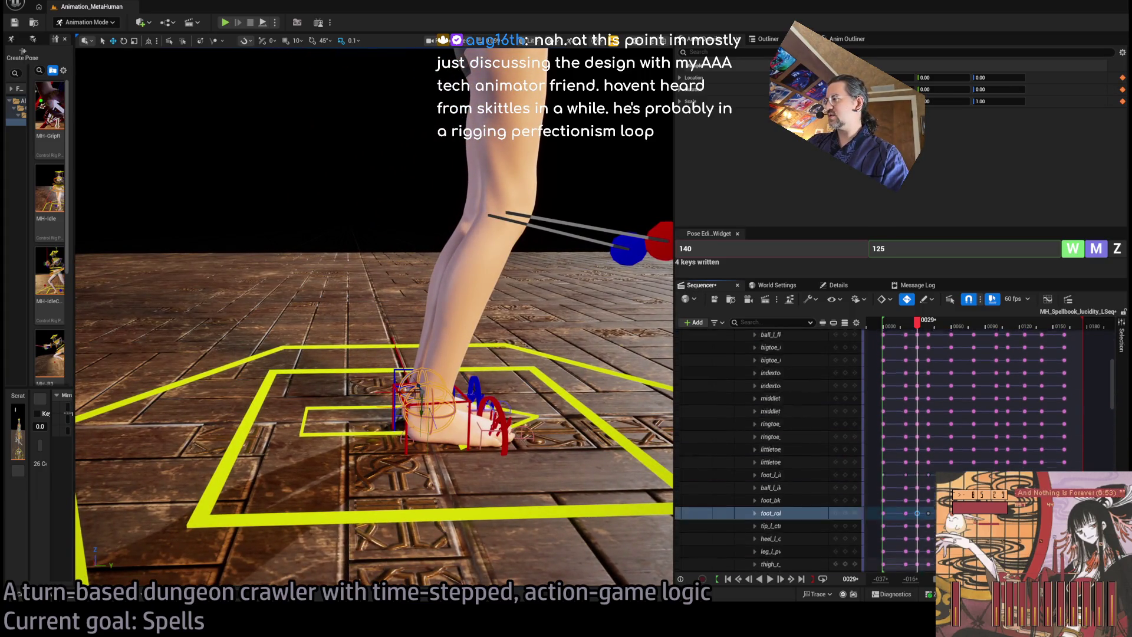
scroll(943, 454, "down", 5)
left_click(929, 493)
scroll(934, 466, "down", 12)
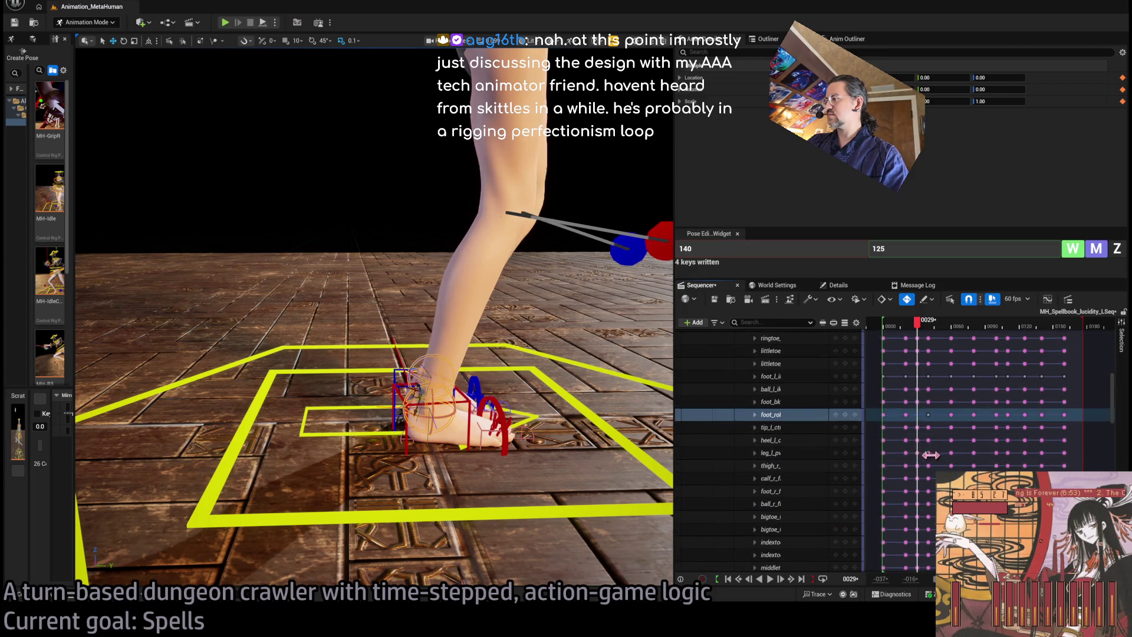
scroll(934, 466, "down", 8)
left_click(924, 443)
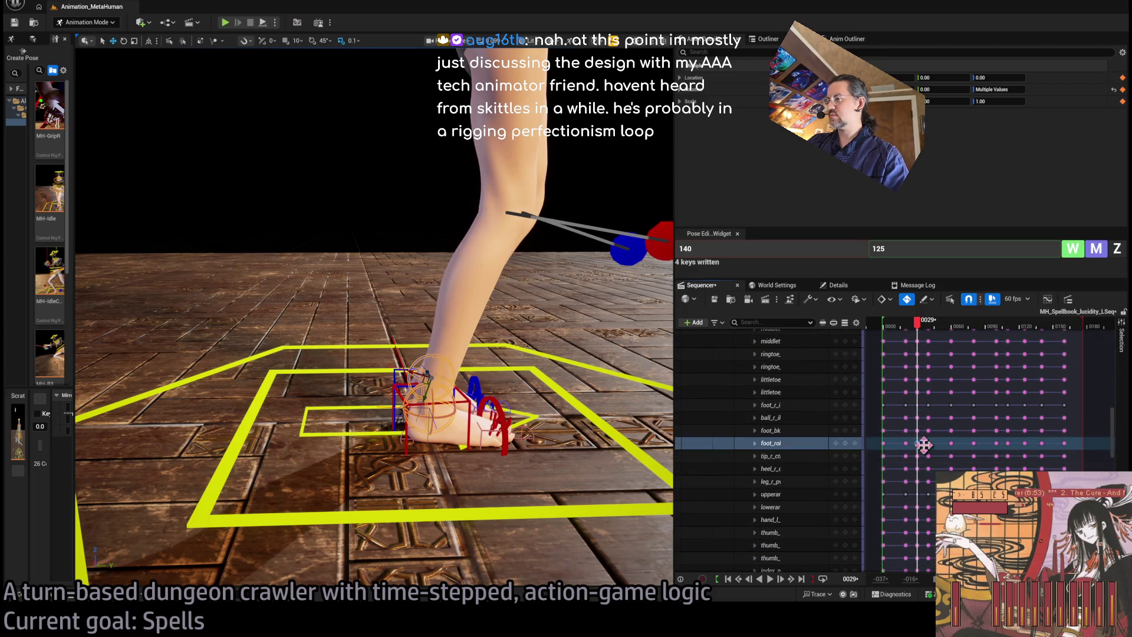
Step: Watch the right foot between frames 25 and 43 while scrubbing and playing
left_click_drag(918, 324, 922, 326)
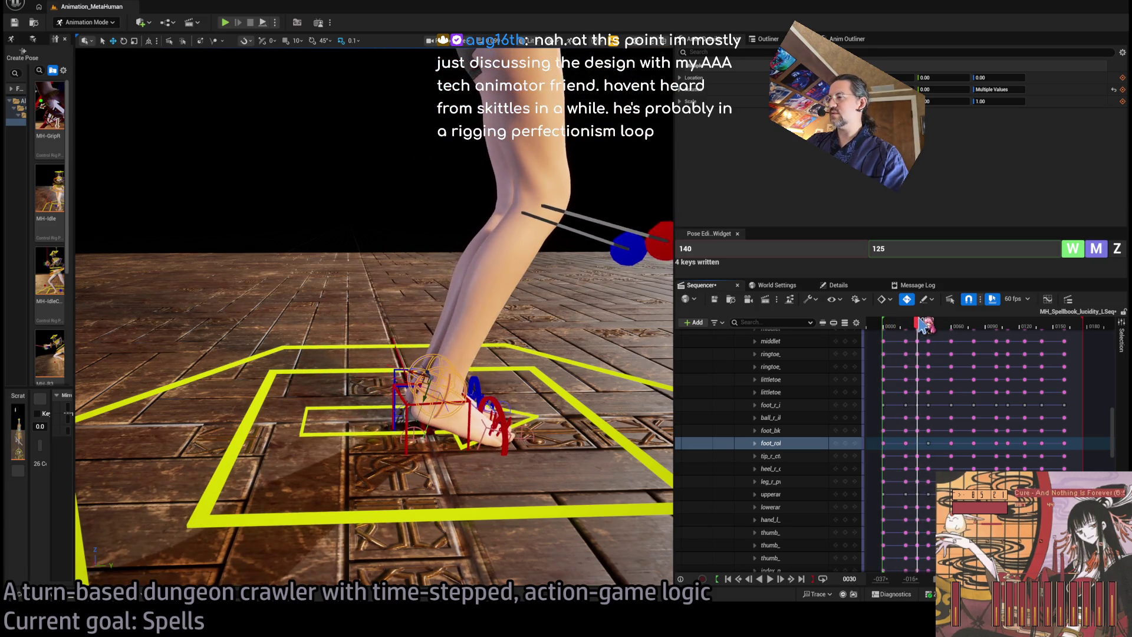
key("Right")
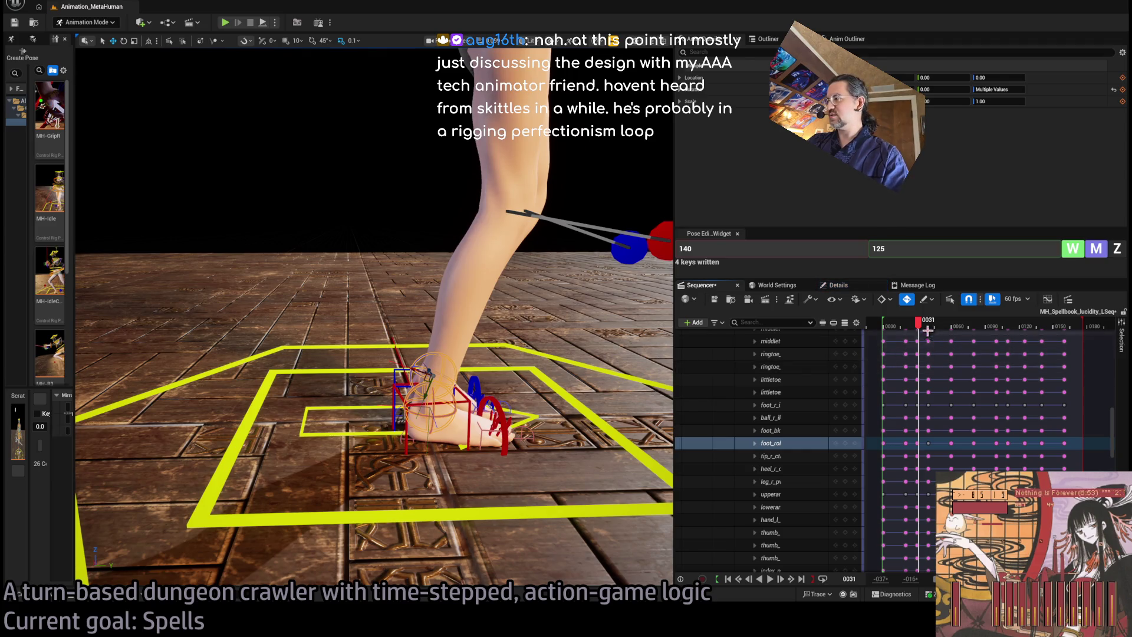
mouse_move(928, 331)
left_mouse_down()
mouse_move(917, 327)
mouse_move(938, 337)
left_mouse_up()
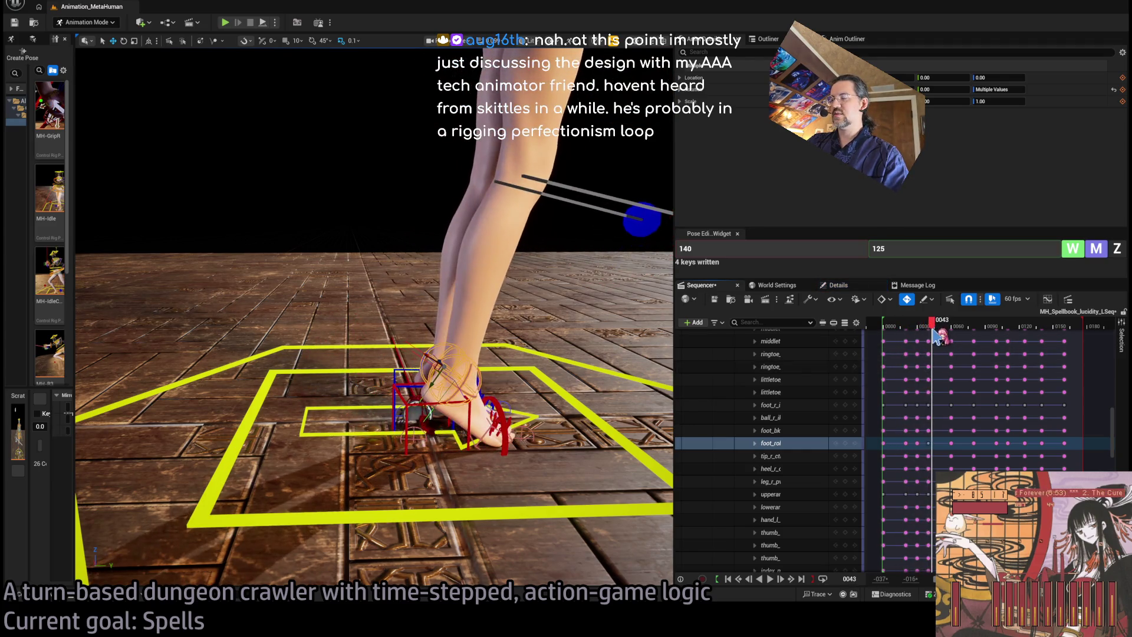
key("space")
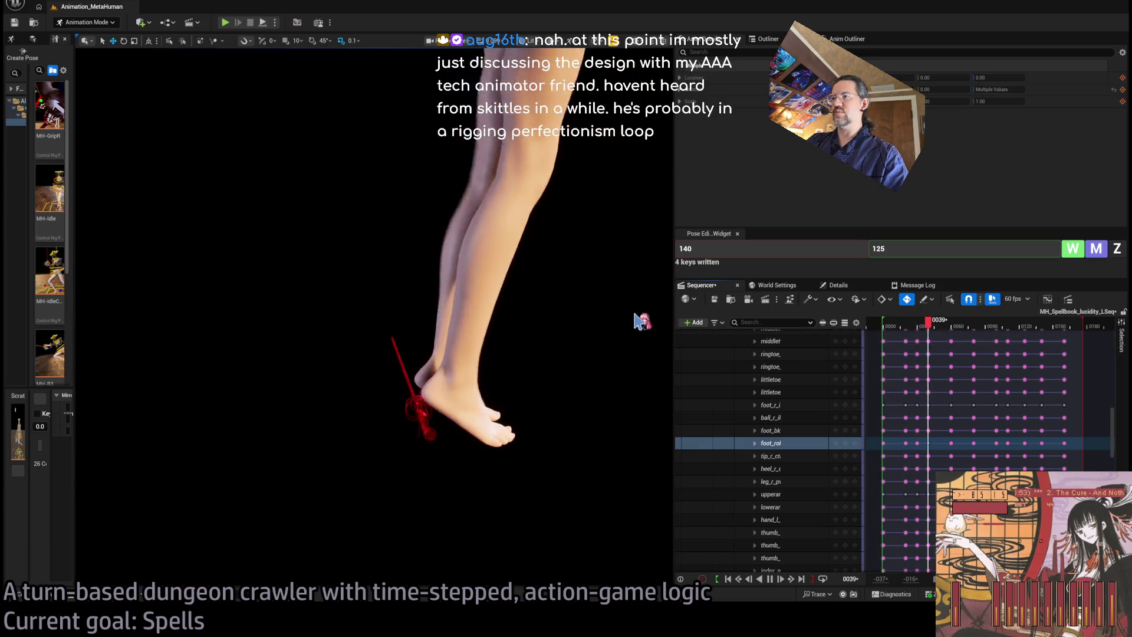
left_click(915, 327)
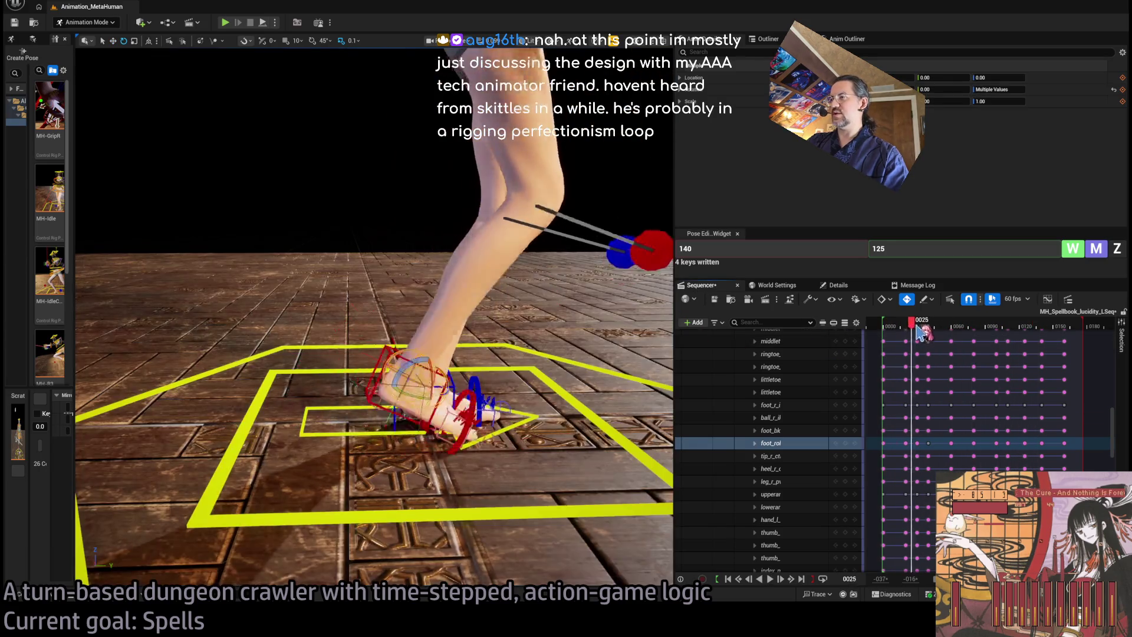
left_click_drag(918, 329, 931, 324)
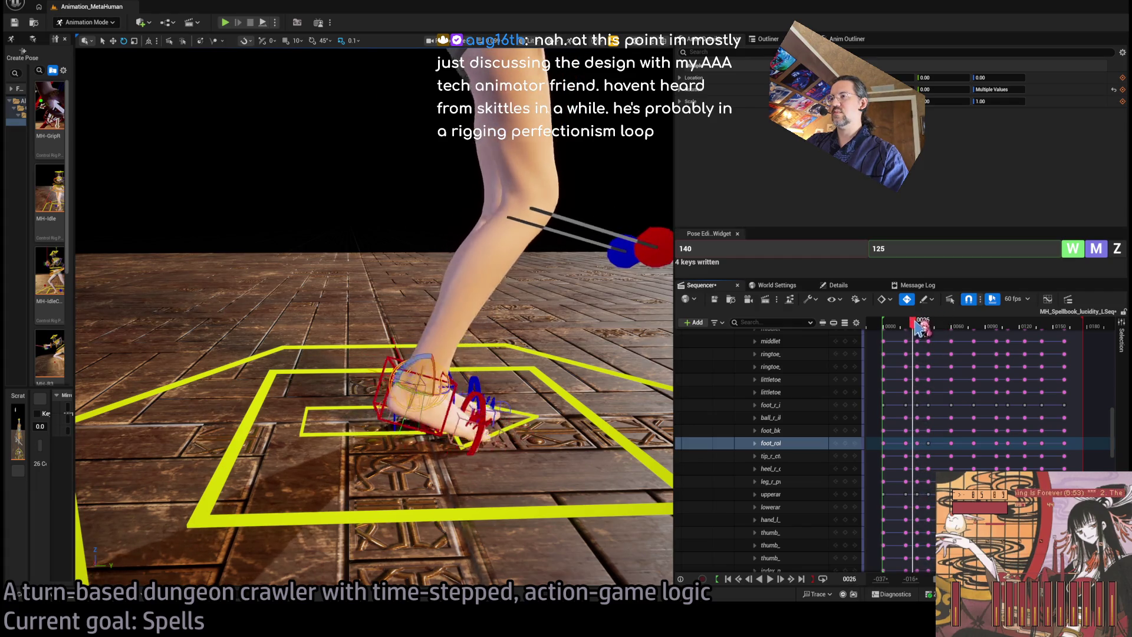
mouse_move(931, 325)
left_mouse_down()
mouse_move(905, 329)
mouse_move(916, 335)
mouse_move(940, 326)
mouse_move(884, 328)
mouse_move(911, 332)
left_mouse_up()
Step: Replay the foot motion from frame 25, checking frames 16, 28, 31 and 36
key("space")
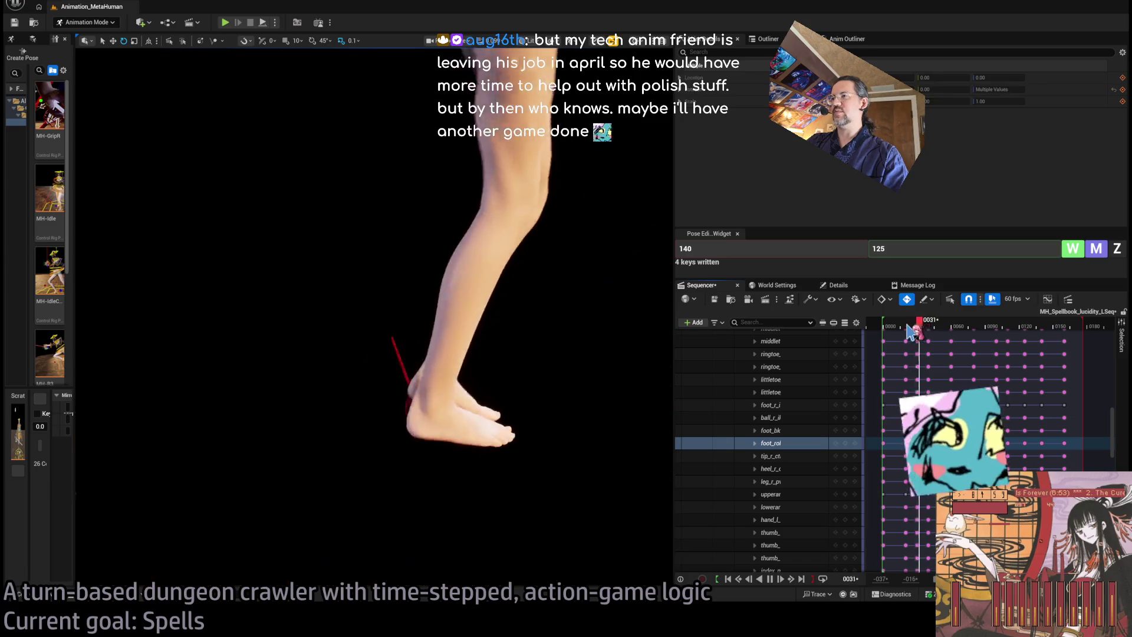
left_click(913, 330)
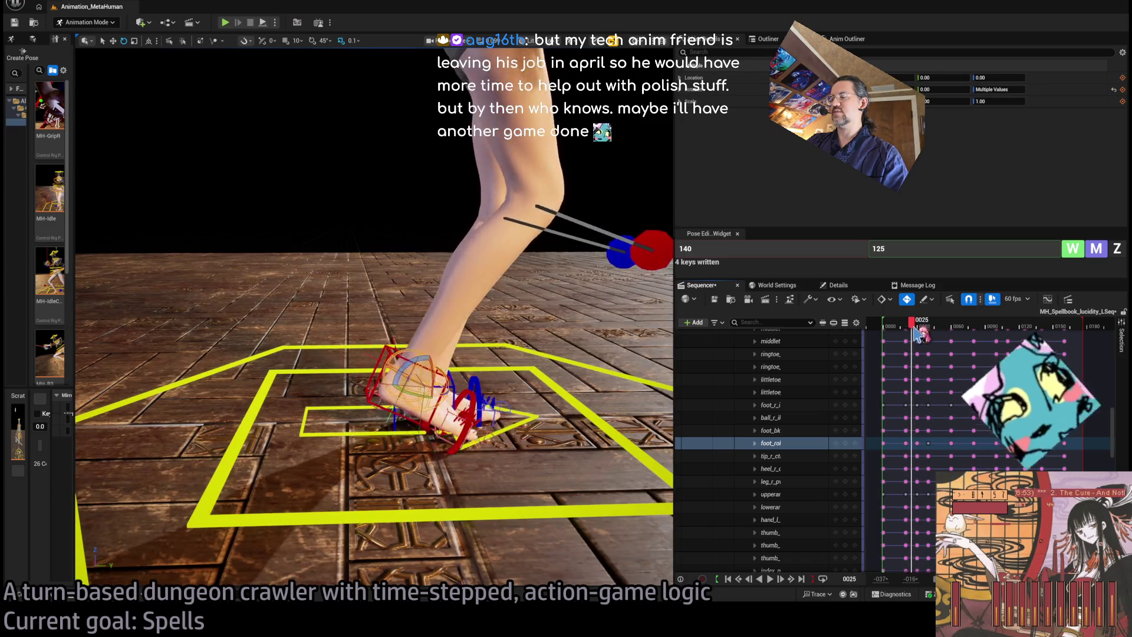
key("space")
key("space")
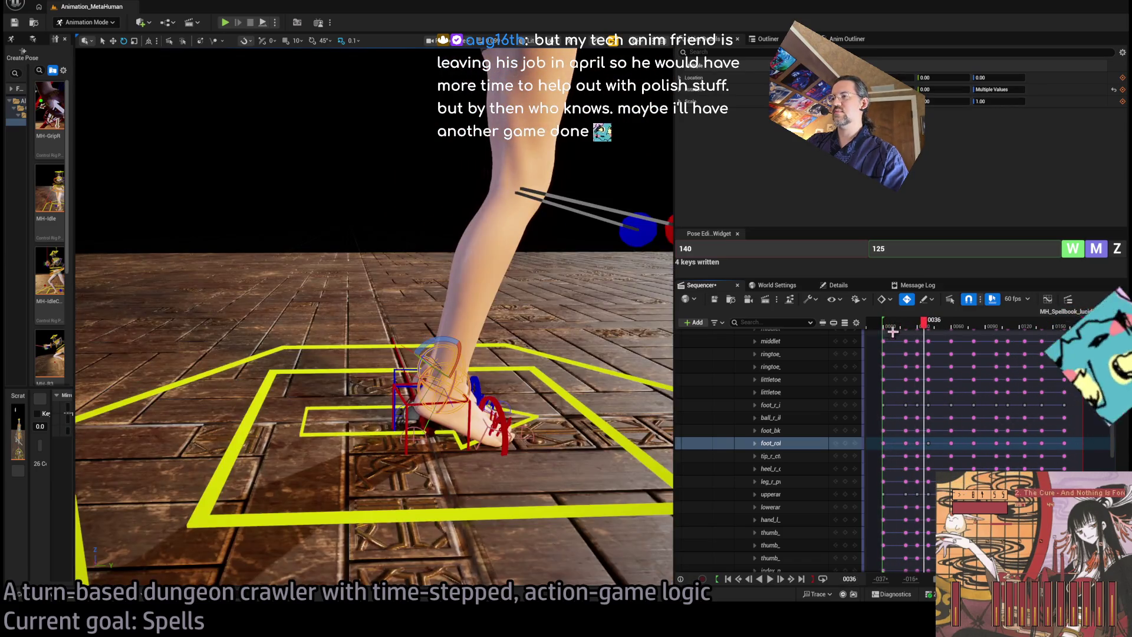
left_click_drag(893, 332, 875, 329)
key("space")
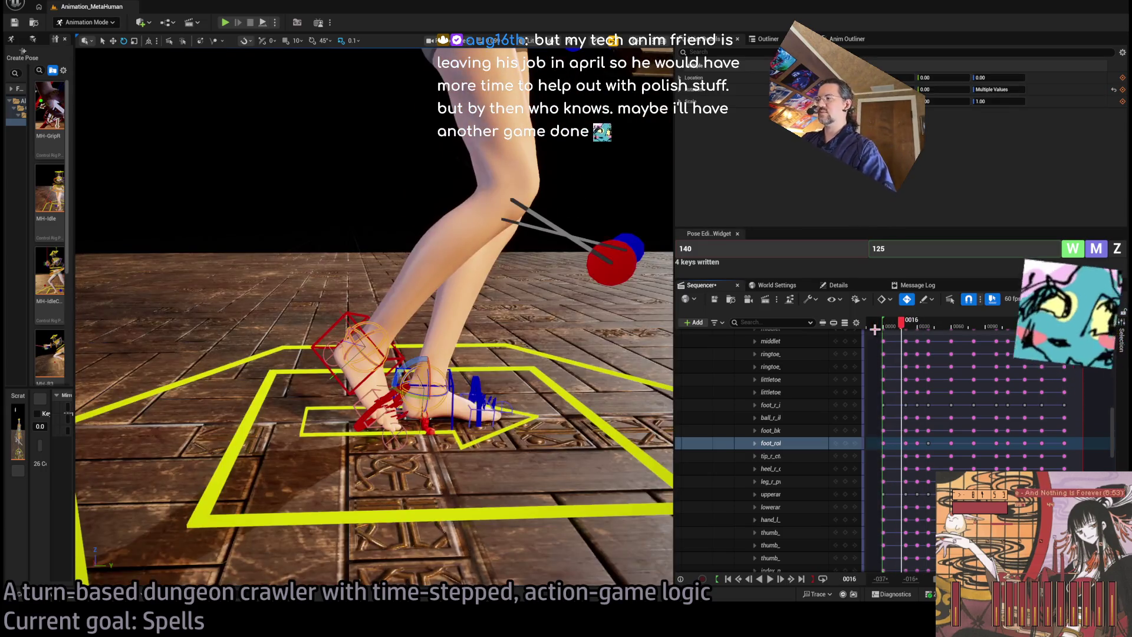
left_click(915, 330)
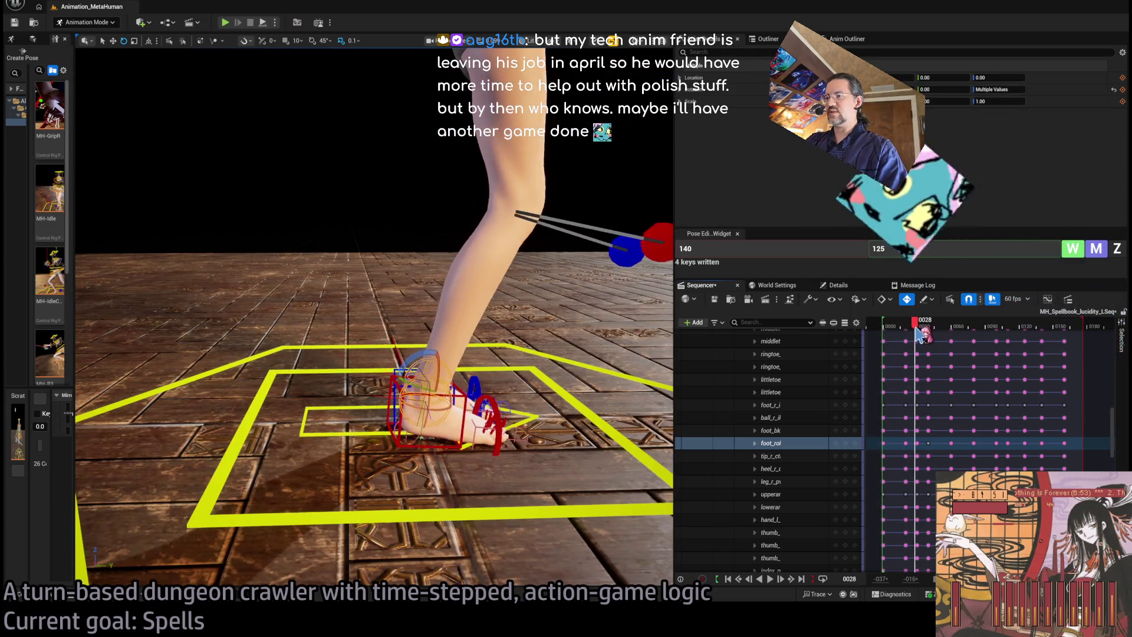
left_click(918, 330)
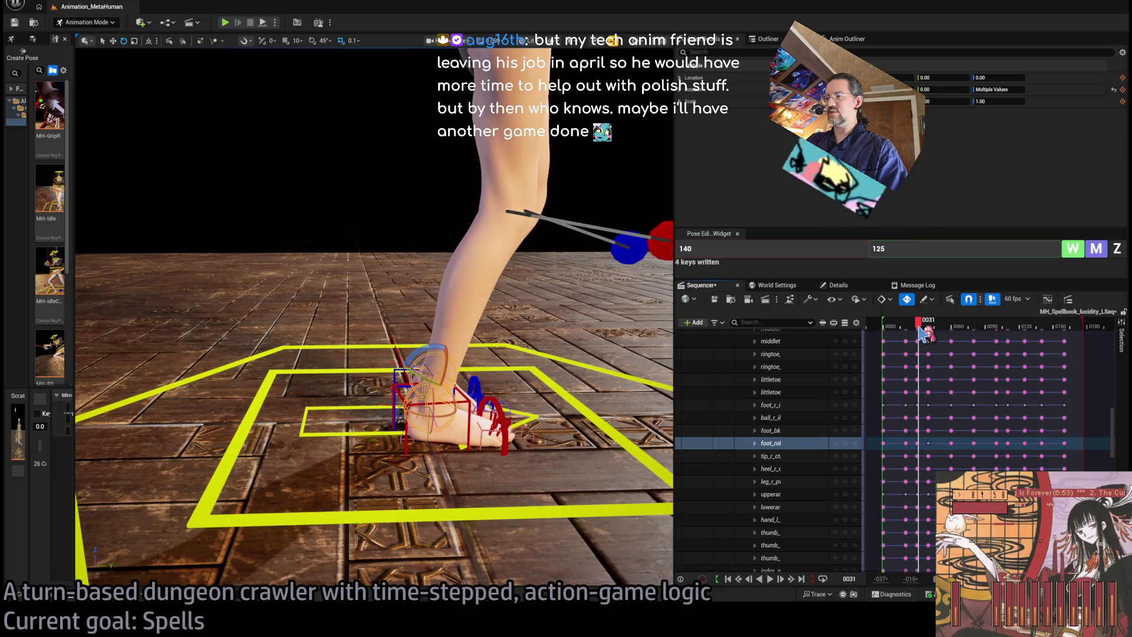
Step: Select the right foot and ball IK controls and move the ball_r key from frame 20 to 13
left_click(468, 402)
left_click(490, 426, "ctrl")
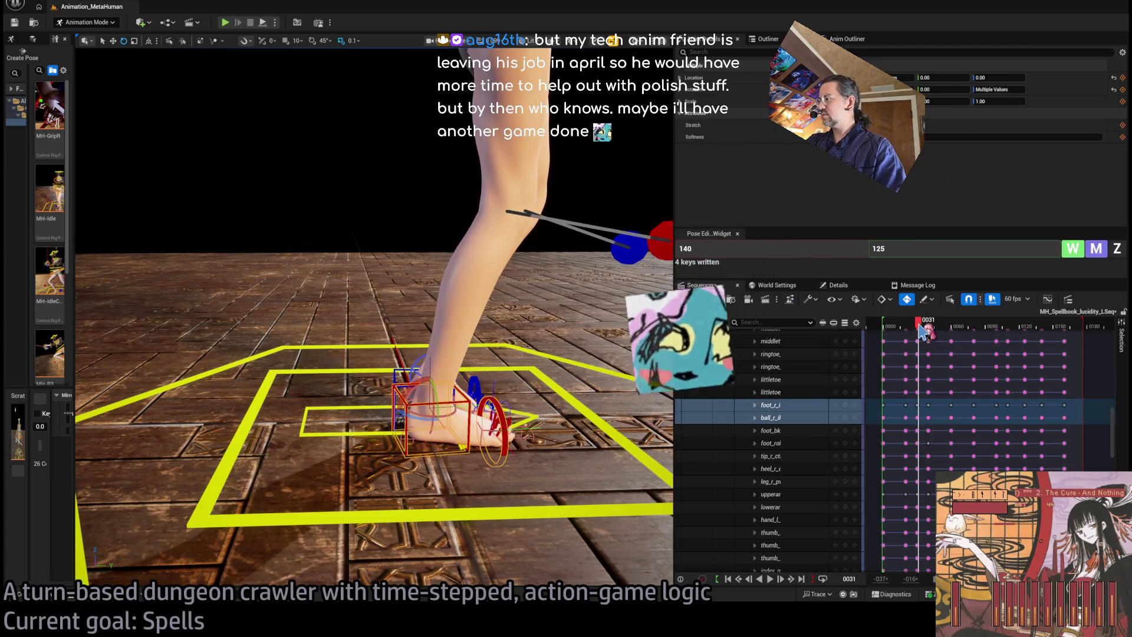
left_click_drag(923, 332, 912, 335)
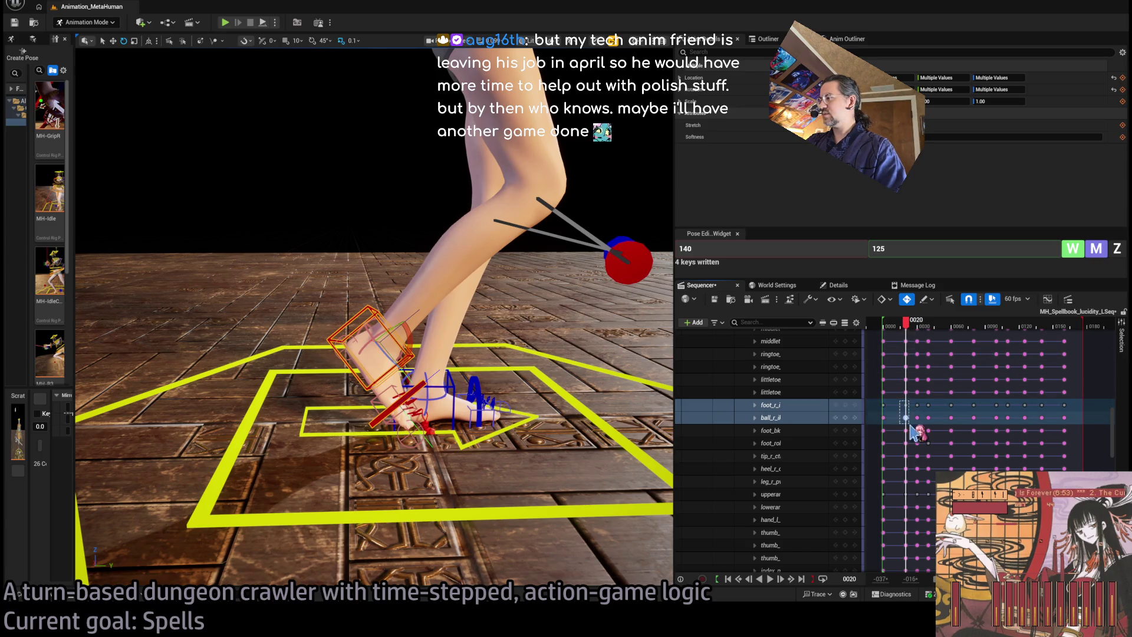
left_click_drag(907, 418, 898, 418)
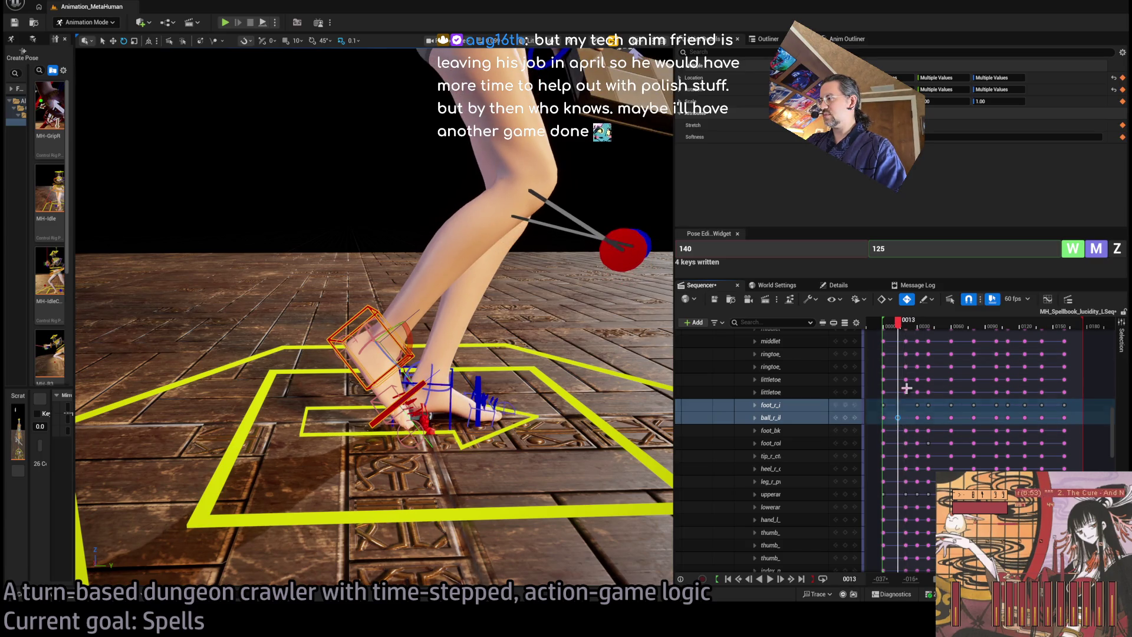
left_click(886, 330)
left_click_drag(889, 335, 915, 337)
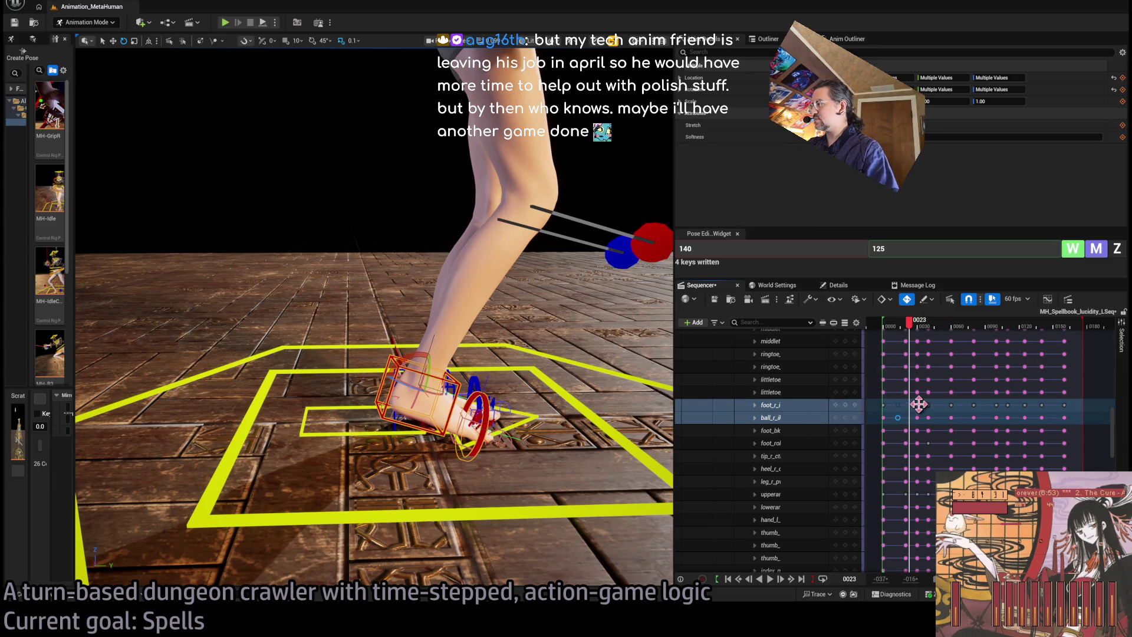
Step: Repose the right foot with a pose amount of 30 and check it at frame 0025
left_click(806, 243)
type("30")
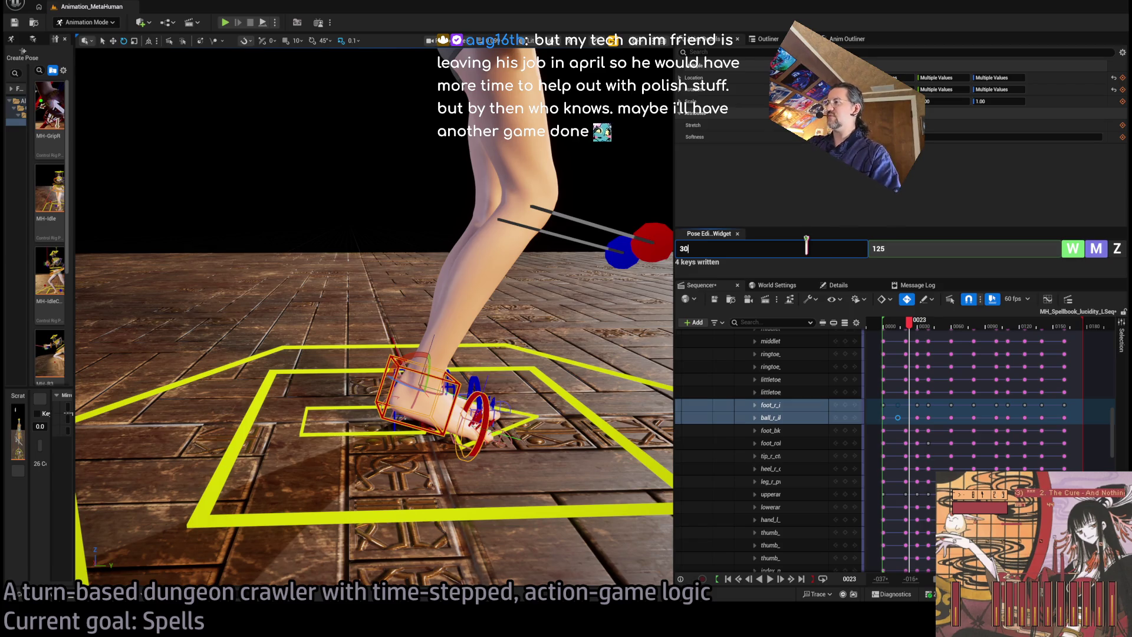
key("Return")
left_click(1073, 250)
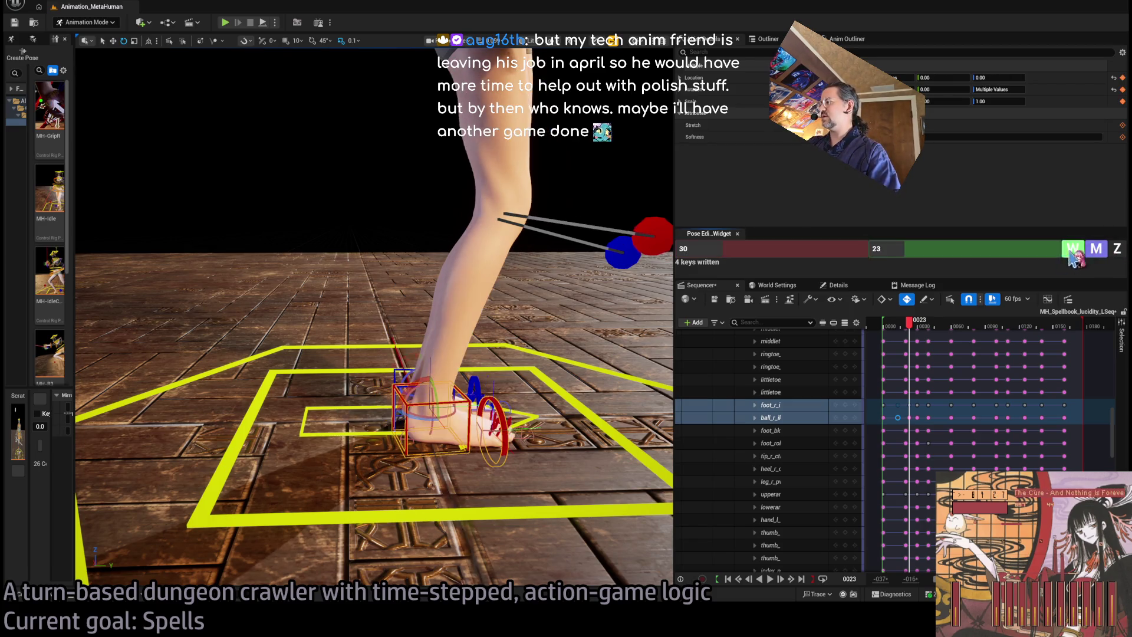
mouse_move(911, 326)
left_mouse_down()
mouse_move(943, 326)
mouse_move(884, 327)
mouse_move(949, 327)
mouse_move(884, 329)
mouse_move(920, 328)
left_mouse_up()
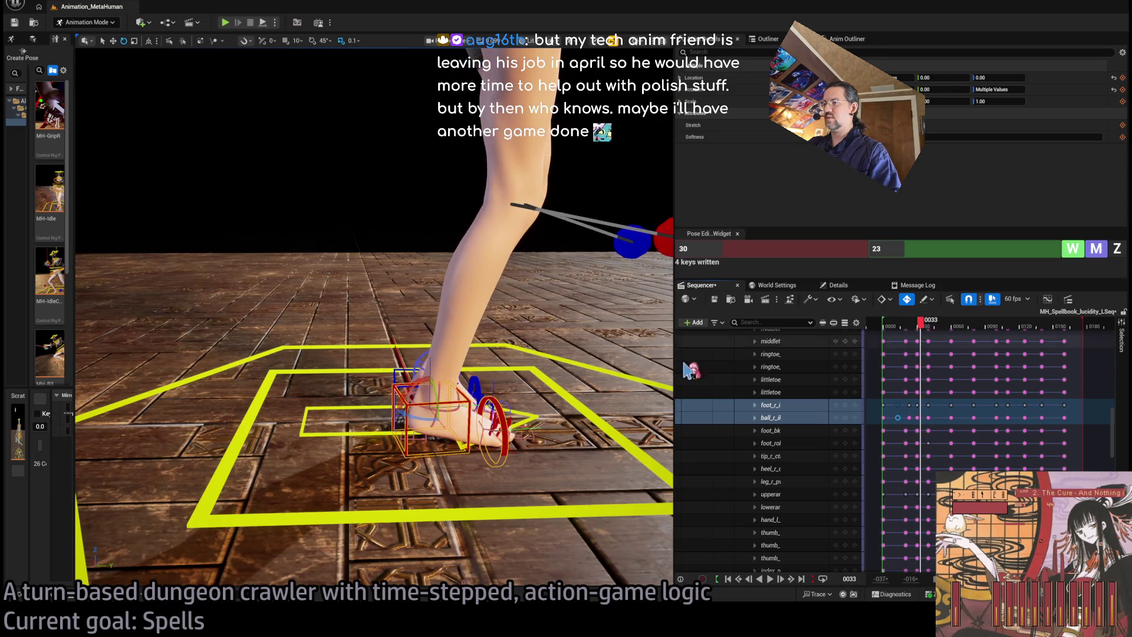
Step: Move the right foot-roll key two frames earlier near frame 0028 and play it back
left_click(440, 387)
left_click(916, 329)
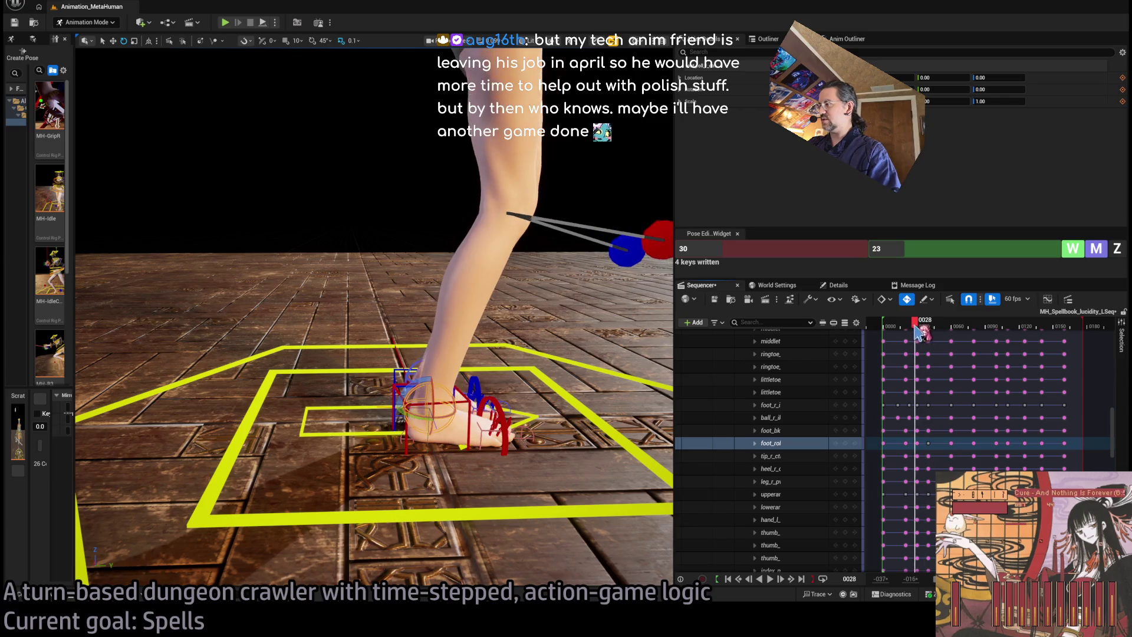
mouse_move(918, 332)
left_mouse_down()
mouse_move(905, 335)
mouse_move(919, 336)
left_mouse_up()
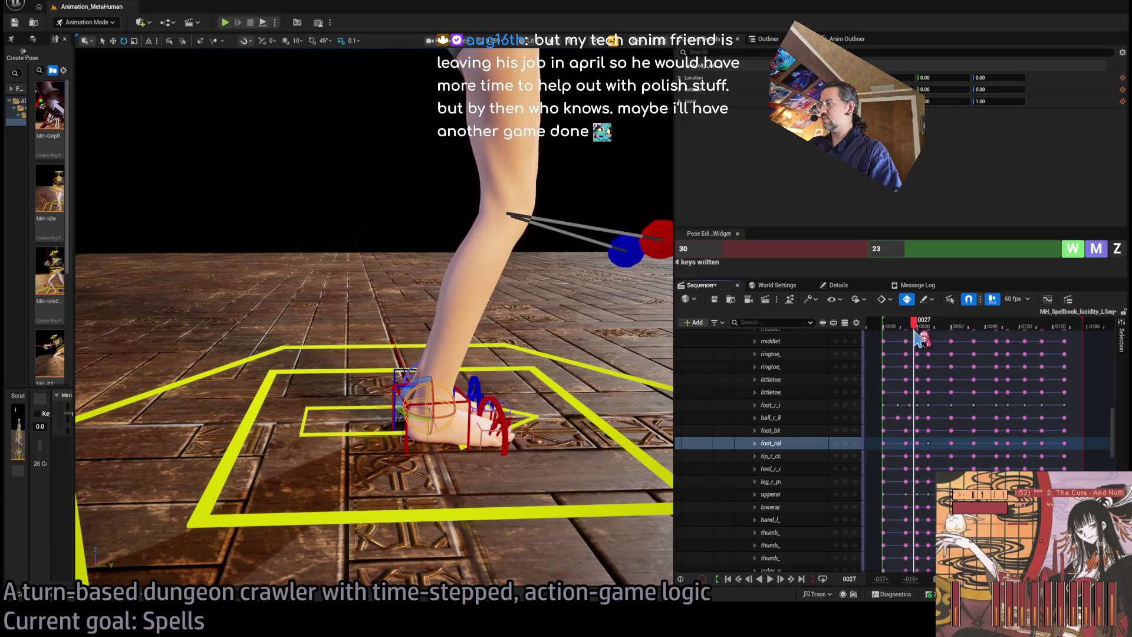
left_click_drag(917, 443, 913, 443)
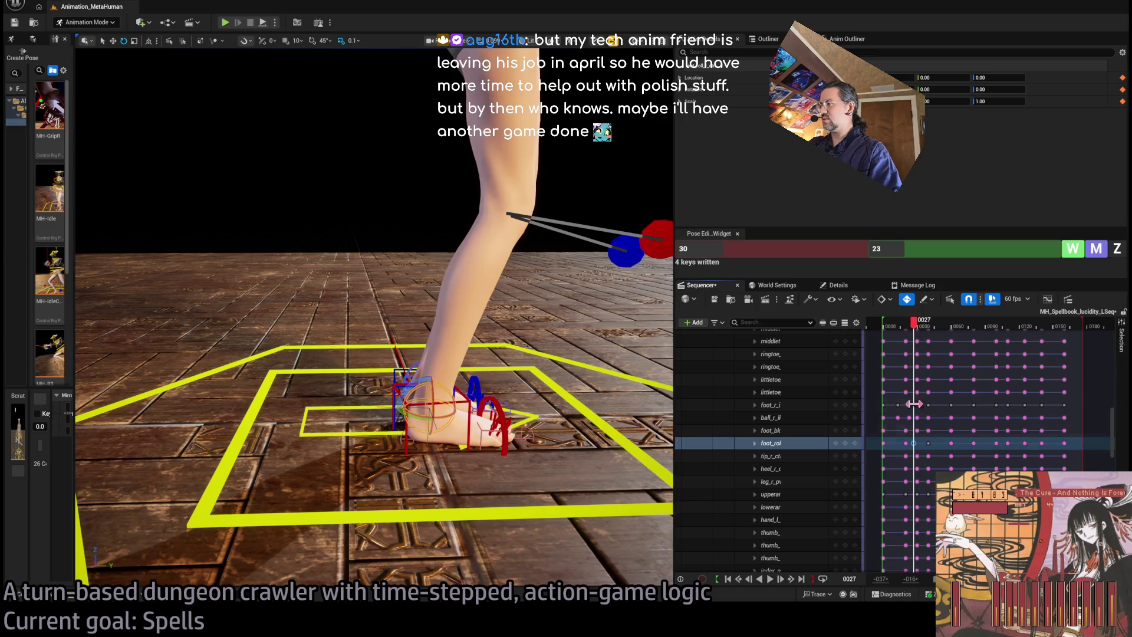
left_click(886, 328)
key("space")
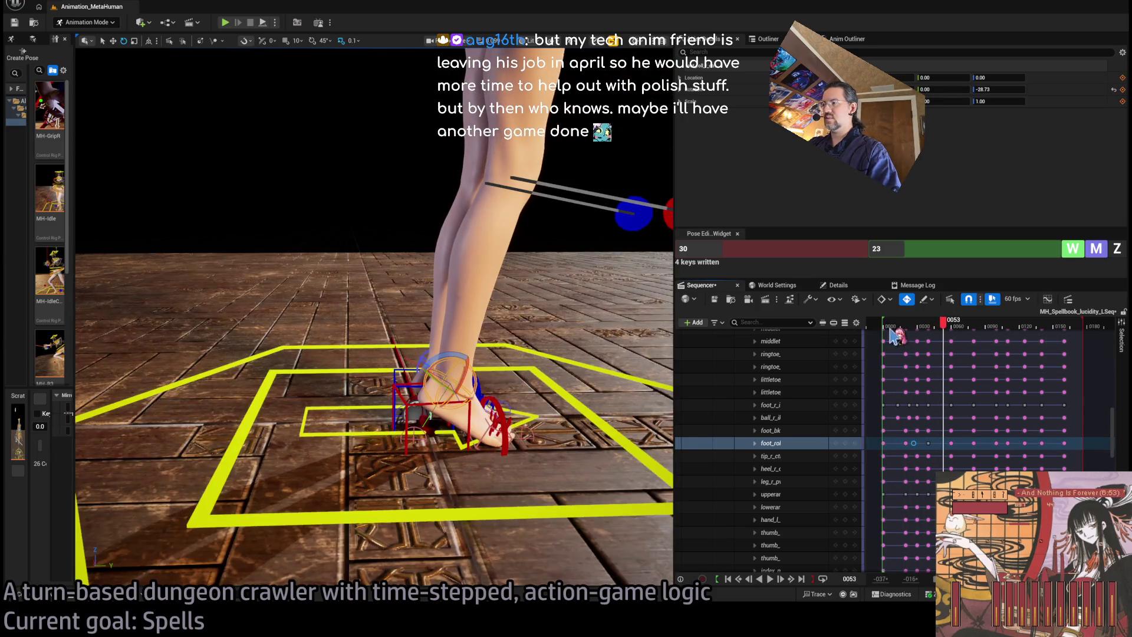
left_click(903, 328)
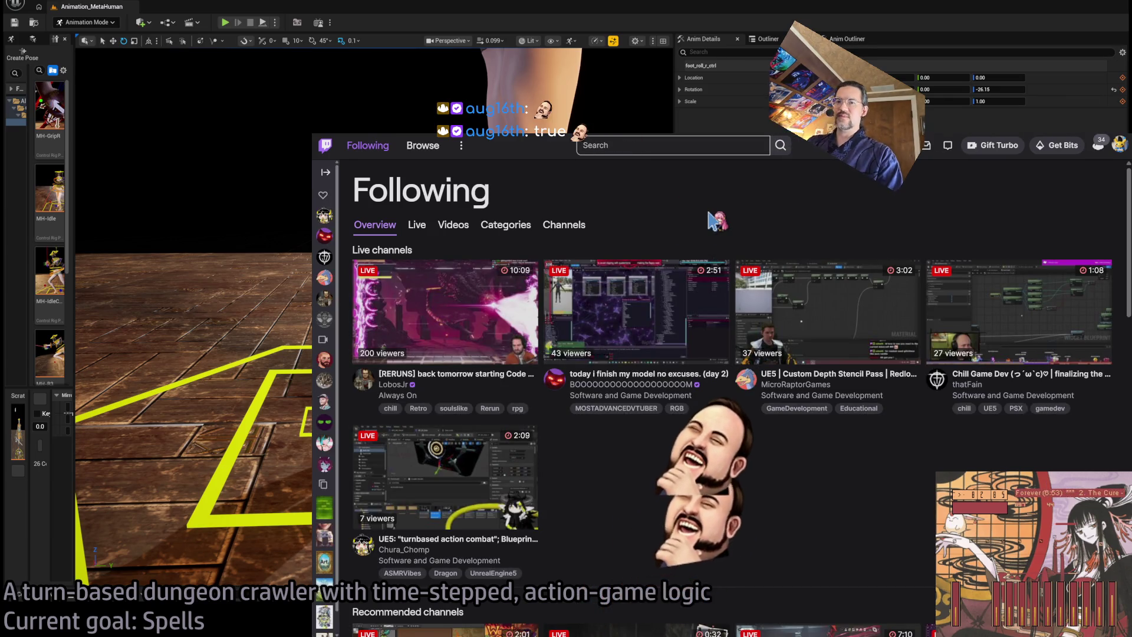
Step: Search Twitch for 'coderad'
left_click(678, 145)
left_click(754, 177)
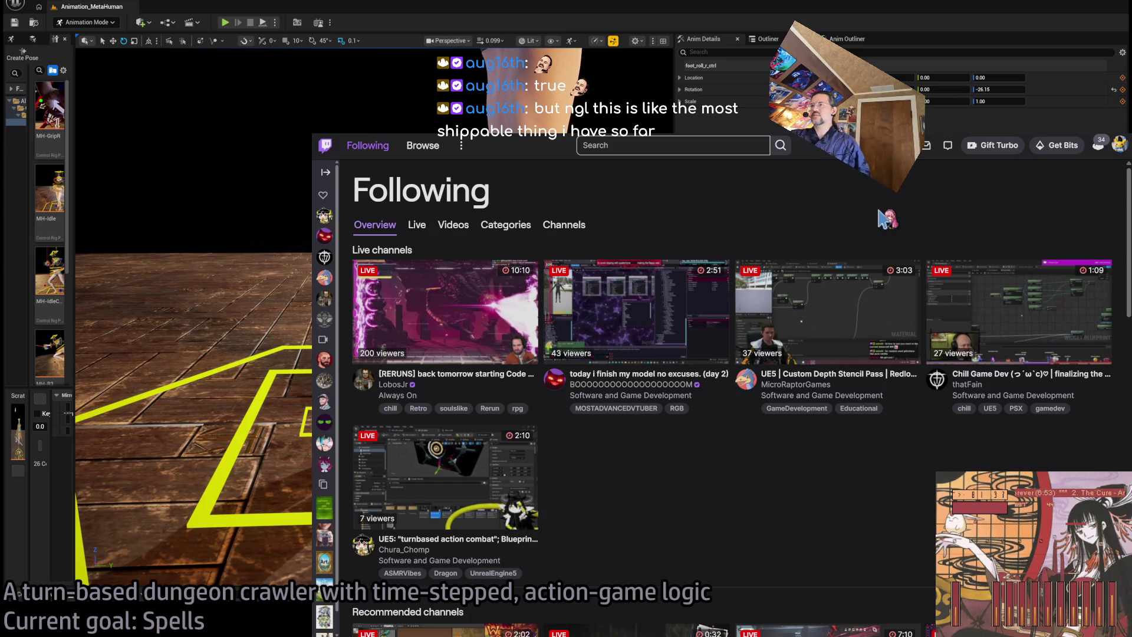
left_click(678, 145)
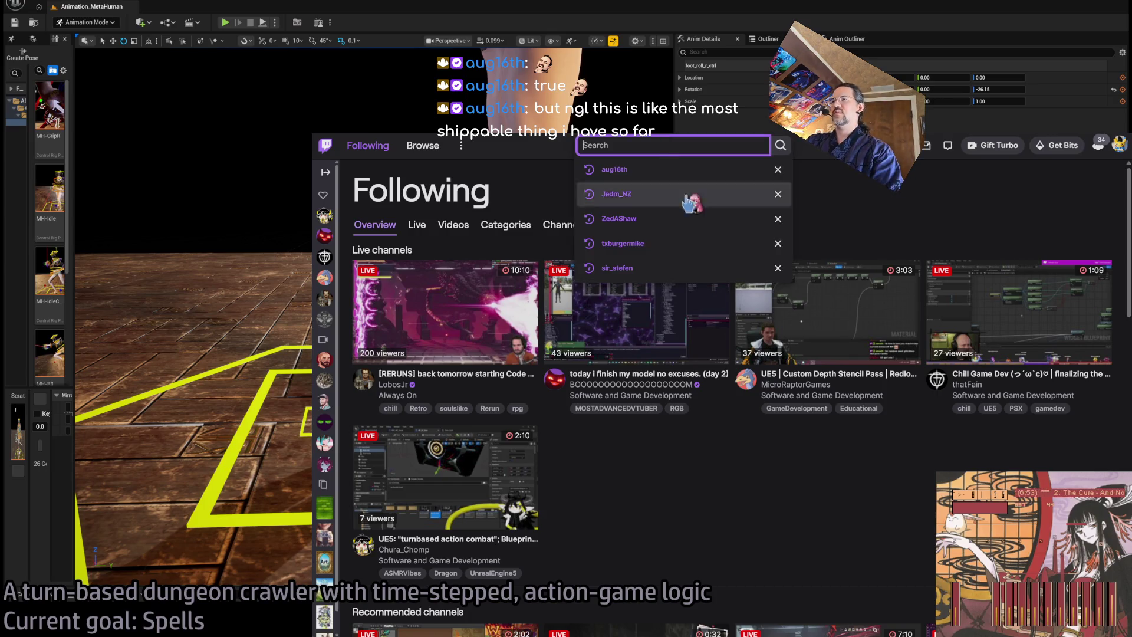
left_click(817, 194)
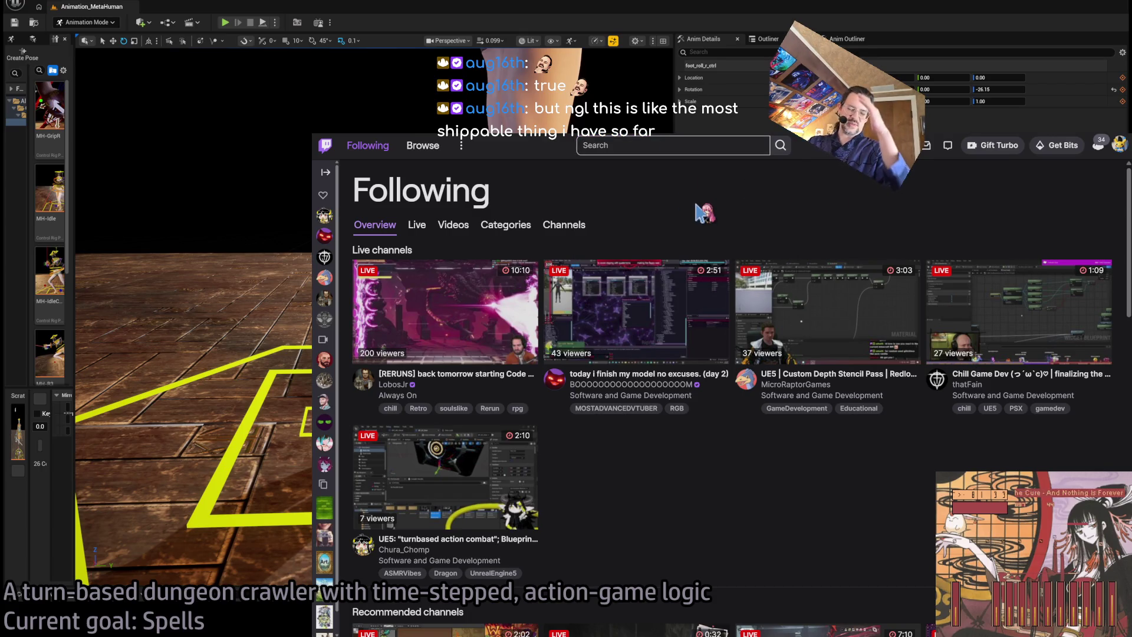
left_click(628, 146)
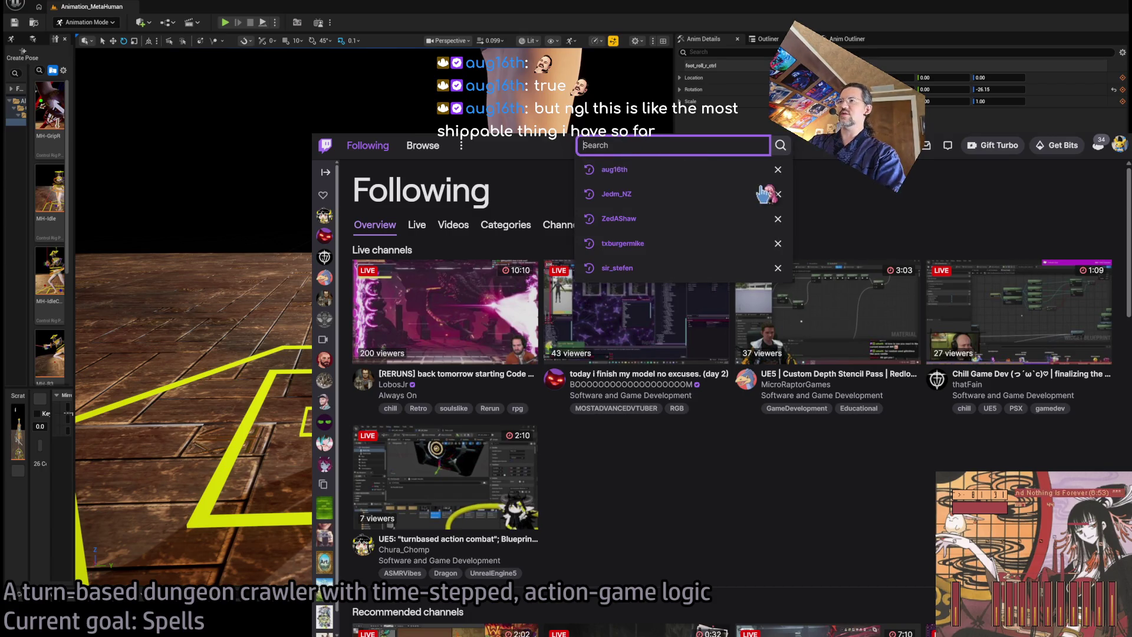
type("coderad")
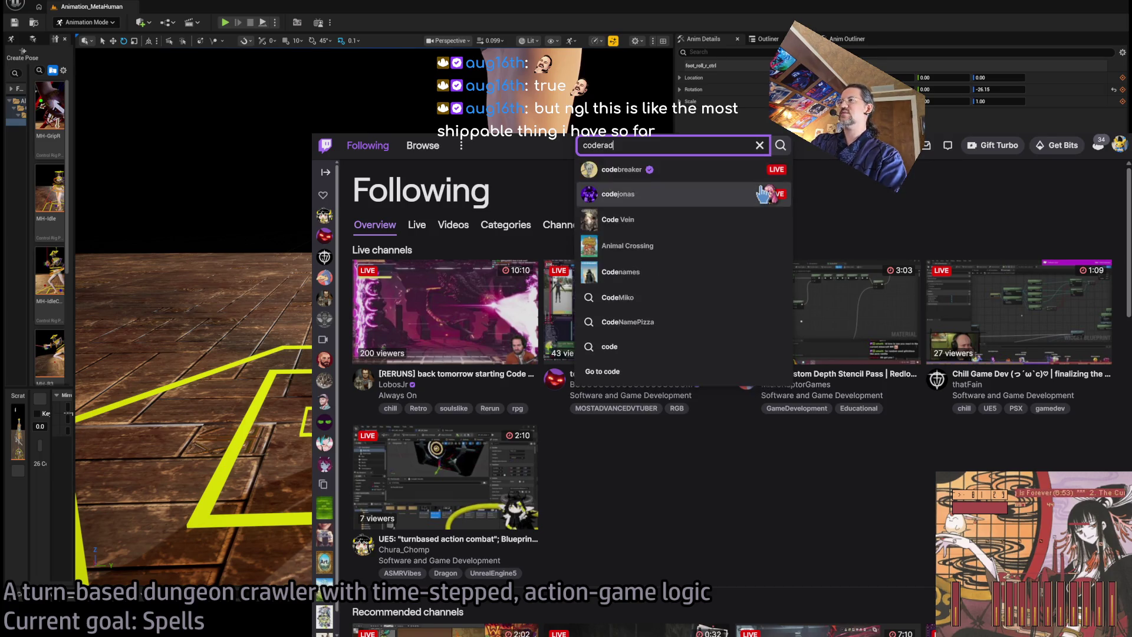
key("Return")
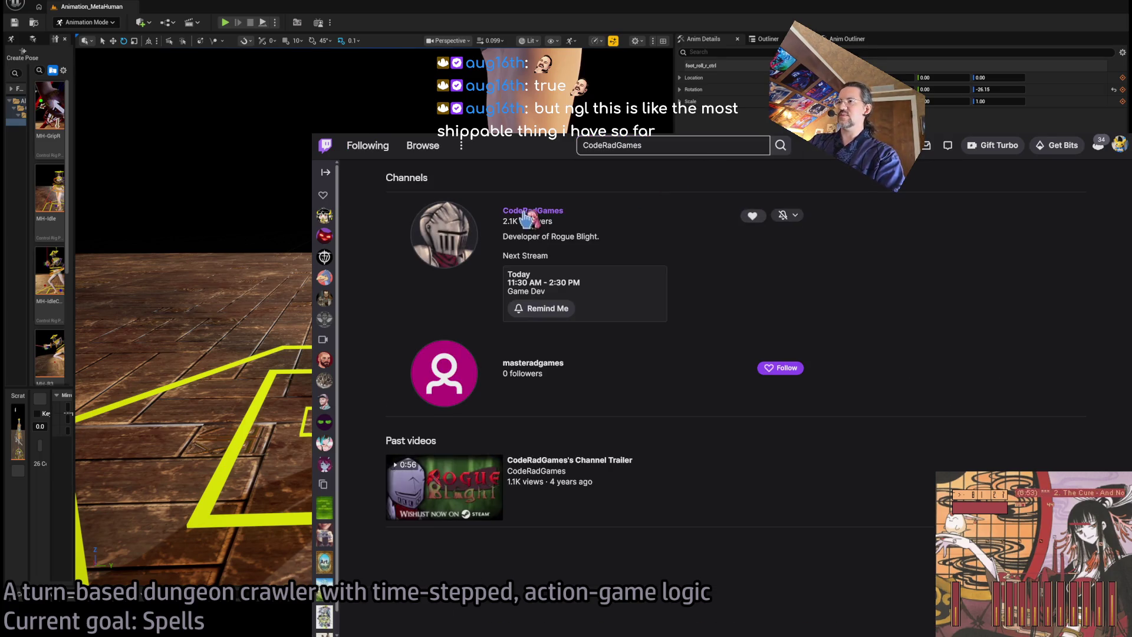
Step: Open the CodeRadGames channel and view its About information
left_click(527, 218)
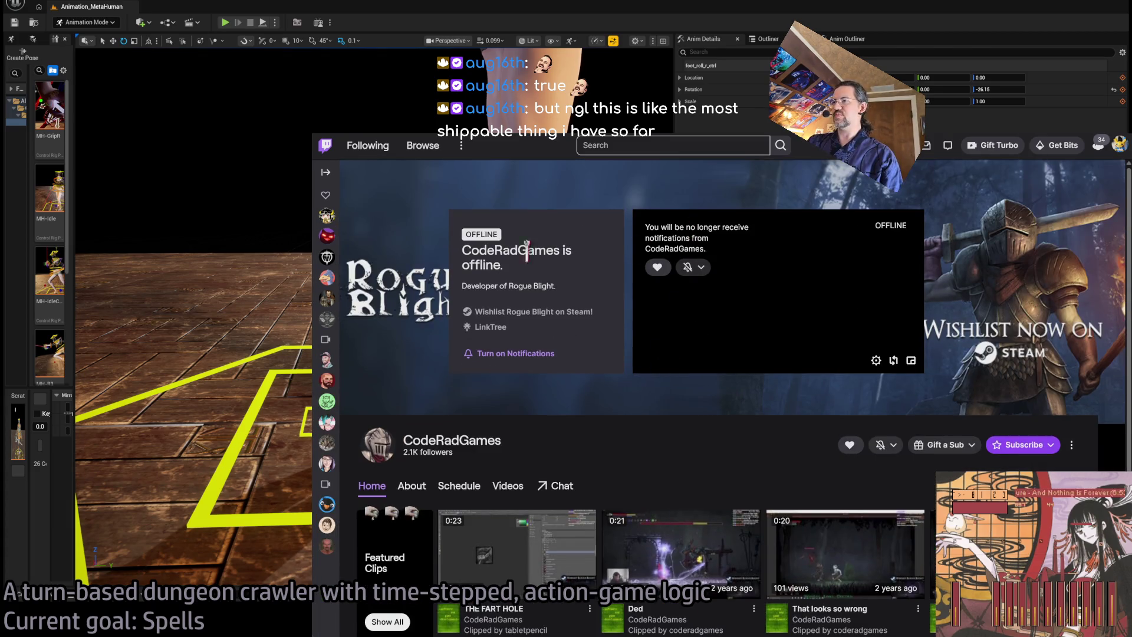
scroll(571, 445, "down", 3)
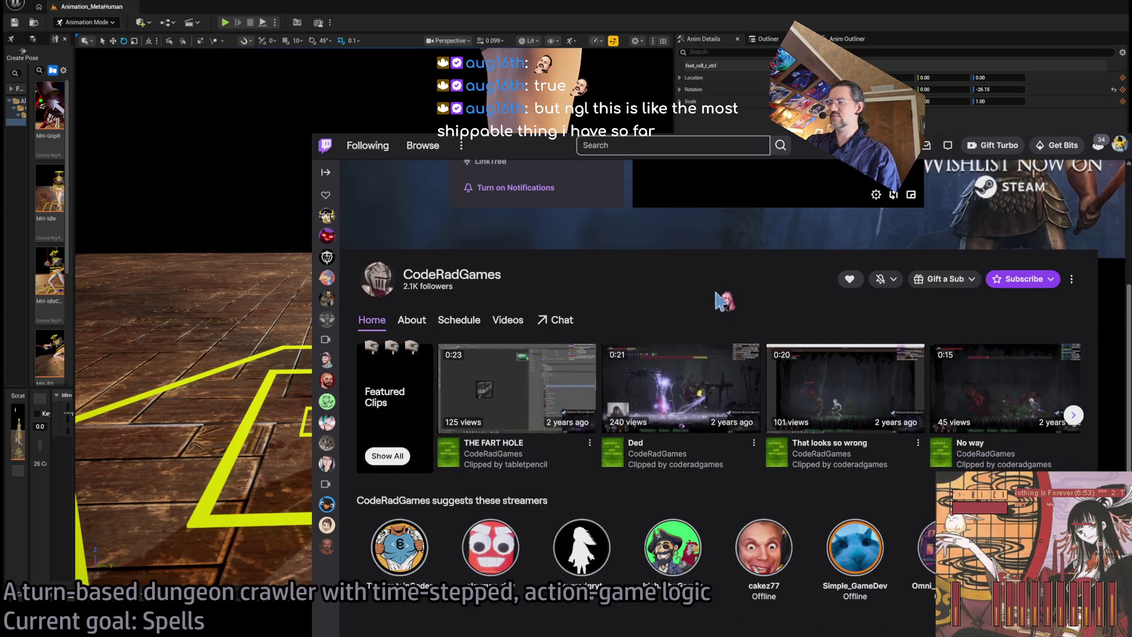
left_click(412, 321)
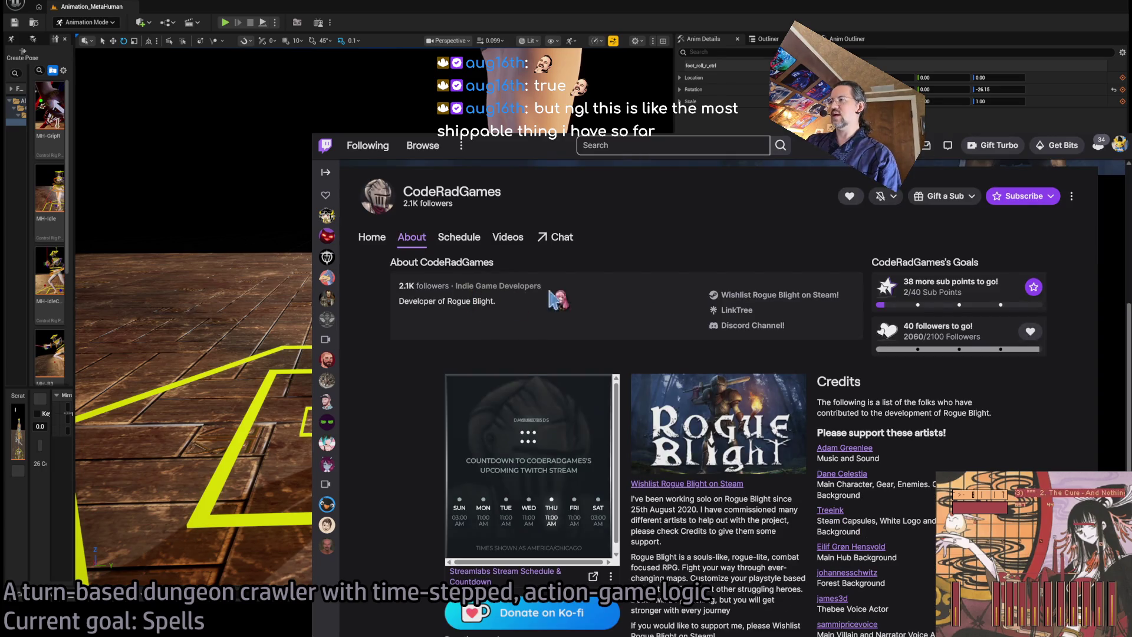
Step: Open Rogue Blight's Steam store page, browse it and watch its trailer from a later point
left_click(793, 297)
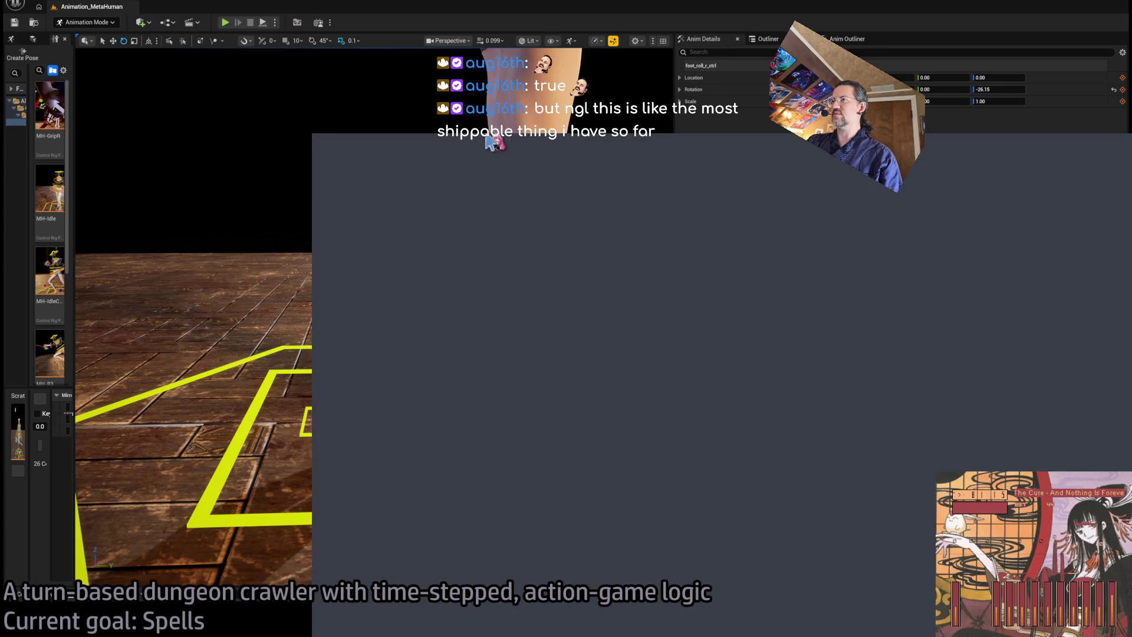
scroll(842, 377, "down", 4)
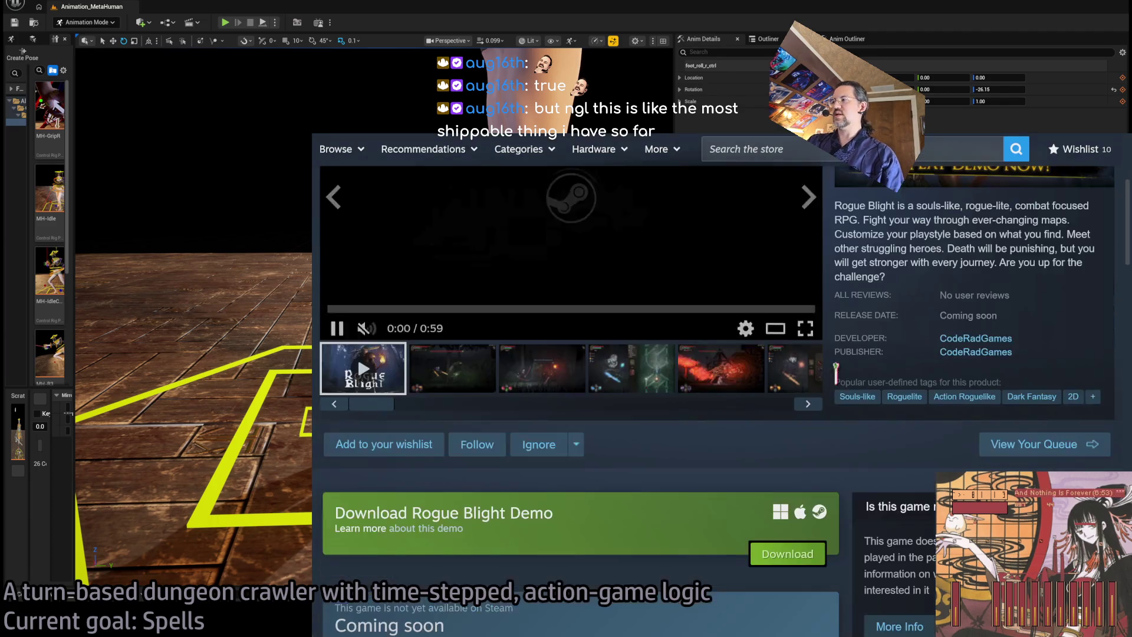
scroll(356, 337, "up", 3)
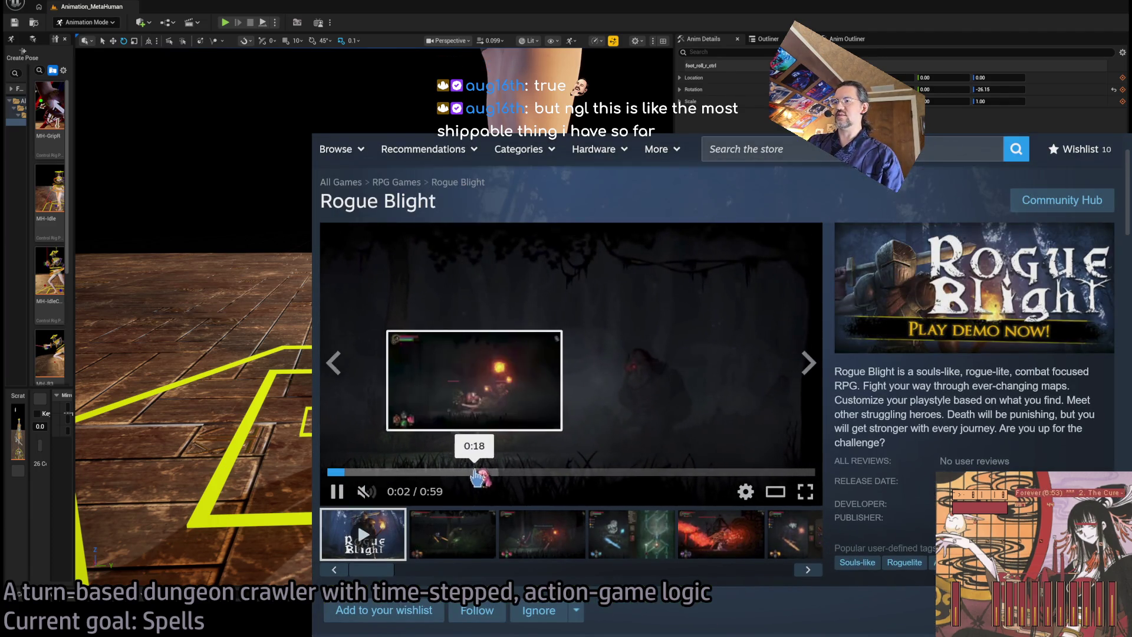
left_click(471, 472)
left_click(572, 474)
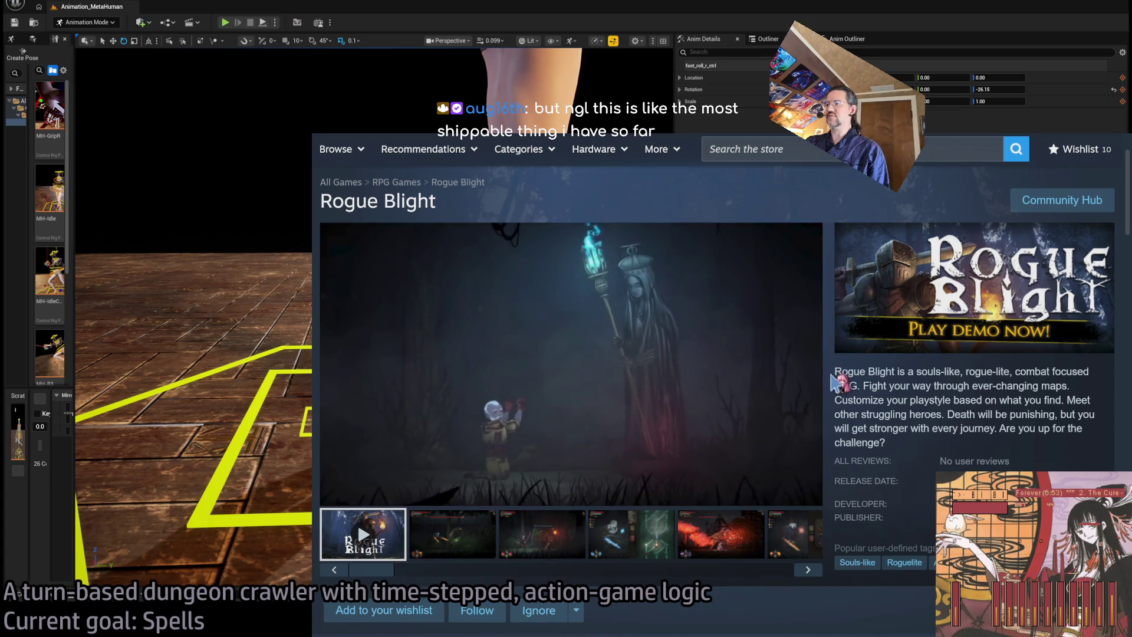
scroll(834, 372, "down", 4)
scroll(684, 442, "down", 3)
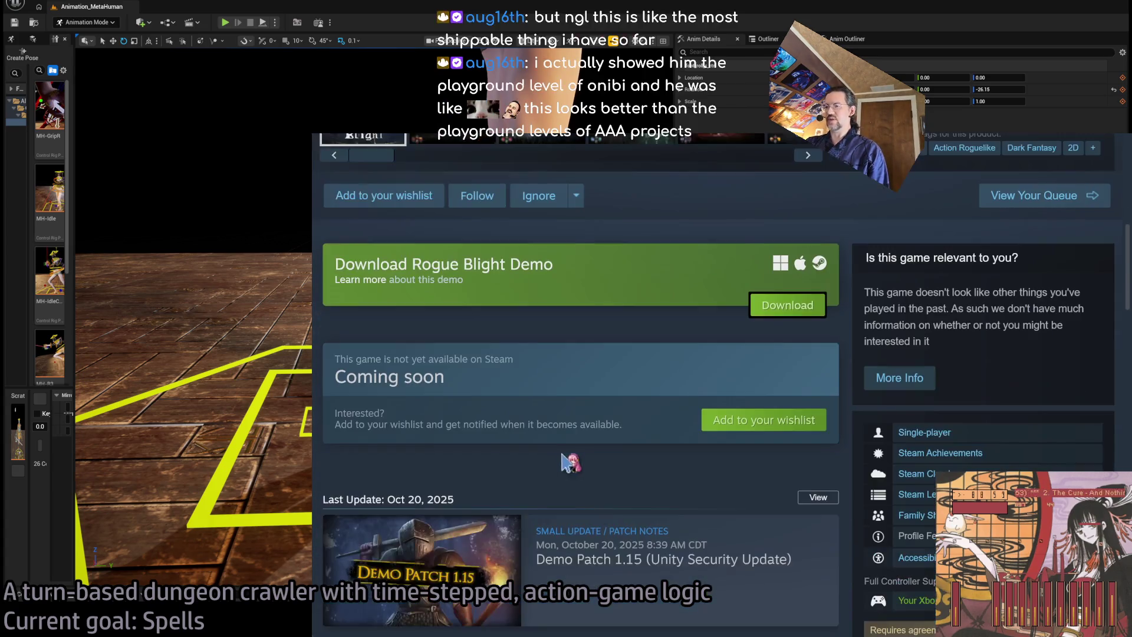
scroll(388, 377, "up", 7)
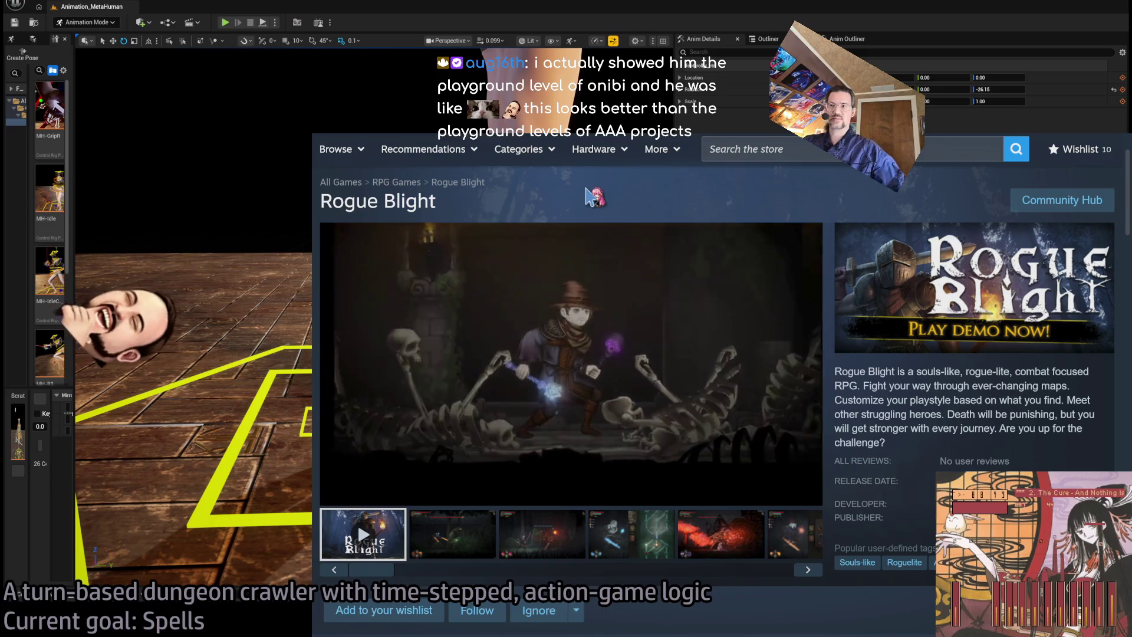
Step: Load the Google homepage by typing 'google' in the address bar, then switch back to Unreal Engine
key("ctrl+l")
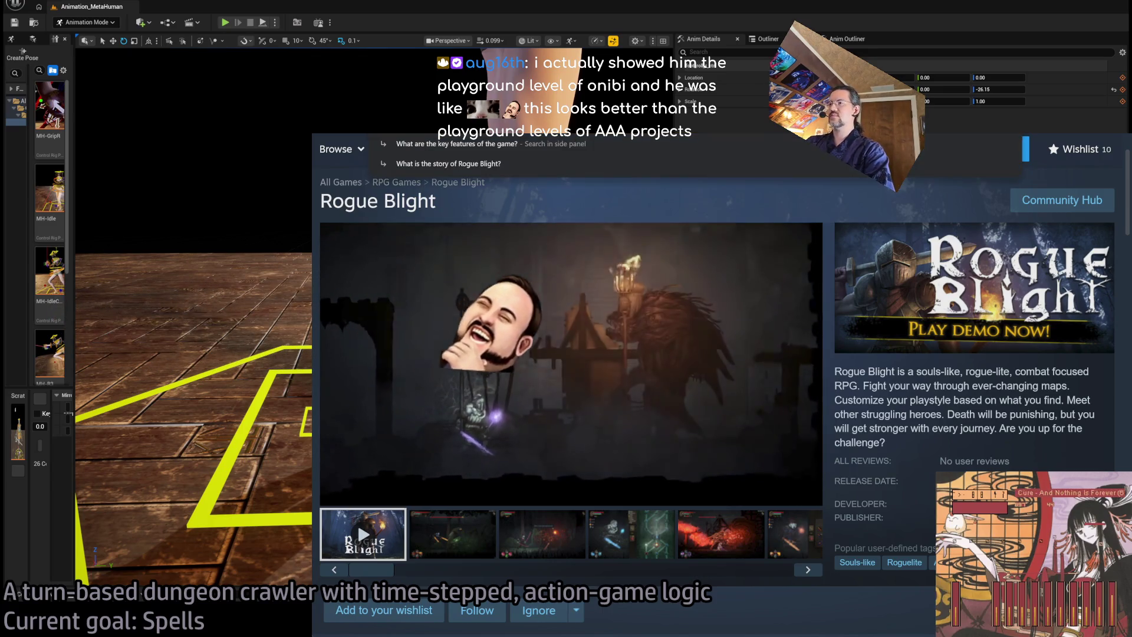
type("google")
key("Return")
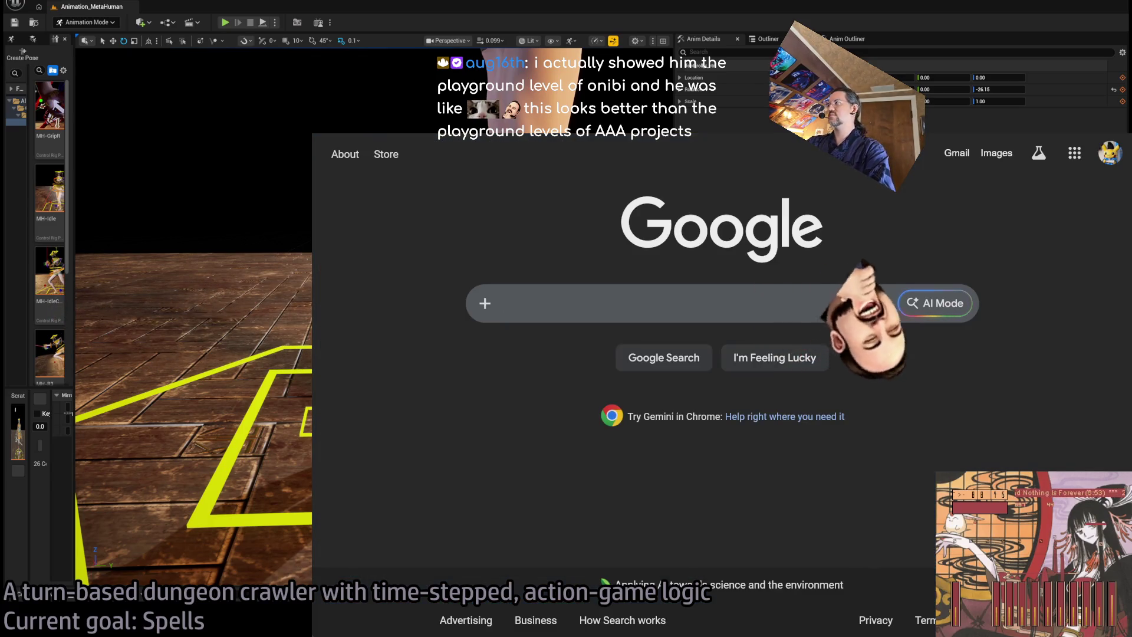
key("alt+Tab")
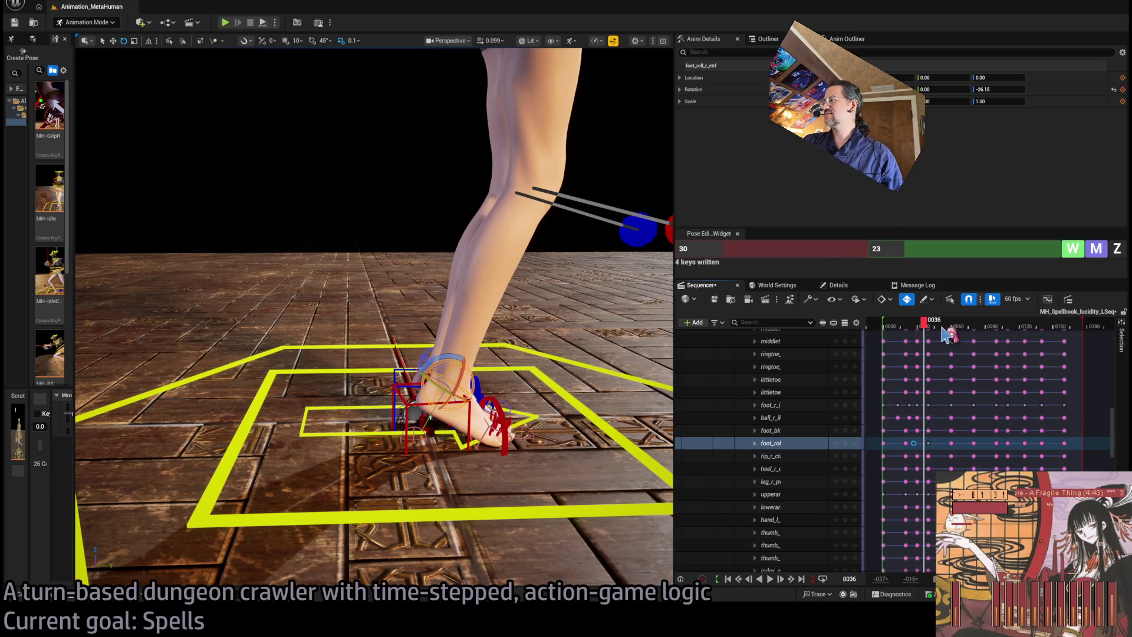
Step: Review the spellbook animation from behind and the side, playing from frame 0 and scrubbing to 0112
mouse_move(923, 323)
left_mouse_down()
mouse_move(901, 337)
mouse_move(947, 356)
left_mouse_up()
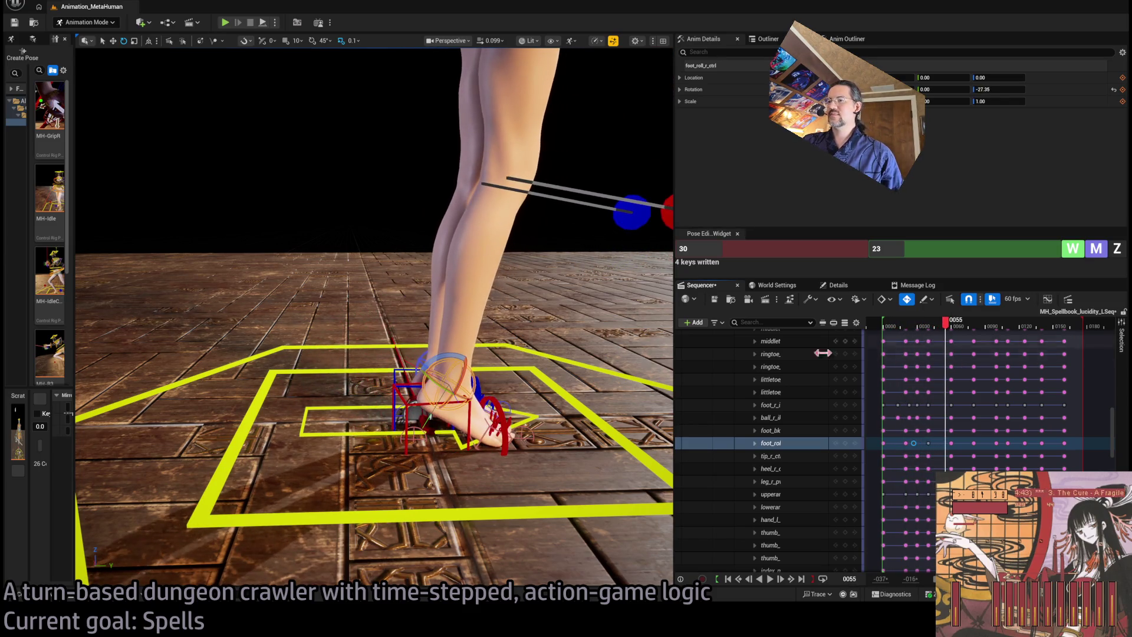
mouse_move(366, 435)
left_mouse_down()
mouse_move(413, 460)
mouse_move(472, 469)
left_mouse_up()
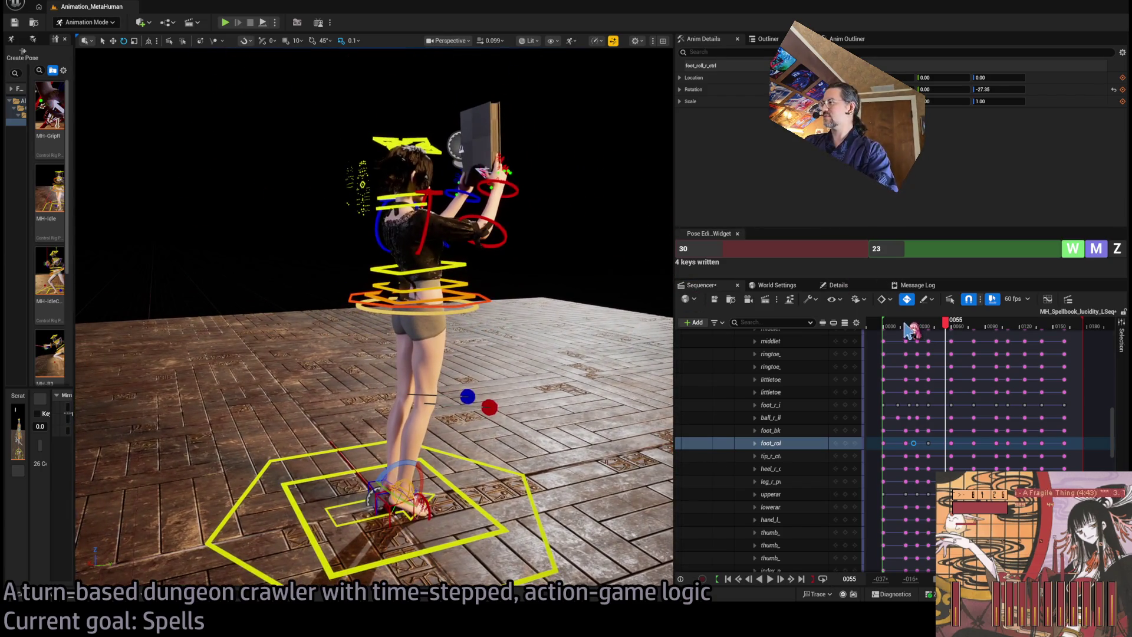
left_click_drag(913, 337, 888, 336)
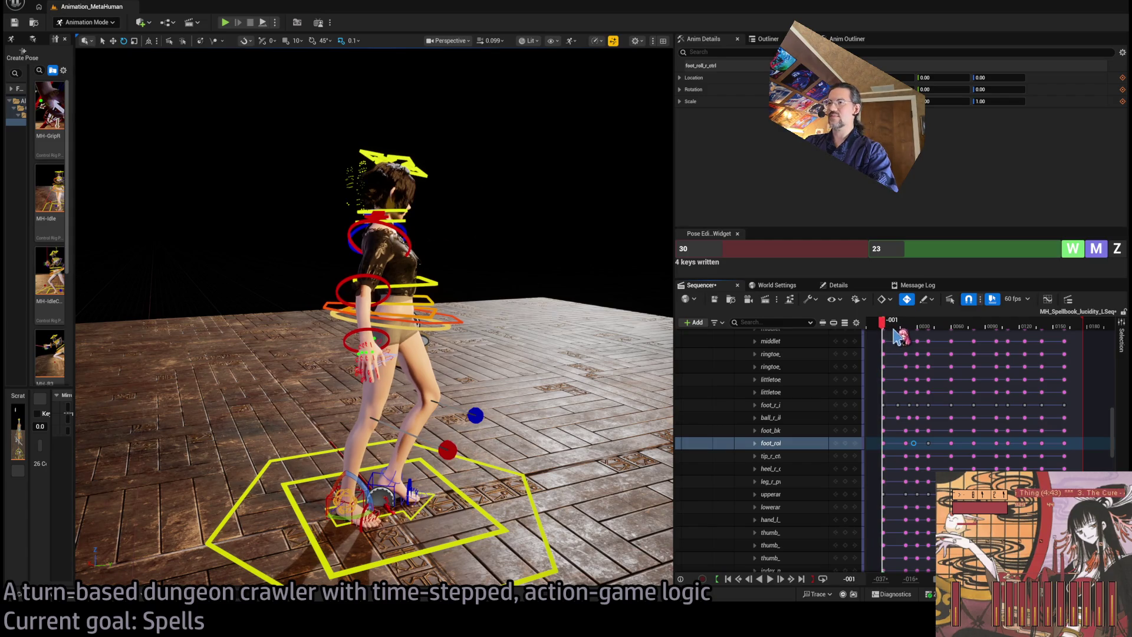
left_click(883, 322)
left_click_drag(883, 323, 884, 324)
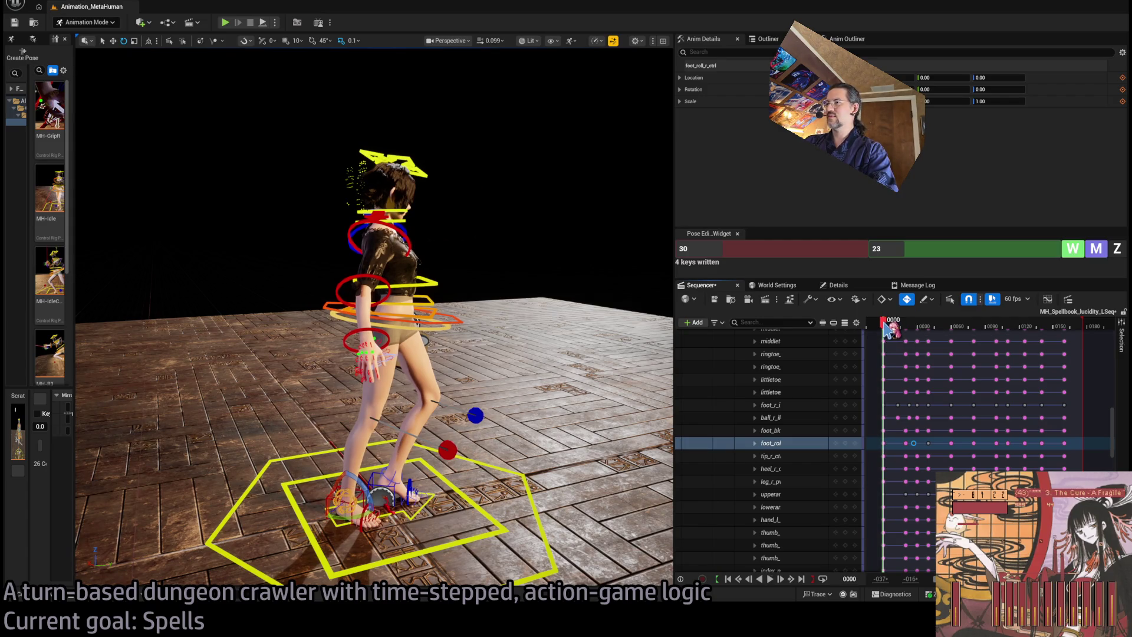
key("space")
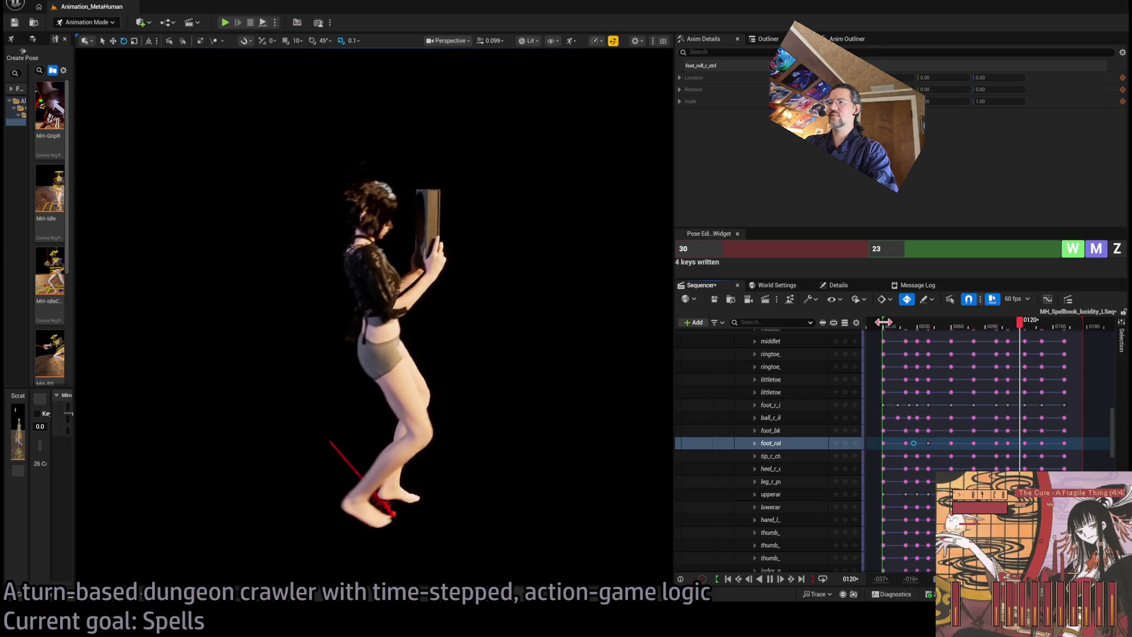
key("space")
mouse_move(979, 323)
left_mouse_down()
mouse_move(1015, 335)
mouse_move(1004, 330)
left_mouse_up()
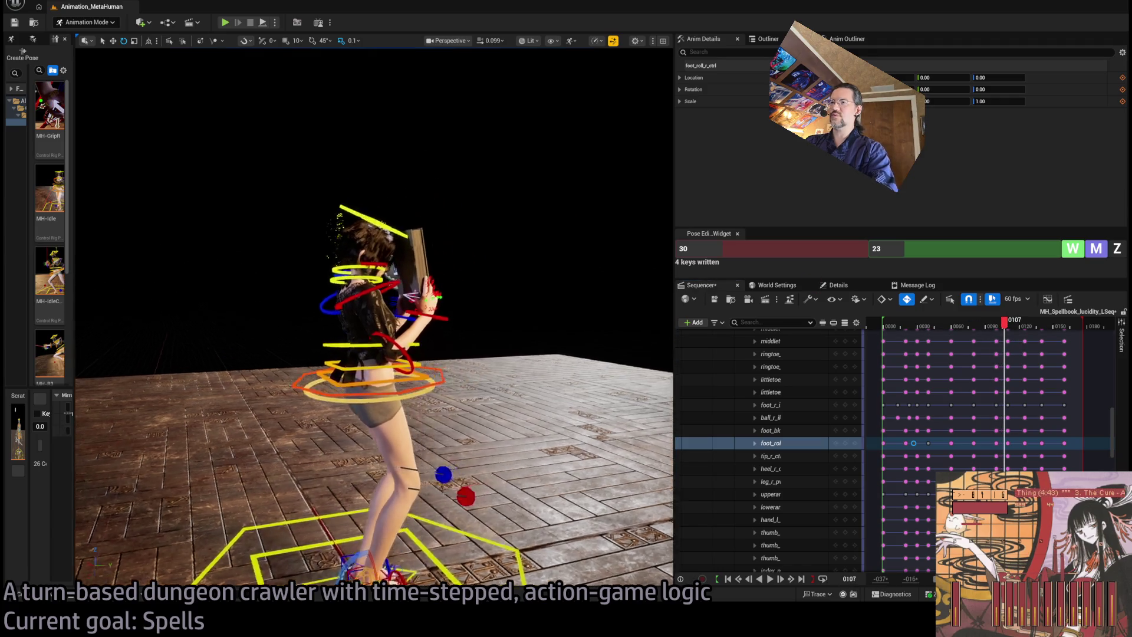
Step: Select head_ctrl and review its motion between frames 92 and 120
left_click(566, 223)
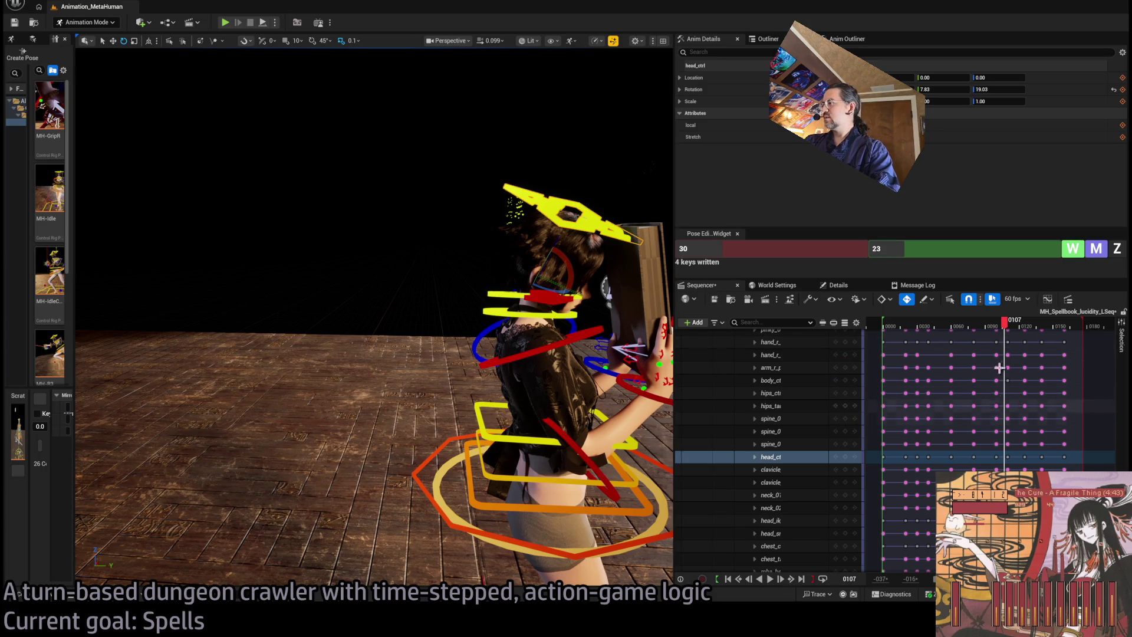
left_click_drag(1005, 329, 972, 327)
mouse_move(971, 328)
left_mouse_down()
mouse_move(1040, 327)
mouse_move(987, 331)
left_mouse_up()
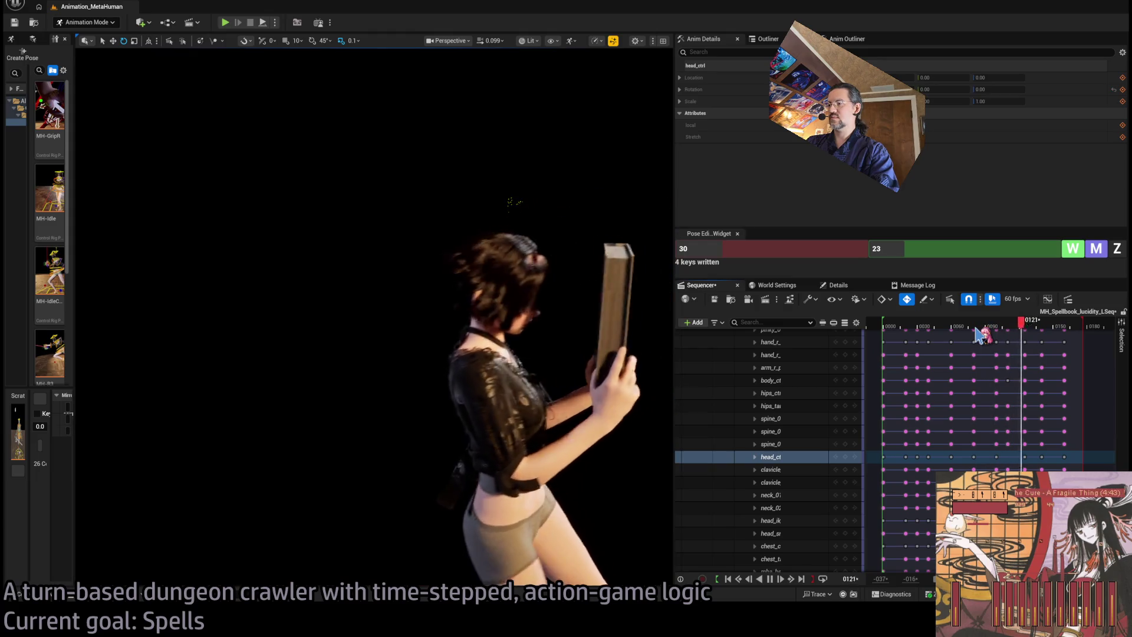
left_click(1019, 328)
key("space")
key("space")
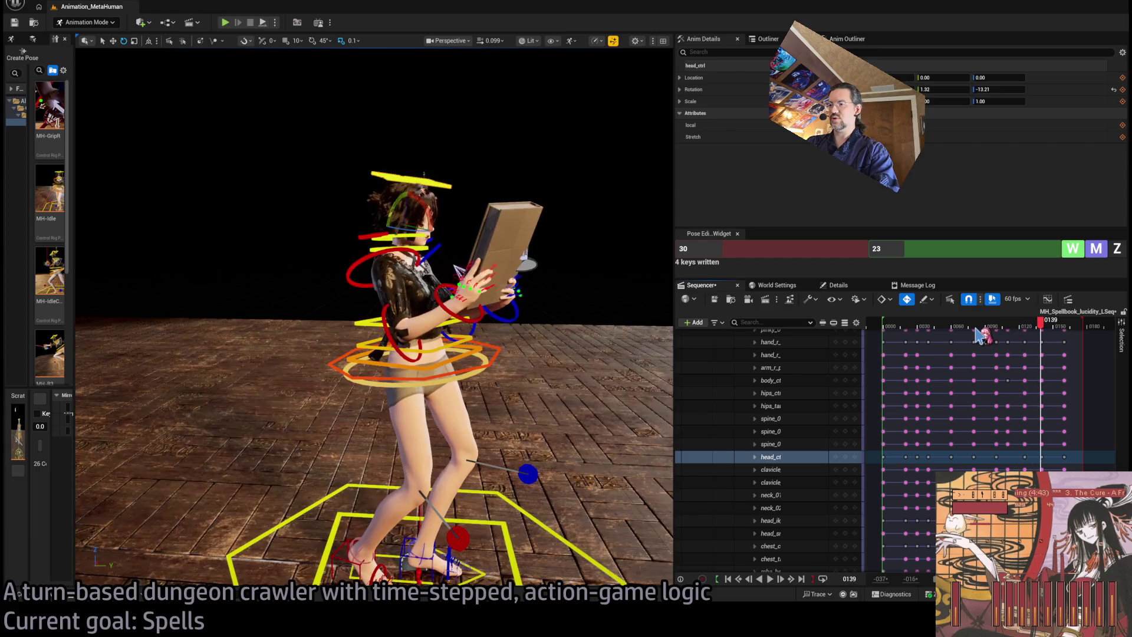
left_click(991, 328)
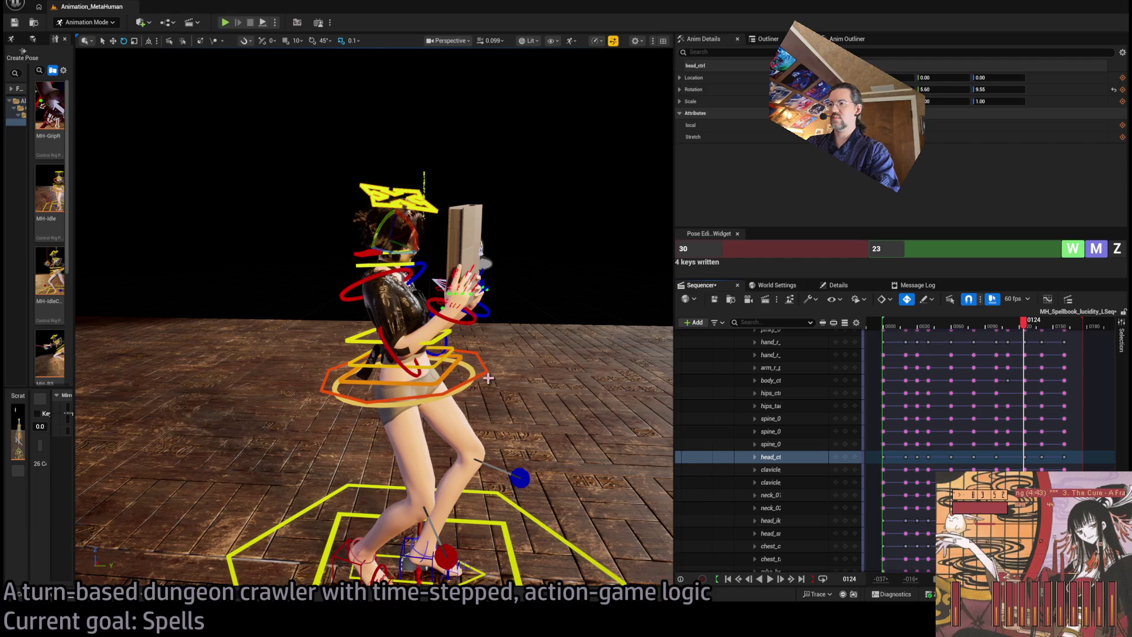
Step: Select body_ctrl and scrub frames 101 to 130 to check the body pose
left_click(1029, 354)
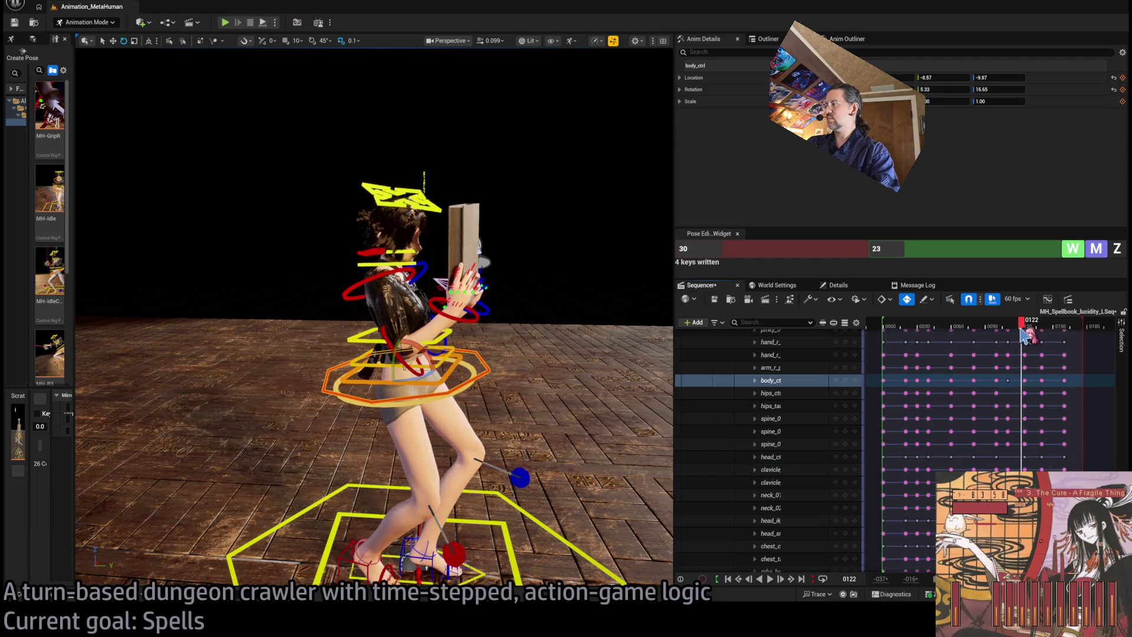
left_click_drag(1002, 341, 1017, 347)
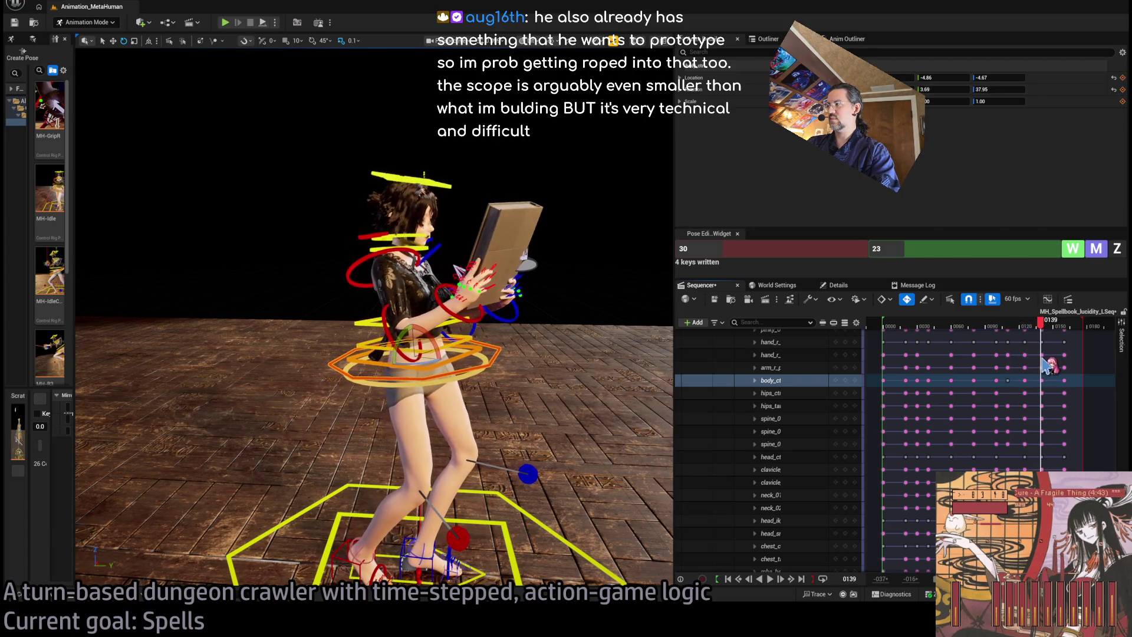
key("Right")
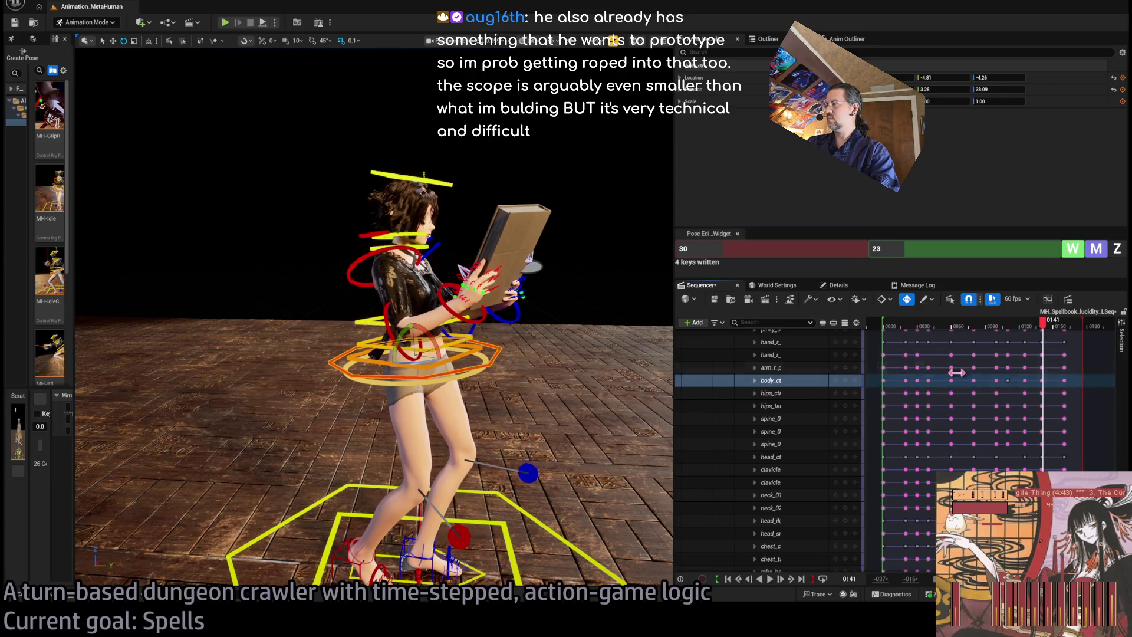
mouse_move(1043, 328)
left_mouse_down()
mouse_move(1001, 330)
mouse_move(1056, 333)
mouse_move(1030, 330)
left_mouse_up()
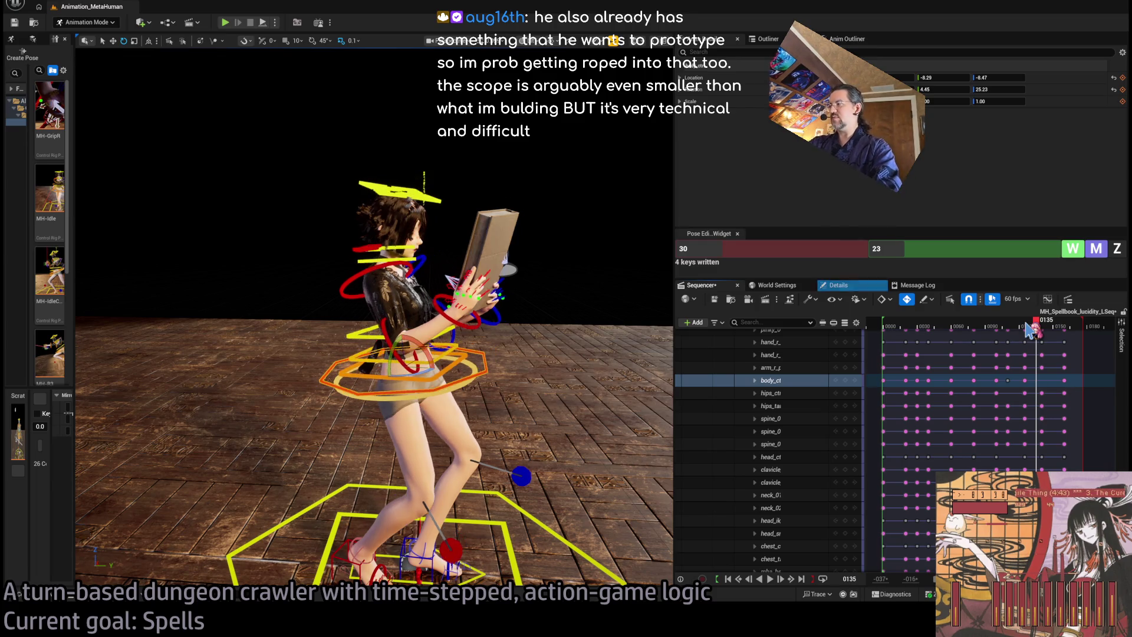
mouse_move(1039, 329)
left_mouse_down()
mouse_move(1002, 330)
mouse_move(1035, 330)
left_mouse_up()
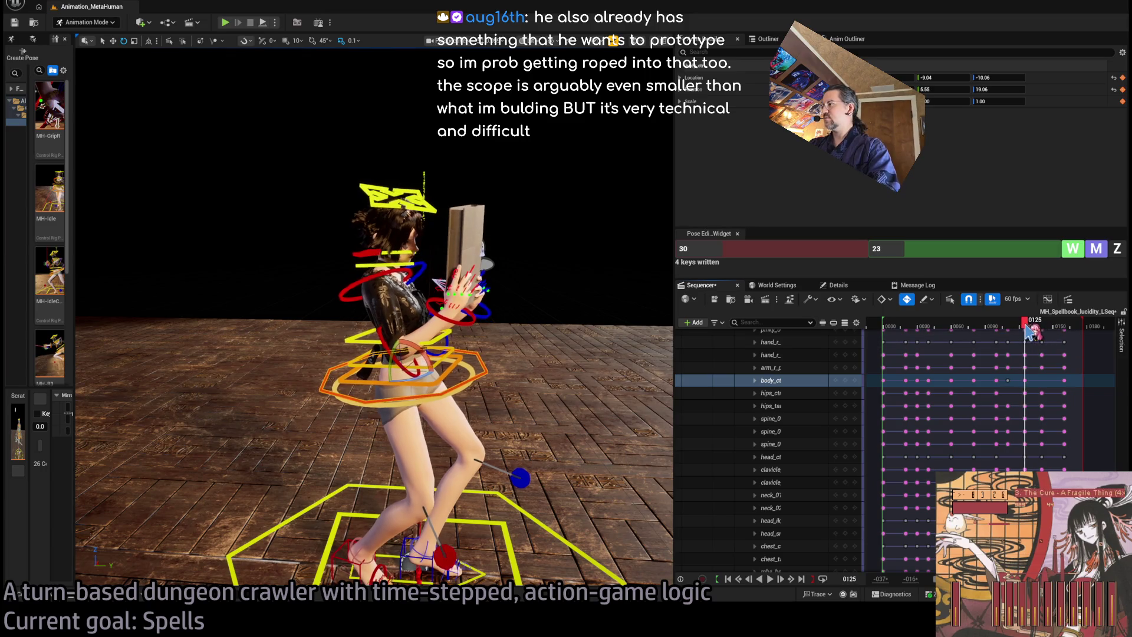
Step: Expand body_ctrl and drag its Location Z key from frame 0125 to 0133
left_click(766, 383)
left_click(755, 380)
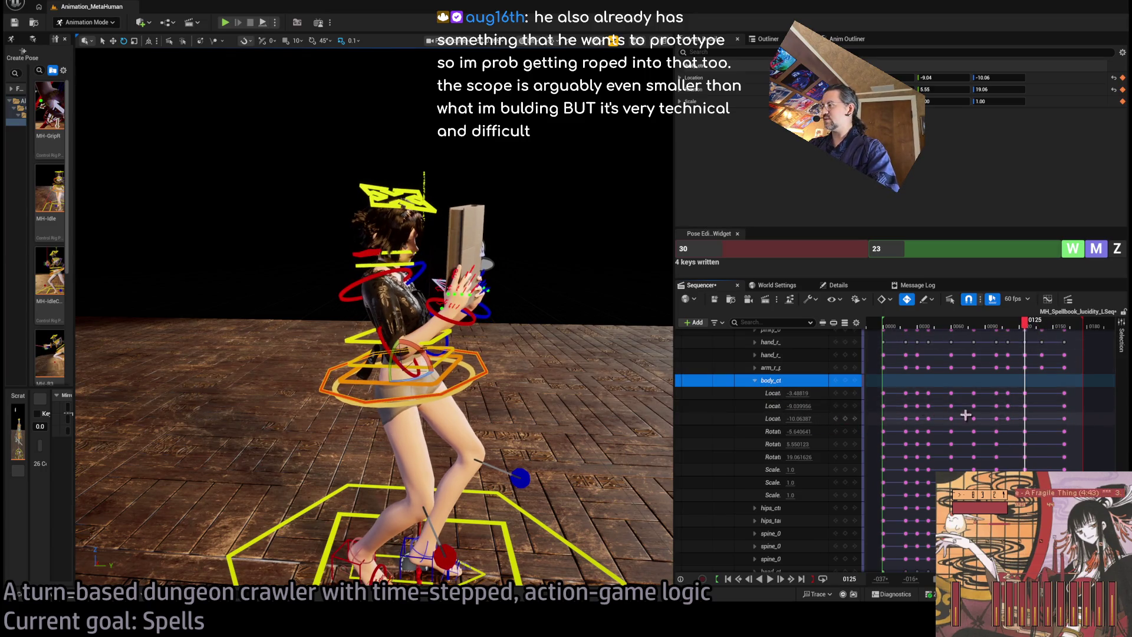
left_click(777, 419)
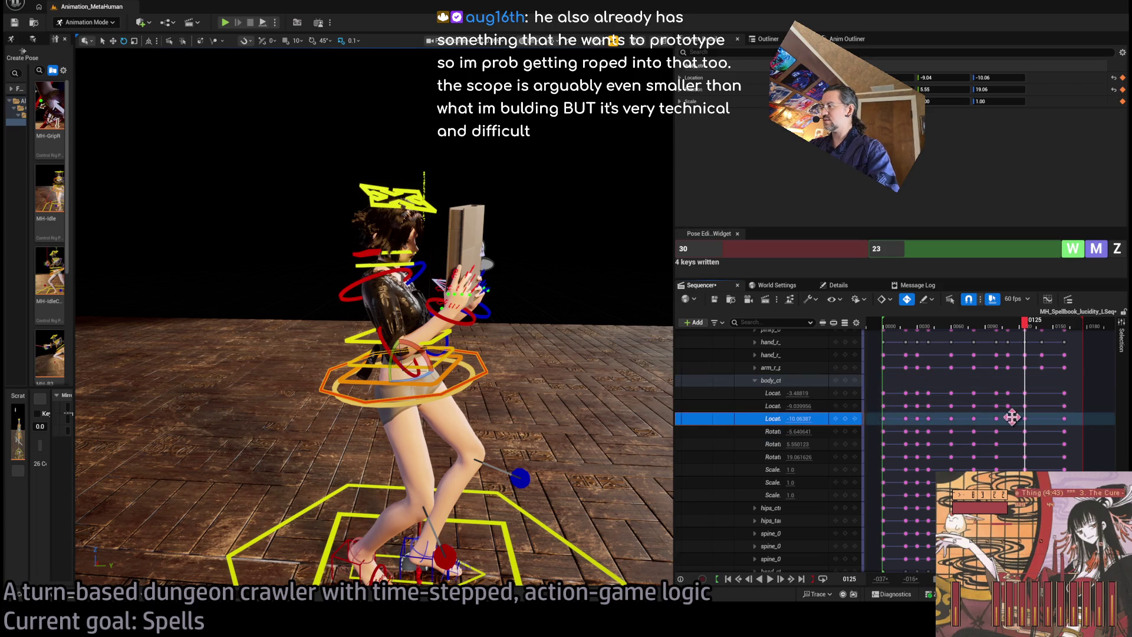
left_click_drag(1025, 419, 1036, 418)
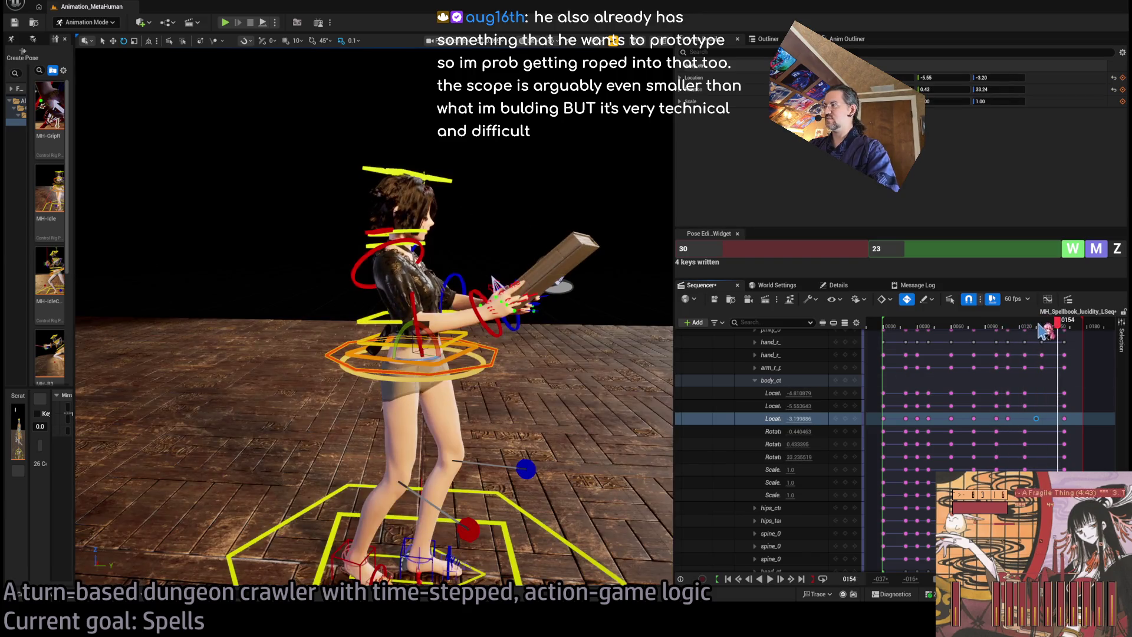
mouse_move(1042, 332)
left_mouse_down()
mouse_move(1003, 336)
mouse_move(1033, 337)
left_mouse_up()
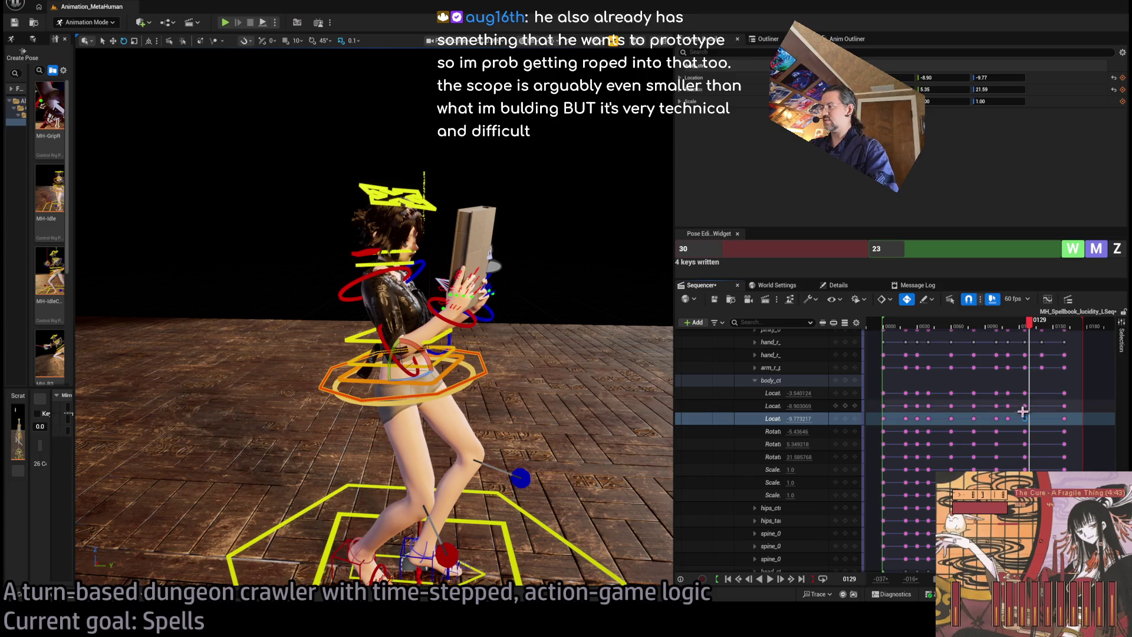
left_click_drag(1023, 408, 1042, 407)
mouse_move(1040, 330)
left_mouse_down()
mouse_move(1010, 329)
mouse_move(1061, 333)
mouse_move(997, 345)
left_mouse_up()
Step: Play the retimed body motion around frames 100-117, then rewind to the start
key("space")
key("space")
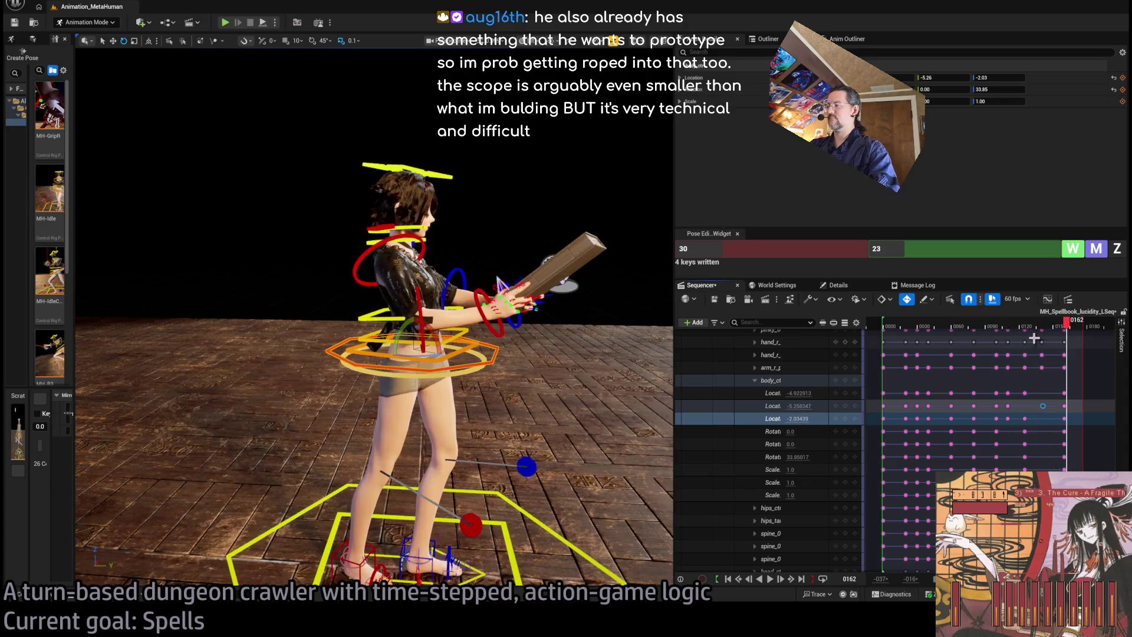
left_click(1000, 330)
key("space")
key("space")
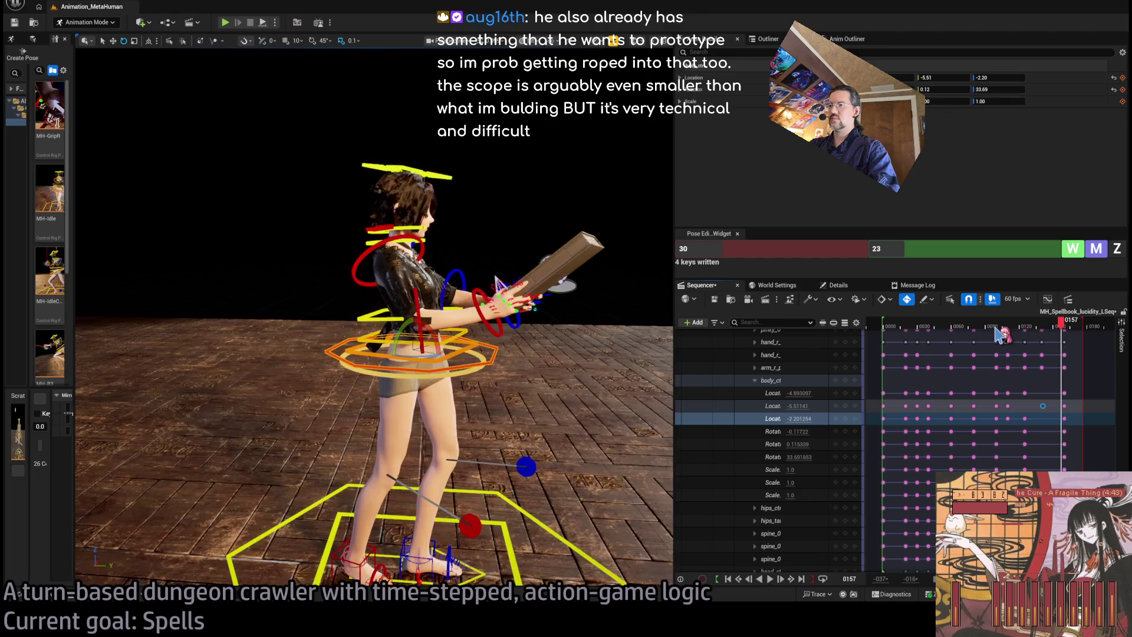
left_click(1015, 325)
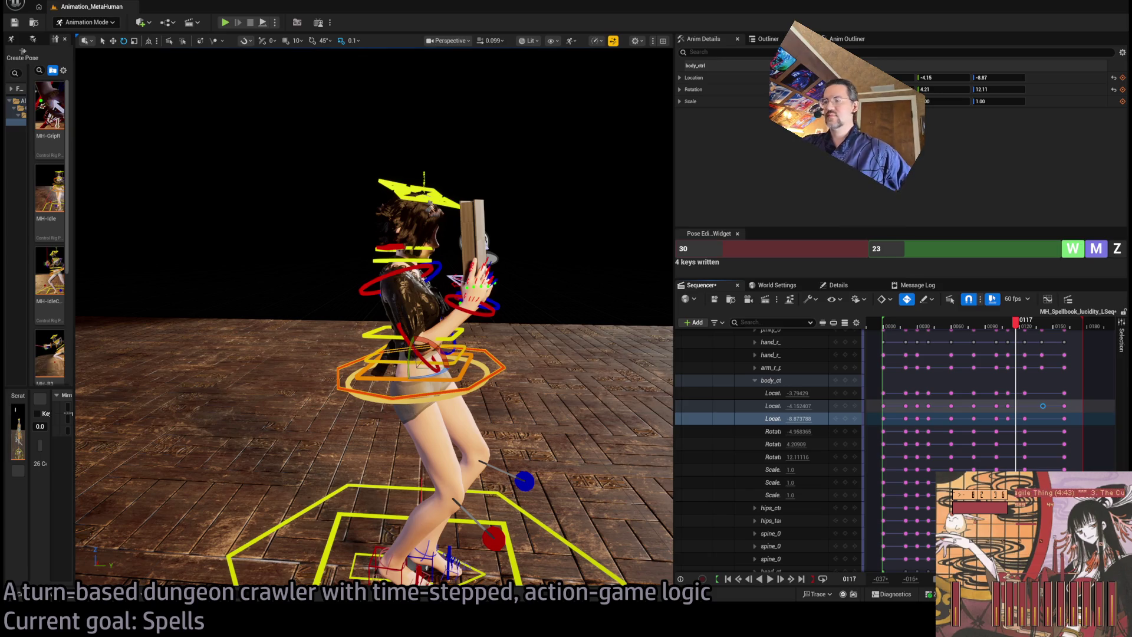
mouse_move(1022, 328)
left_mouse_down()
mouse_move(890, 350)
mouse_move(941, 348)
mouse_move(1046, 374)
mouse_move(934, 386)
mouse_move(1050, 412)
mouse_move(999, 420)
mouse_move(1059, 435)
mouse_move(980, 430)
mouse_move(971, 407)
left_mouse_up()
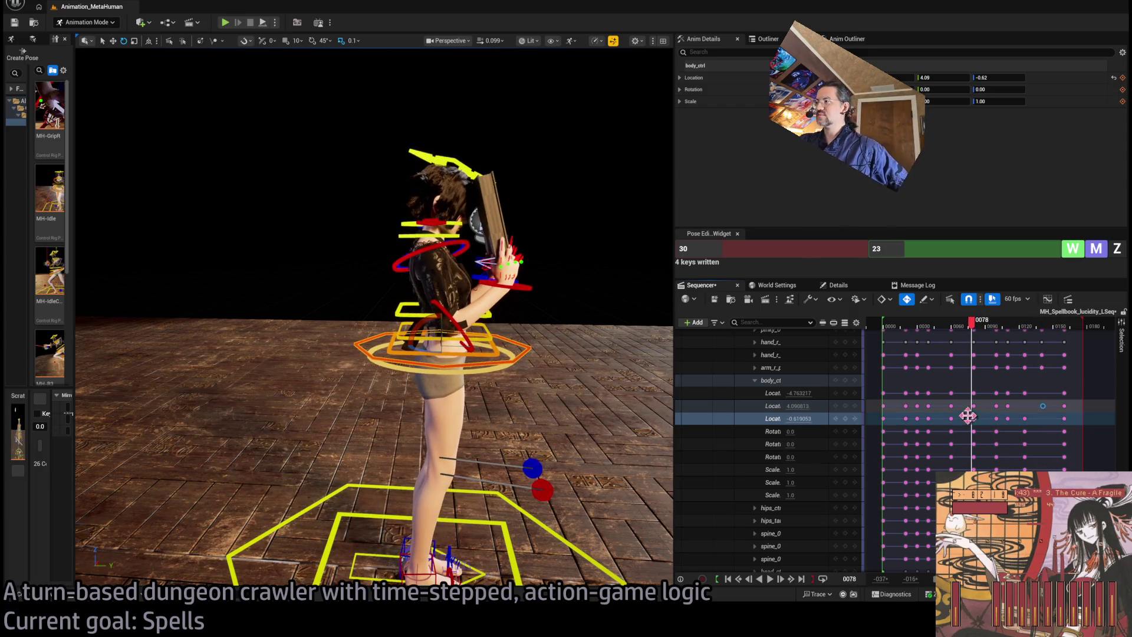
left_click_drag(915, 327, 890, 330)
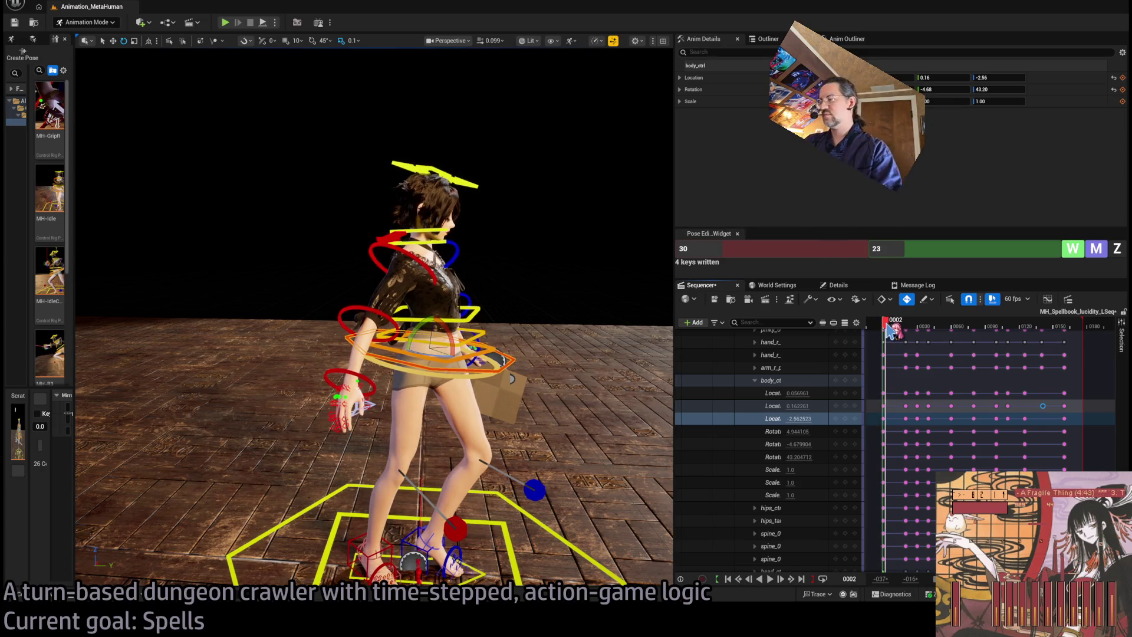
Step: Play the full book-reading animation, rechecking the book raise from about frame 106
key("space")
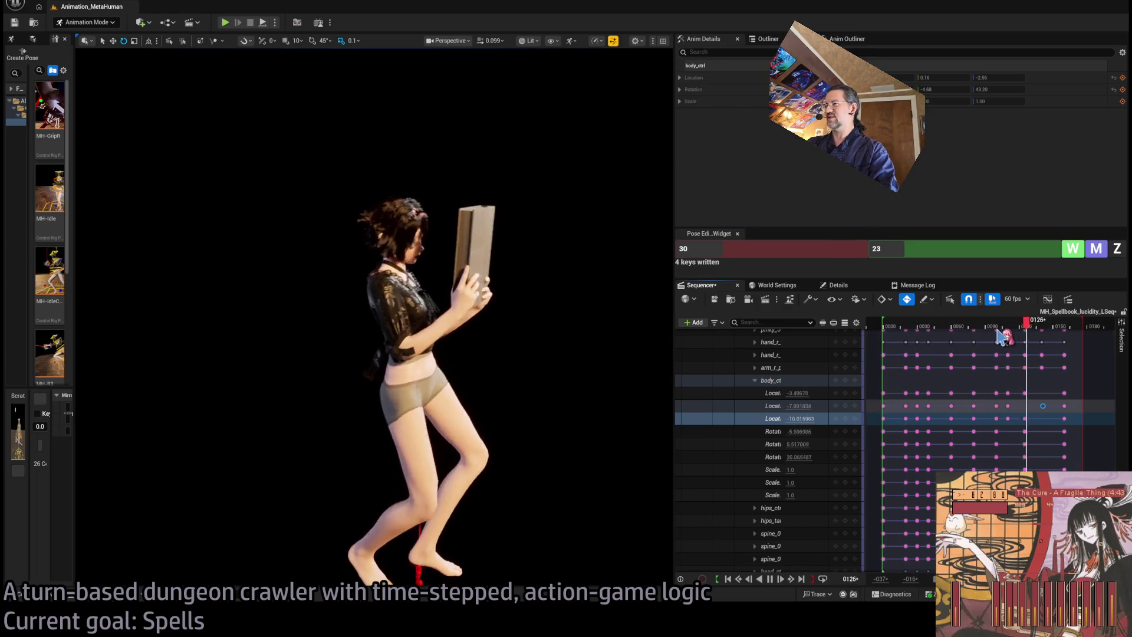
key("space")
left_click_drag(1034, 333, 993, 330)
key("space")
key("space")
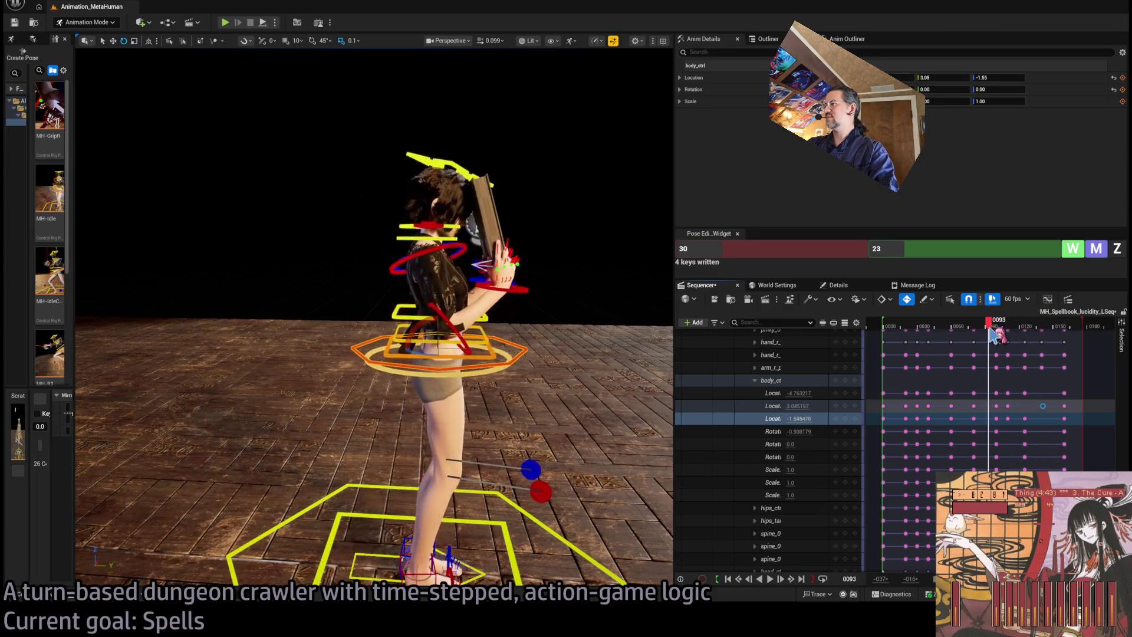
key("space")
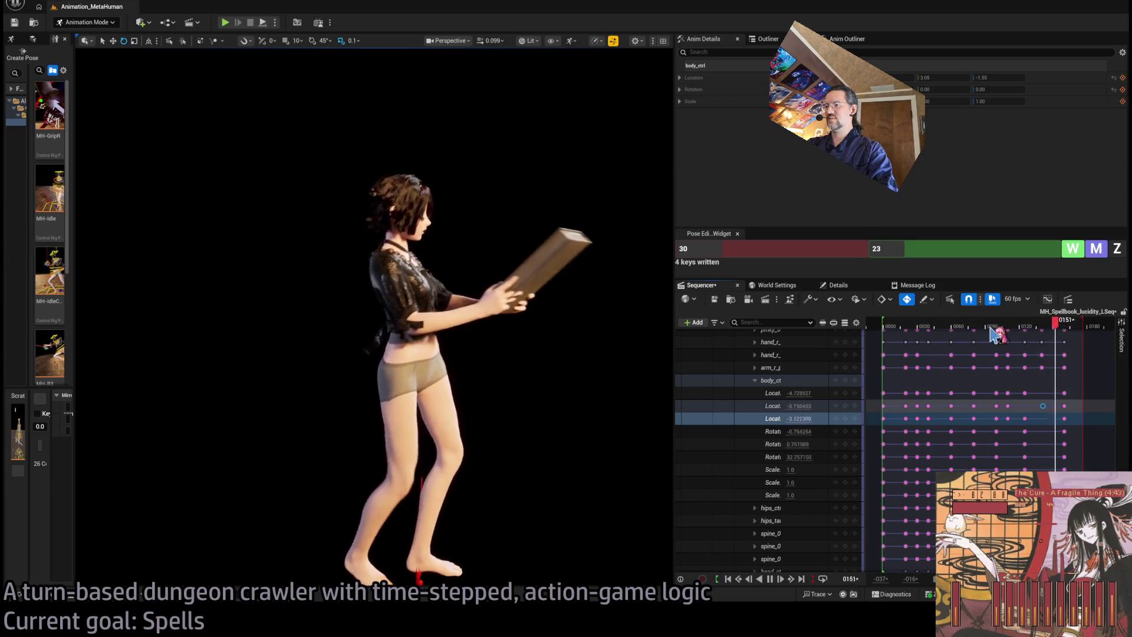
key("space")
Step: At frame 160, lower body_ctrl from Location Z -2.03 to -3.11
key("Left")
key("Left")
key("Left")
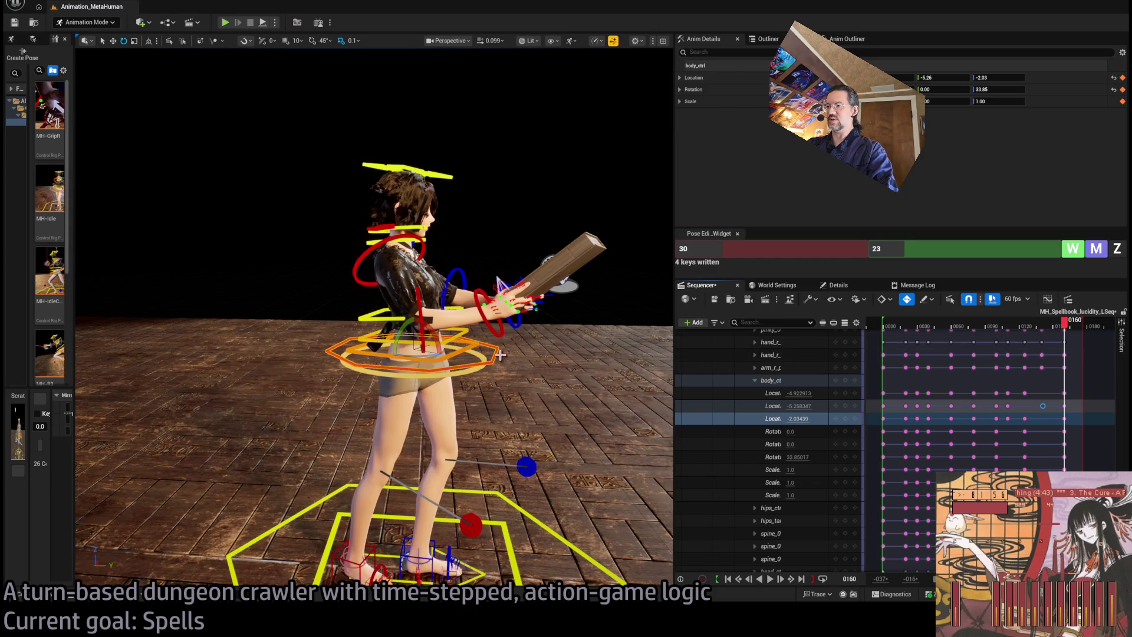
left_click(432, 334)
left_click_drag(413, 328, 412, 333)
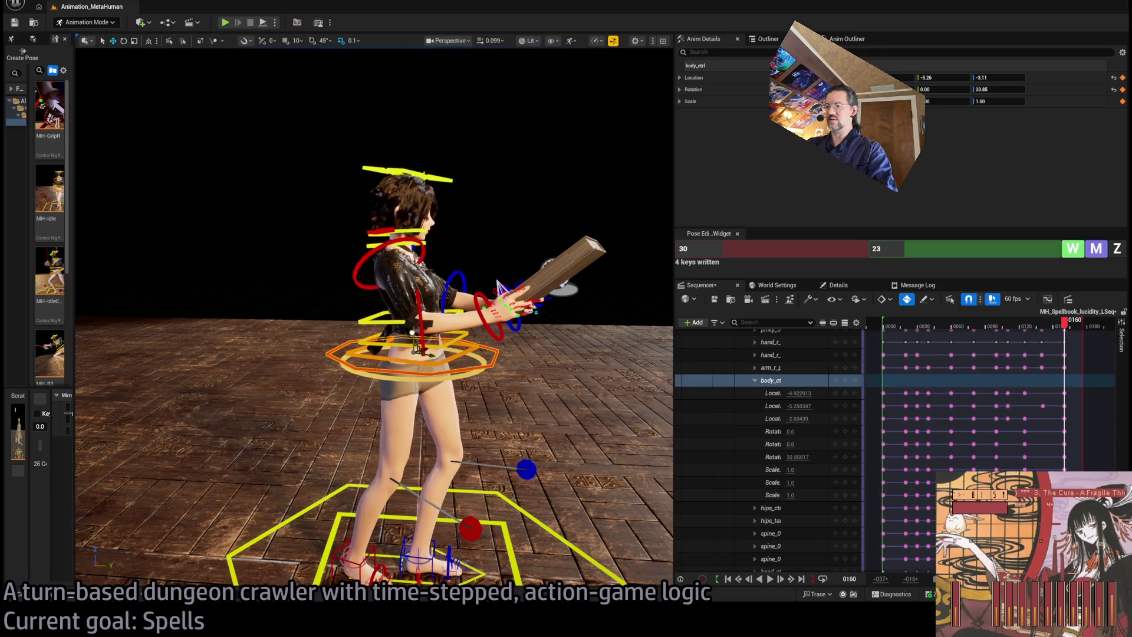
Step: Replay the animation from the start and scrub to frame 158 to review the lowered body
left_click(1018, 326)
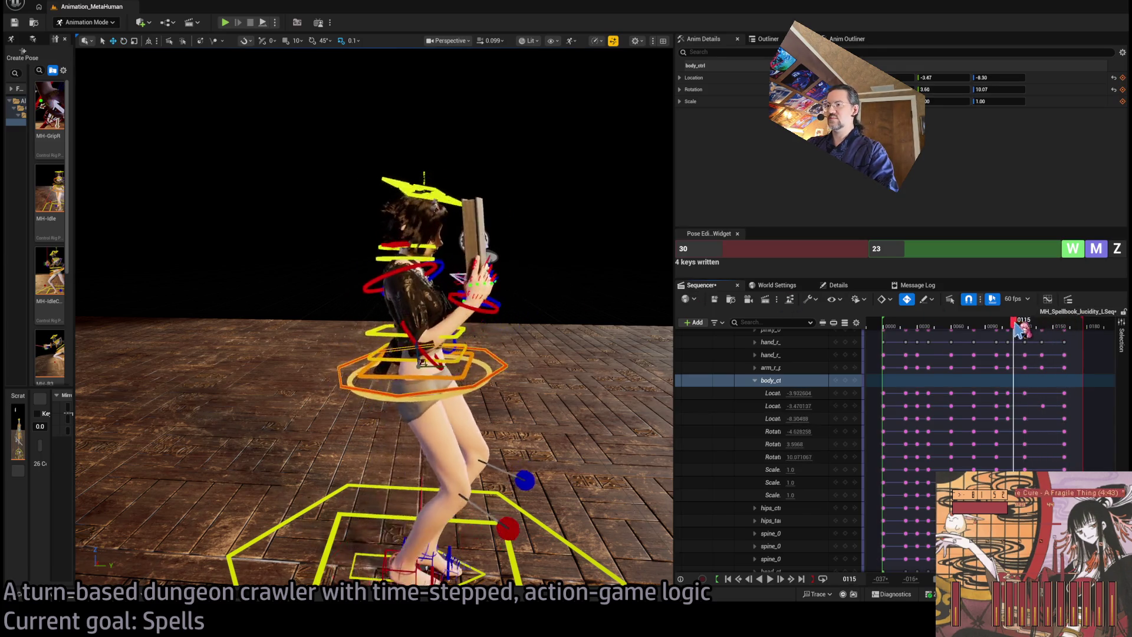
key("space")
left_click_drag(1027, 326, 881, 331)
key("space")
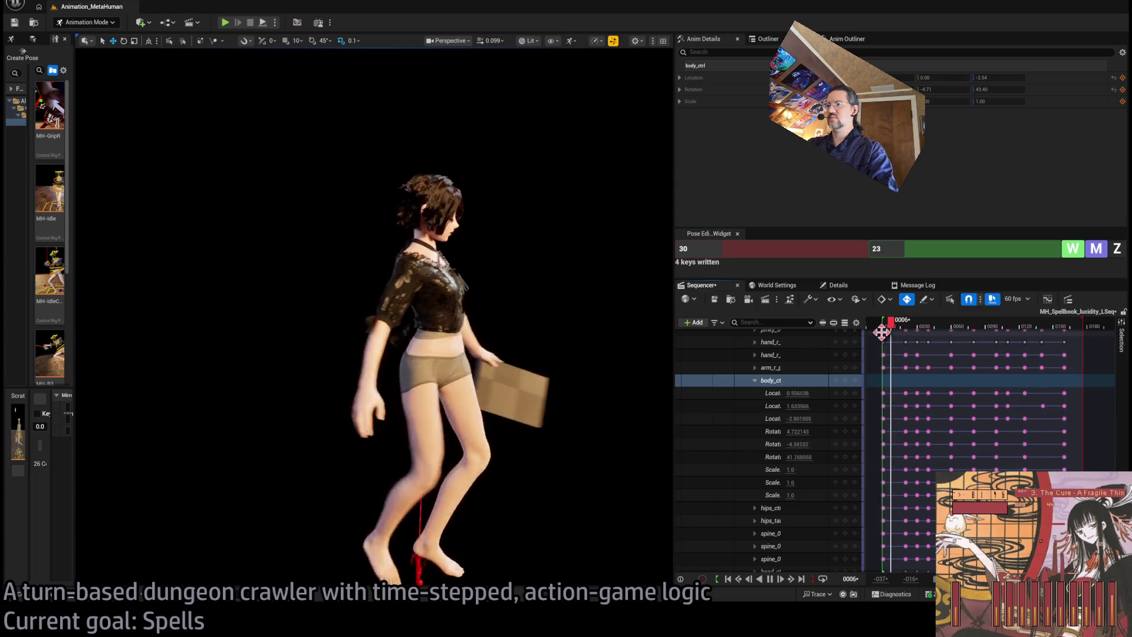
key("space")
left_click_drag(1036, 324, 1071, 334)
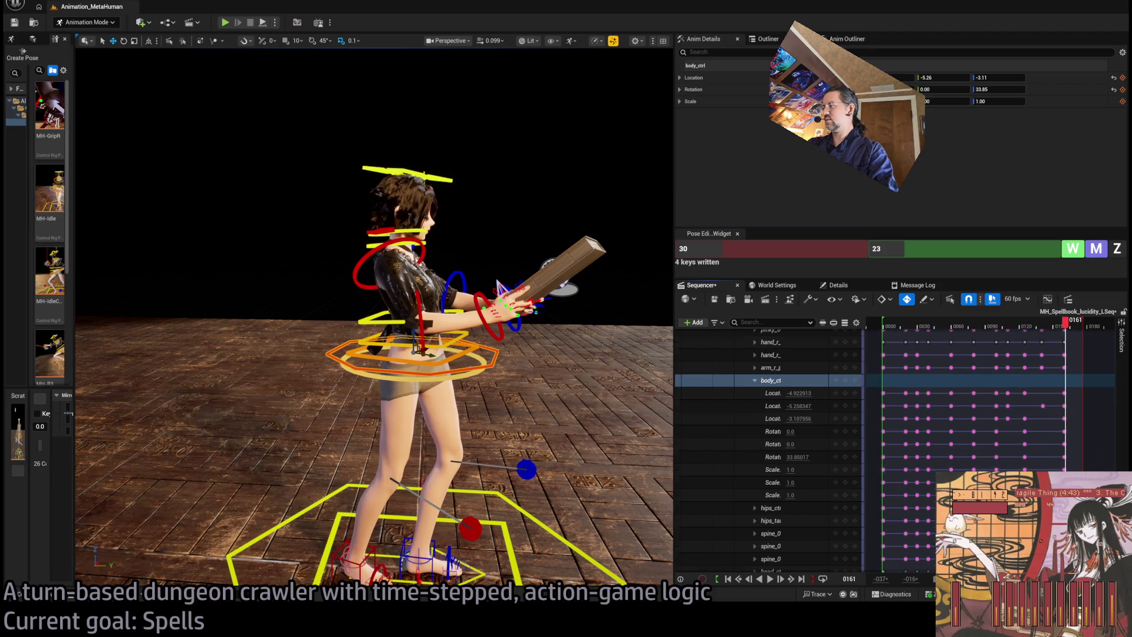
scroll(985, 452, "up", 10)
Step: At frame 160, collapse the control rig channels and move the final key later
key("Left")
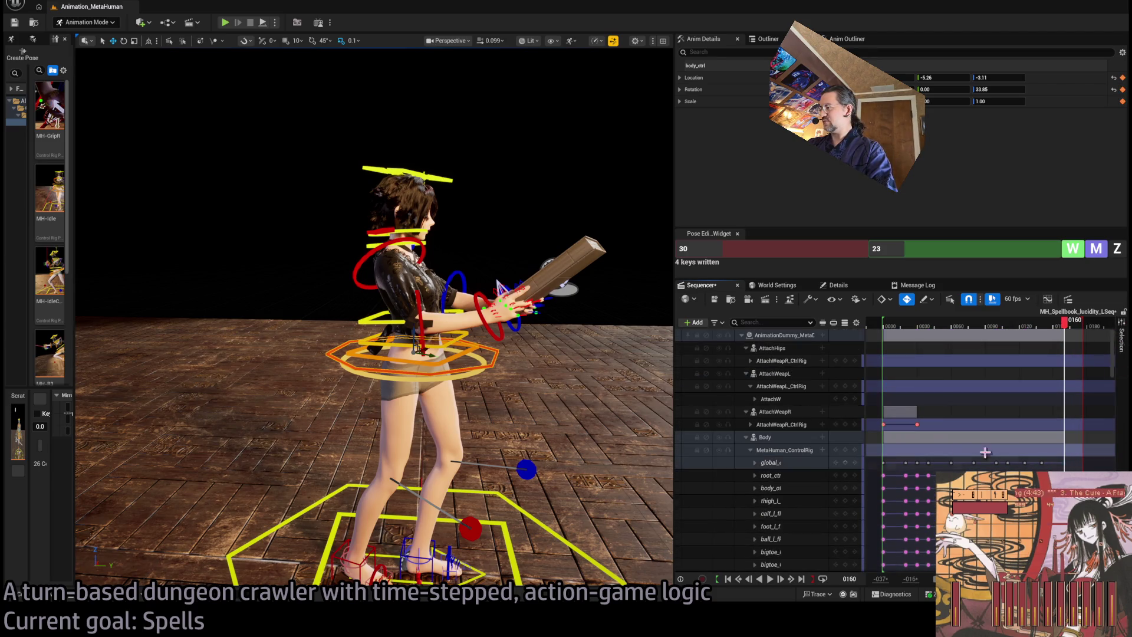
left_click(751, 450)
left_click_drag(1064, 449, 1088, 451)
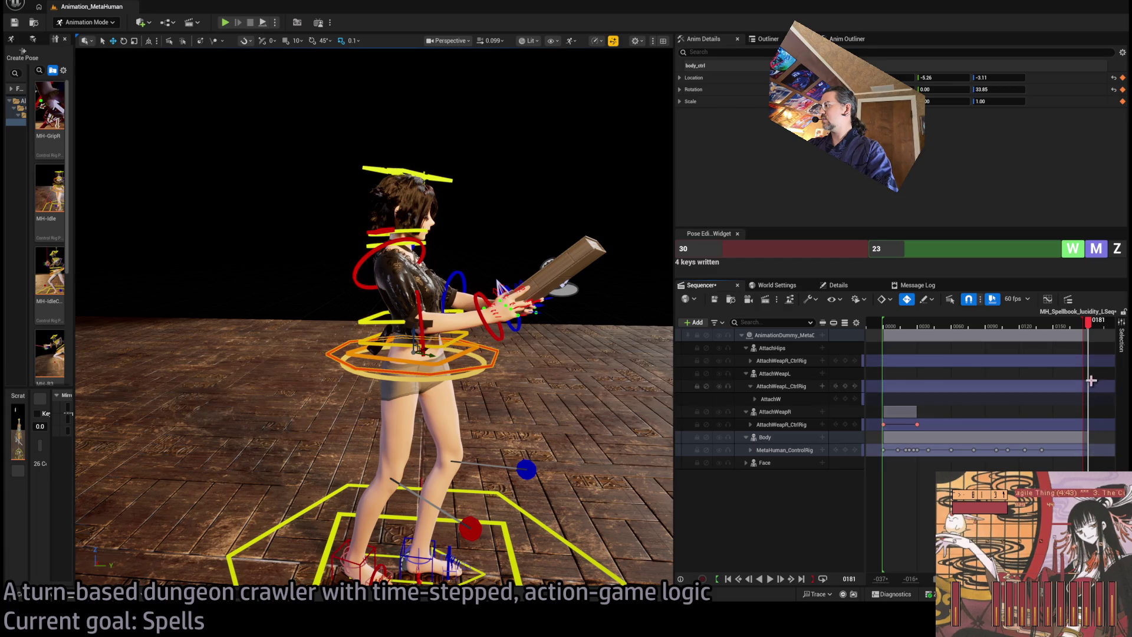
key("Left")
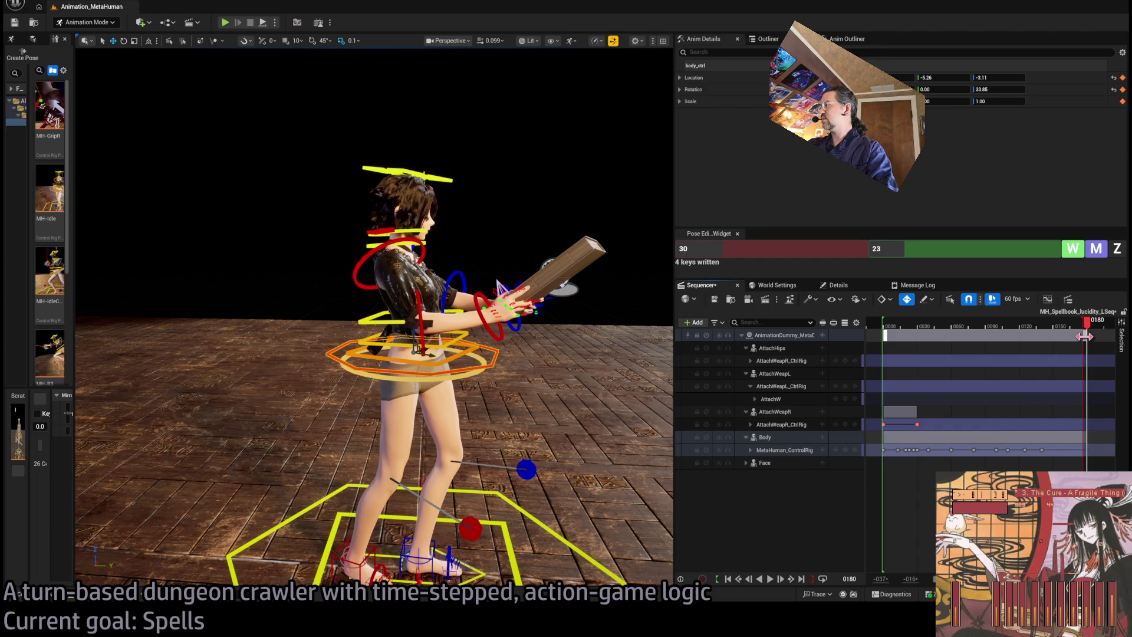
Step: Review frames 130-153, then select head_ctrl and drag its key to frame 0148
left_click(1055, 334)
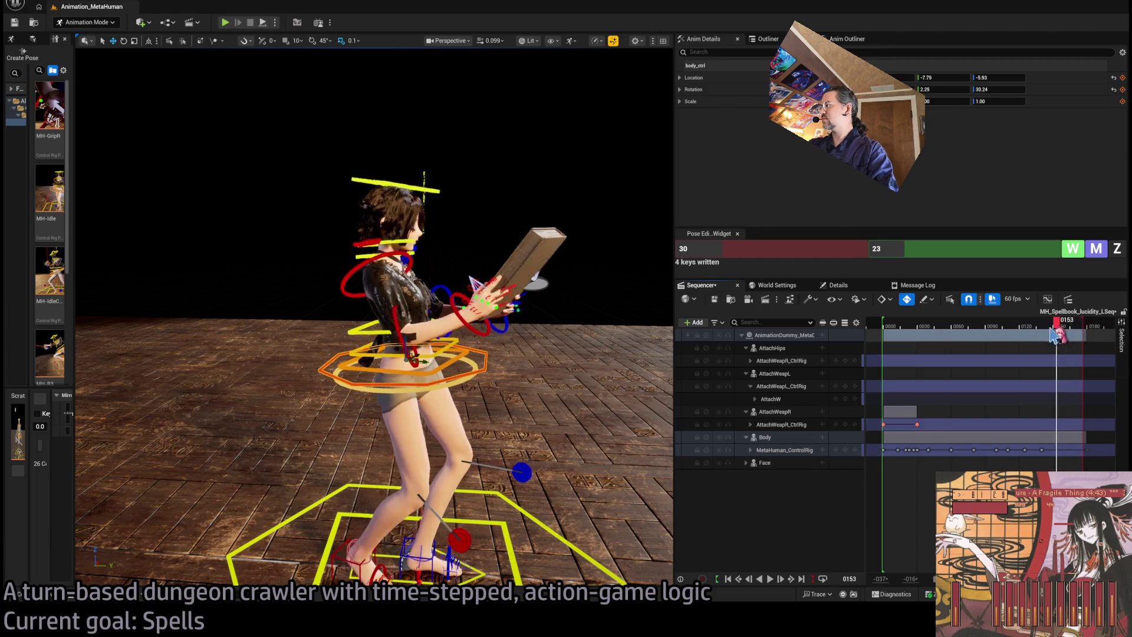
left_click_drag(1056, 335, 1090, 321)
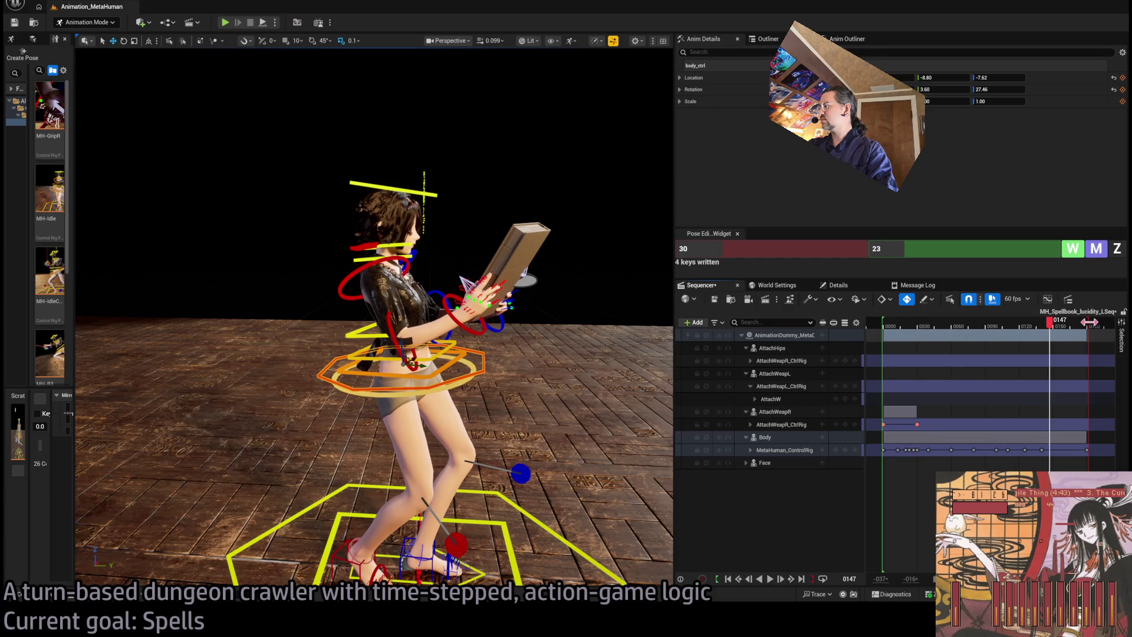
left_click(1016, 331)
key("space")
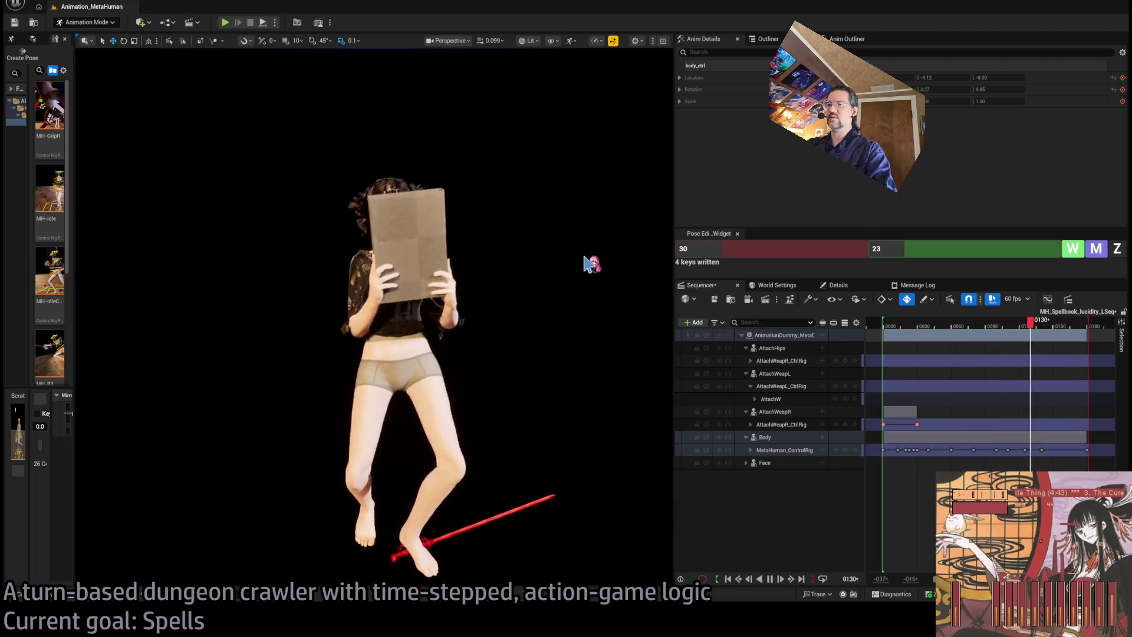
left_click(1039, 326)
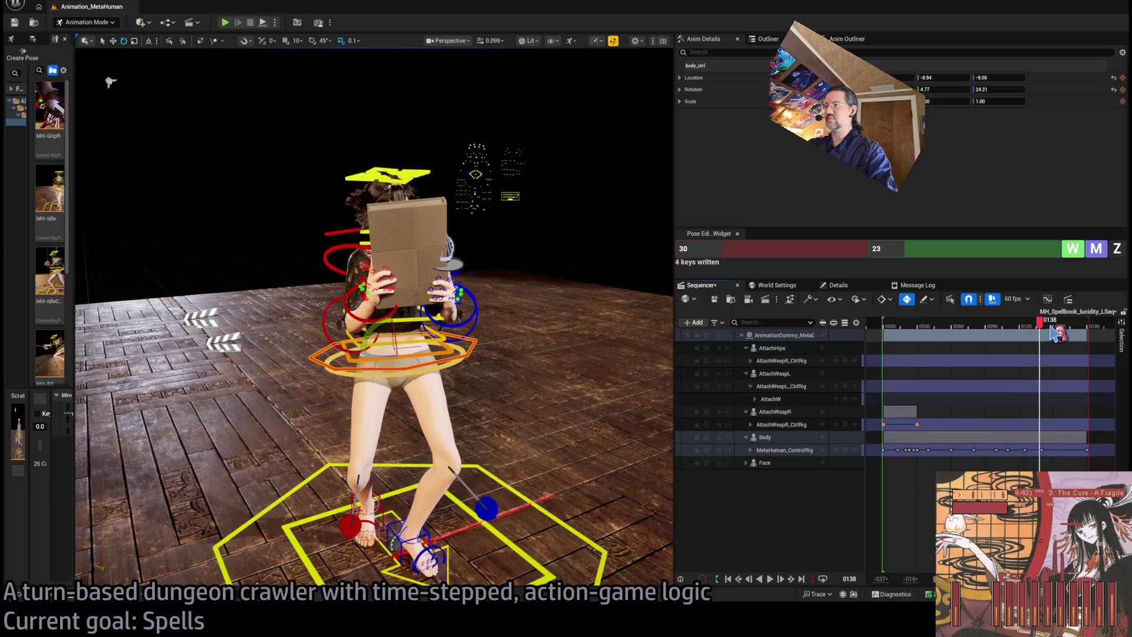
mouse_move(1039, 332)
left_mouse_down()
mouse_move(1010, 333)
mouse_move(1050, 334)
left_mouse_up()
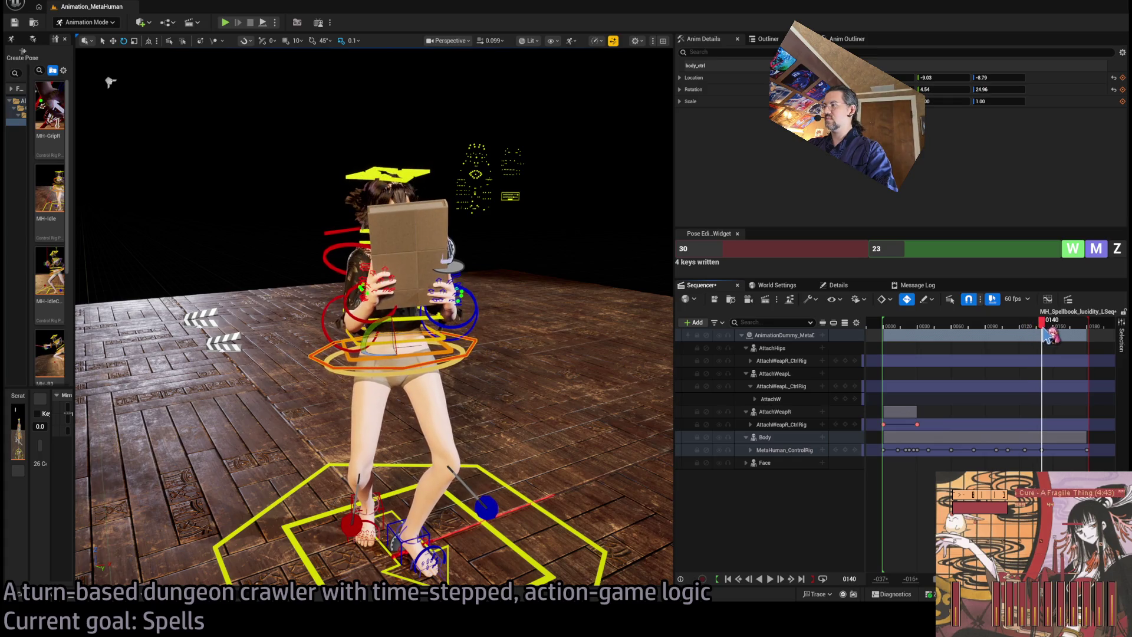
left_click(419, 172)
left_click_drag(1042, 463, 1056, 464)
left_click(1058, 328)
key("space")
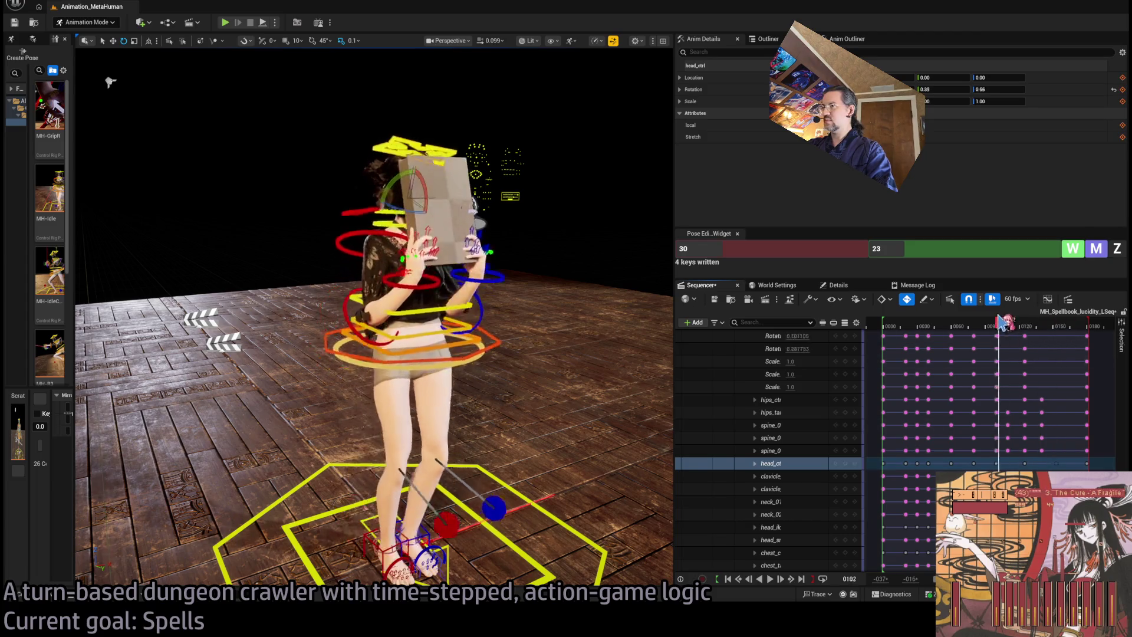
key("space")
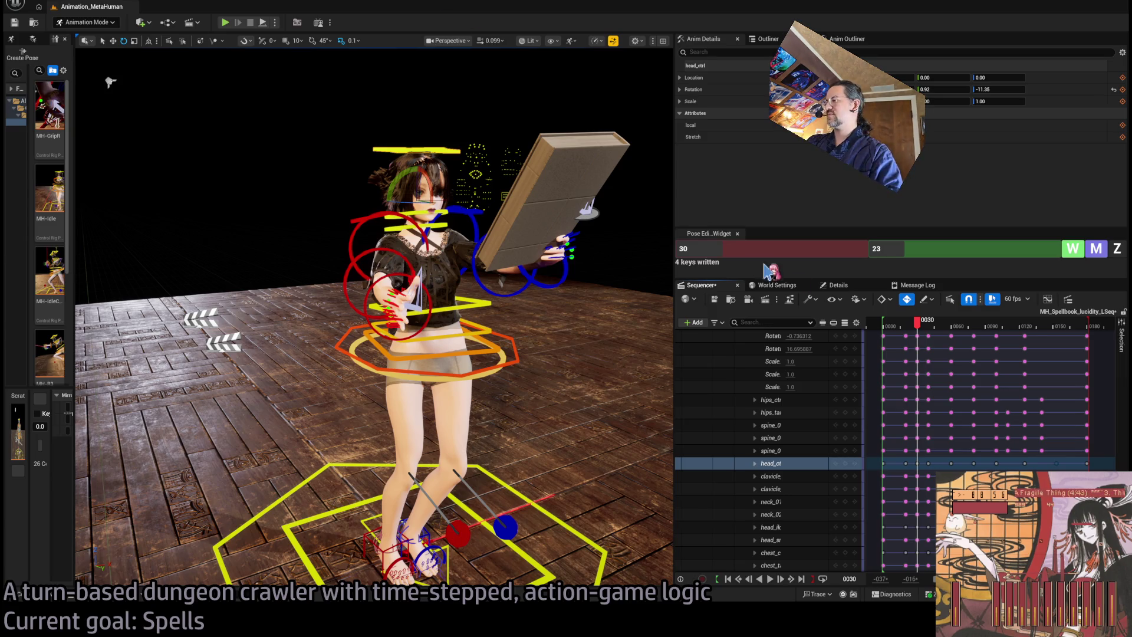
left_click_drag(908, 321, 888, 334)
key("space")
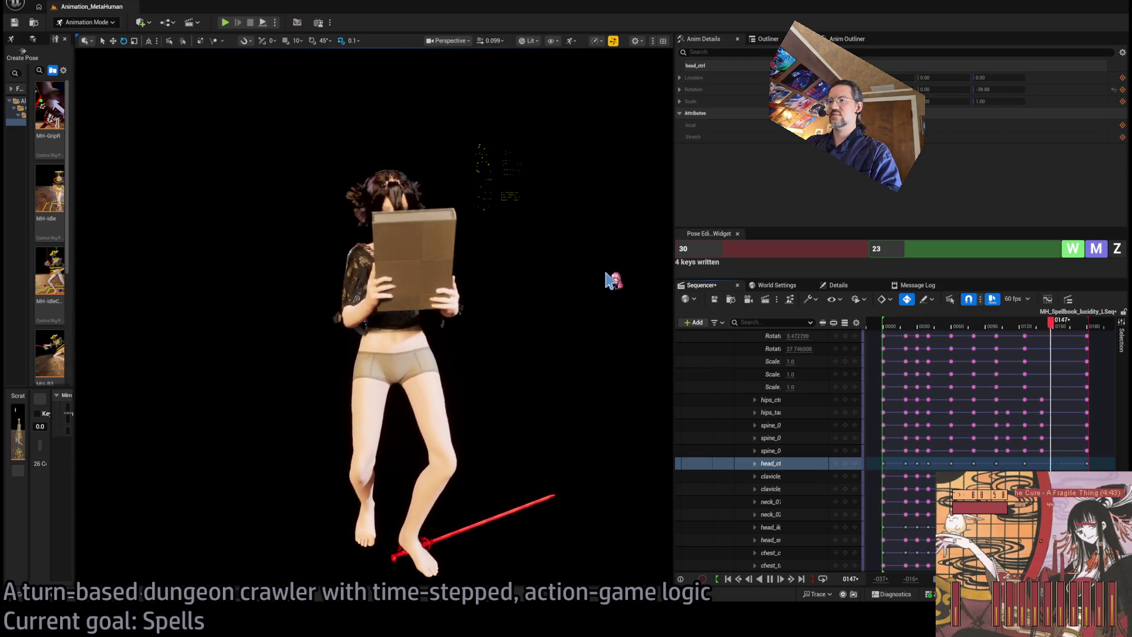
mouse_move(948, 324)
left_mouse_down()
mouse_move(928, 325)
mouse_move(1010, 327)
left_mouse_up()
mouse_move(1022, 321)
left_mouse_down()
mouse_move(995, 319)
mouse_move(1032, 309)
mouse_move(990, 304)
left_mouse_up()
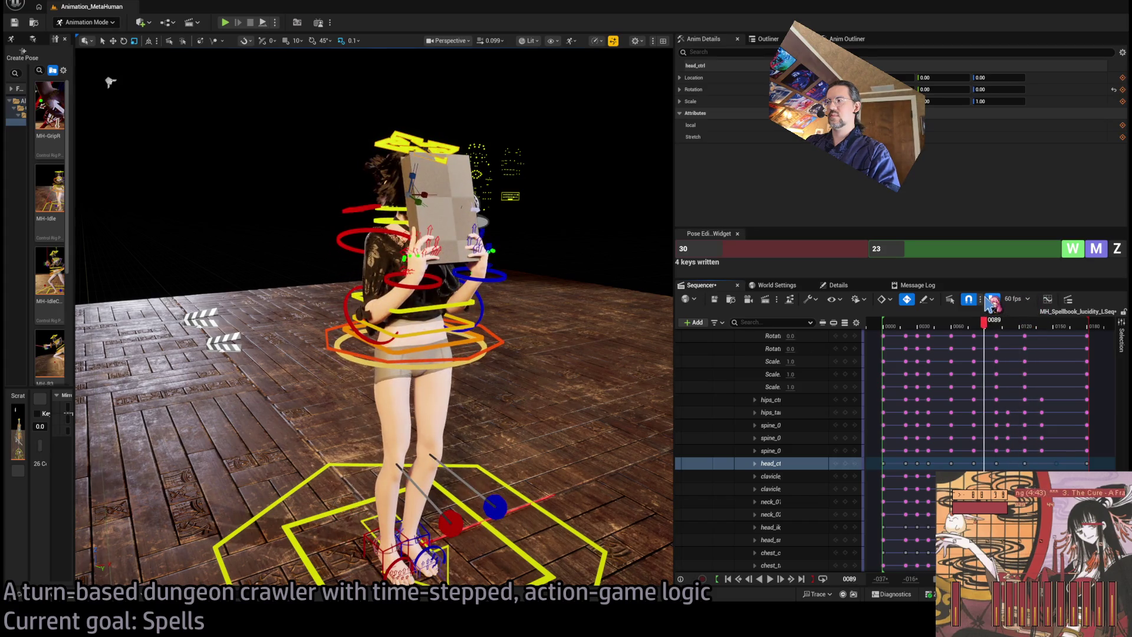
key("space")
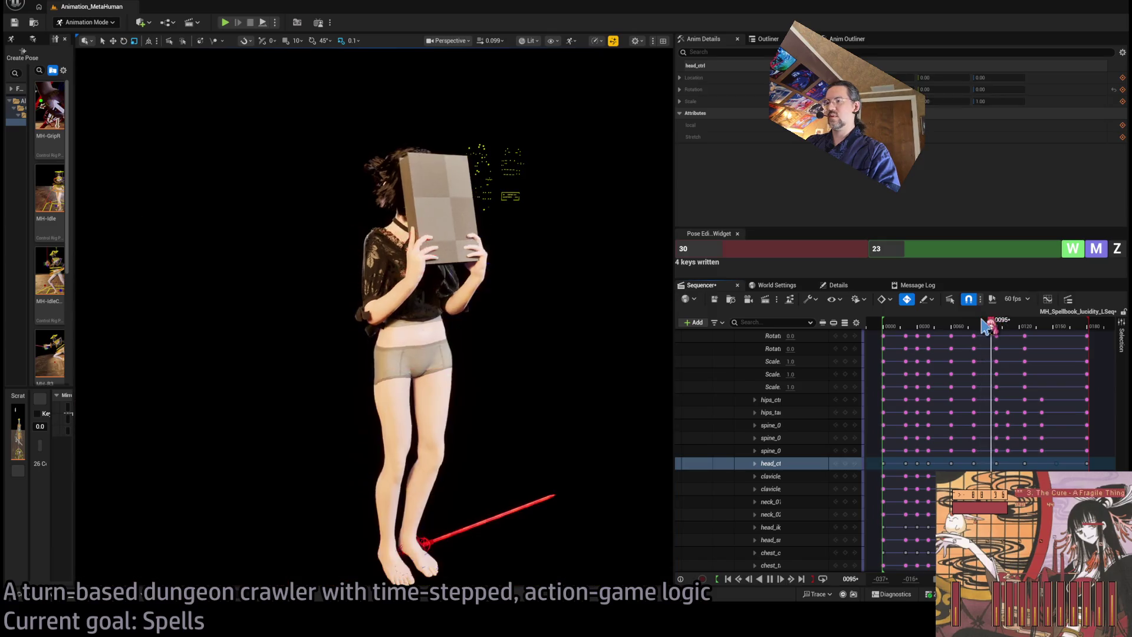
left_click(989, 324)
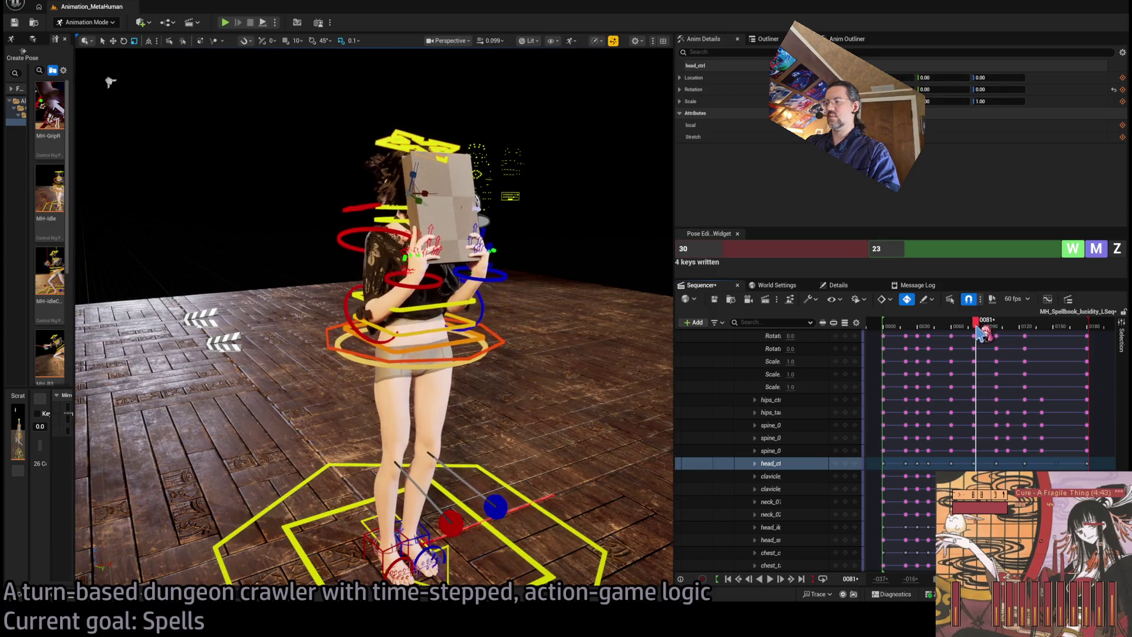
key("space")
key("space")
left_click(983, 325)
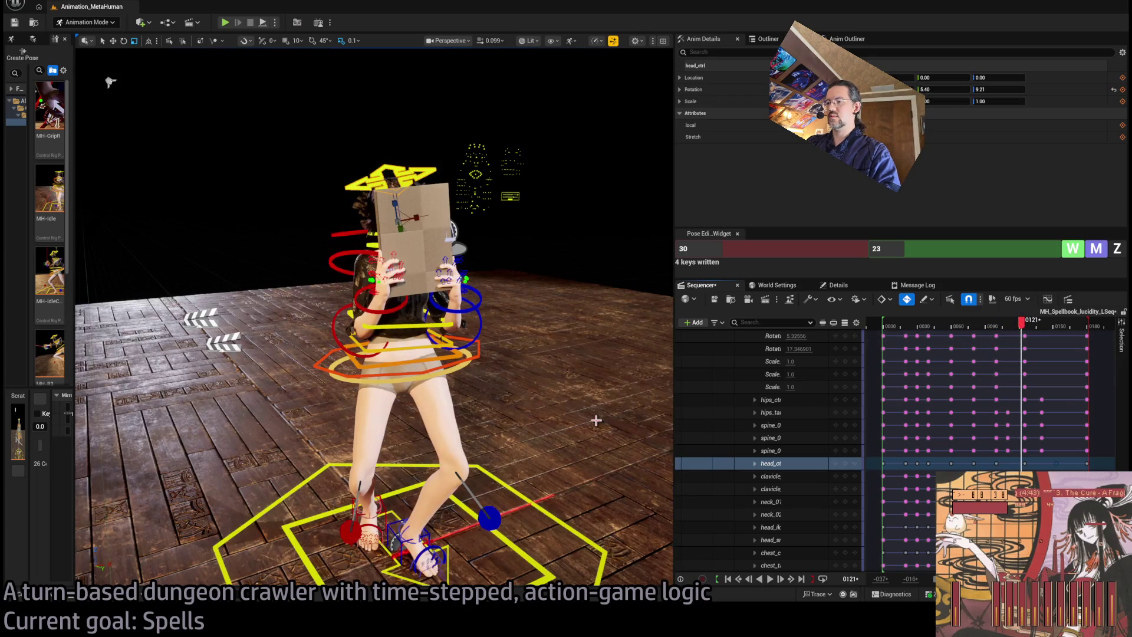
Step: Roll foot_r_ik_ctrl to a 6.58 rotation so the heel lifts, checking frames 103-112
scroll(110, 82, "down", 10)
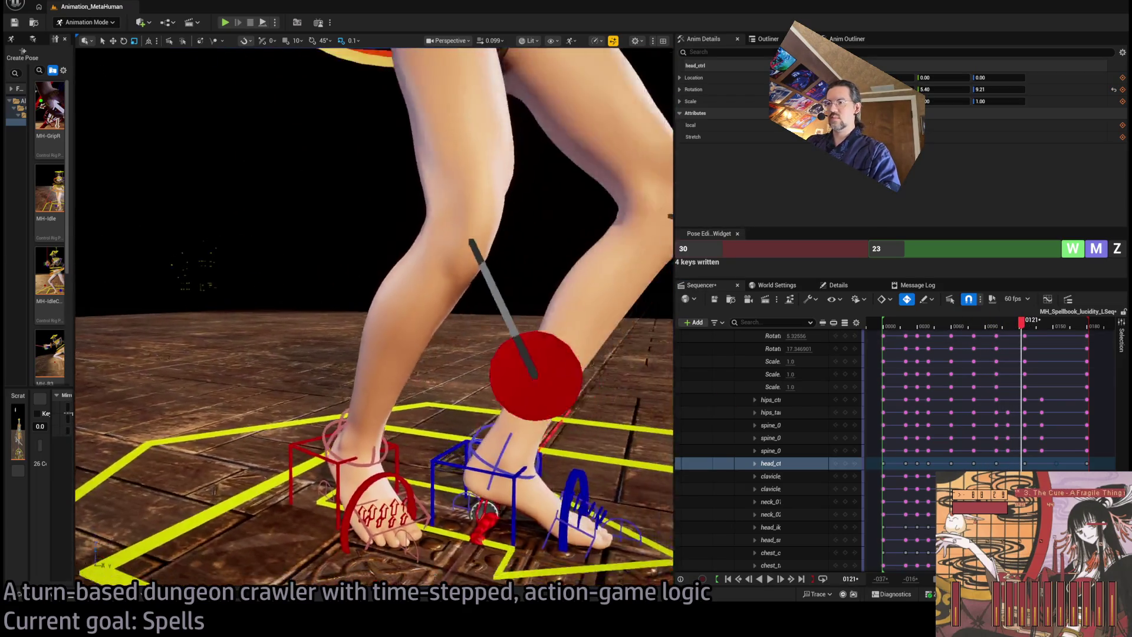
left_click(278, 433)
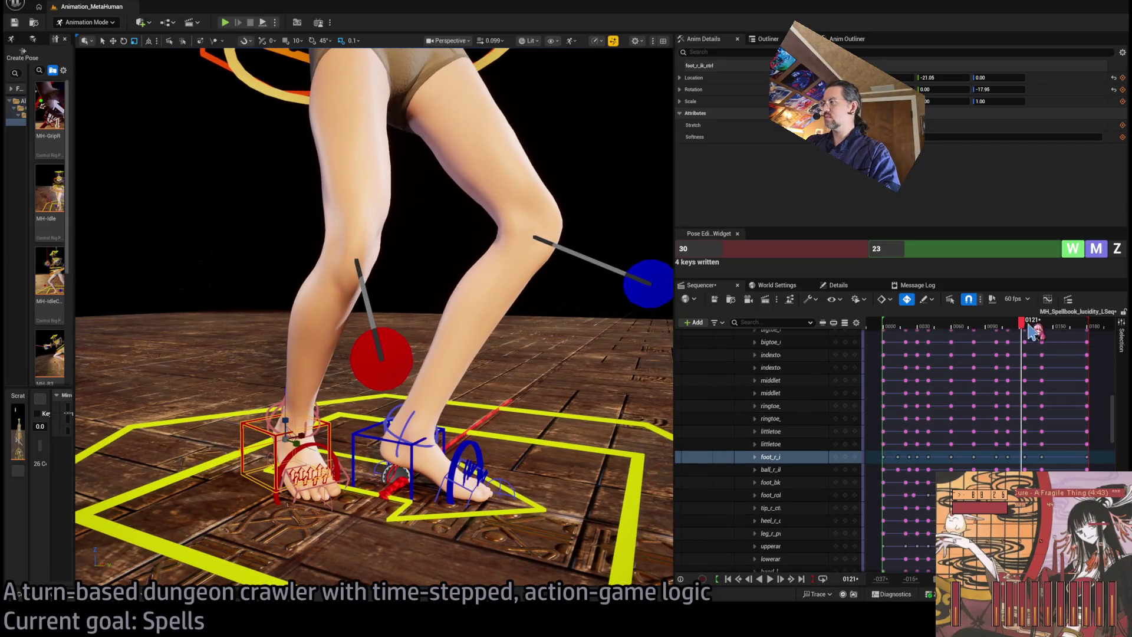
left_click_drag(1024, 325, 1010, 331)
mouse_move(385, 437)
left_mouse_down()
mouse_move(357, 437)
mouse_move(380, 458)
mouse_move(381, 415)
left_mouse_up()
mouse_move(1010, 325)
left_mouse_down()
mouse_move(1021, 325)
mouse_move(1013, 332)
left_mouse_up()
key("Right")
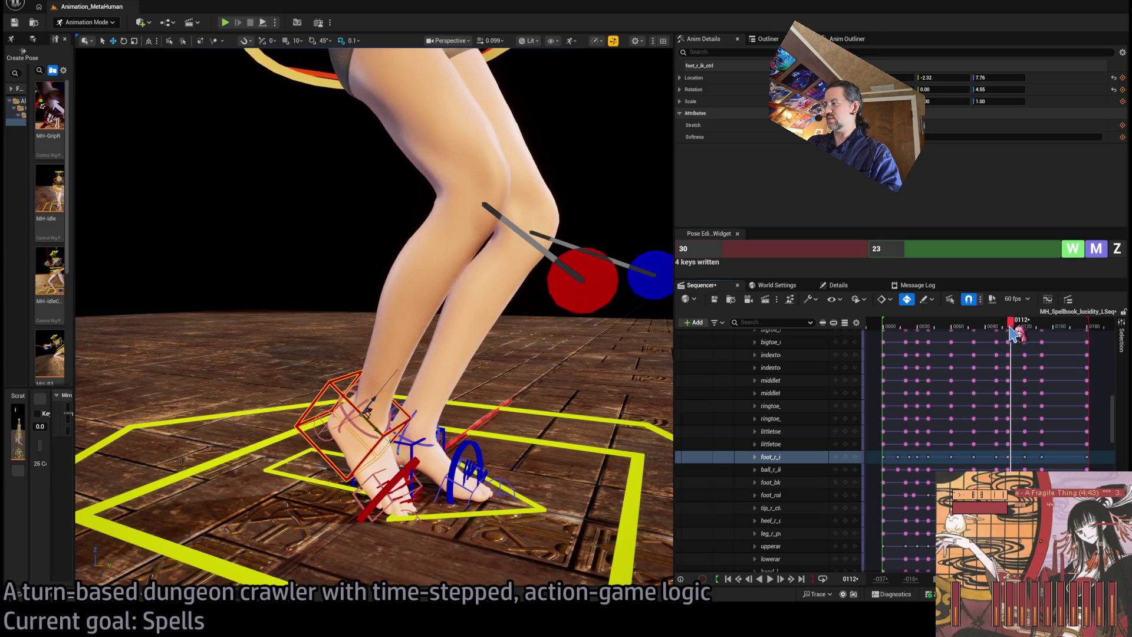
key("Right")
key("Left")
key("Left")
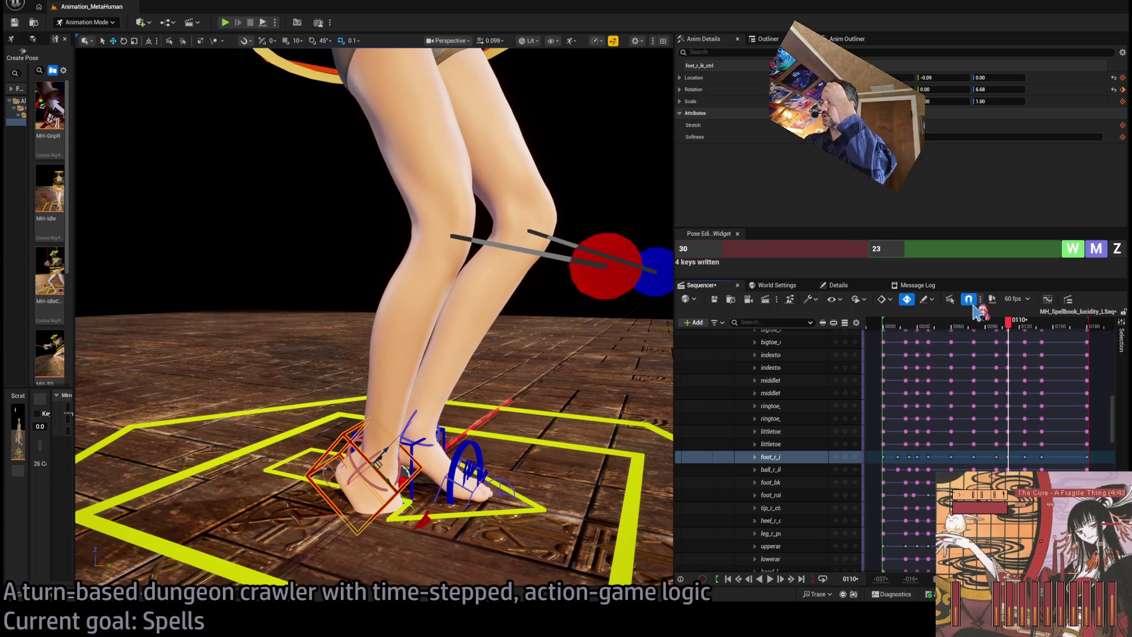
Step: Enable timeline snapping, check the right foot around frames 107-112, then switch to the browser
scroll(991, 389, "up", 2)
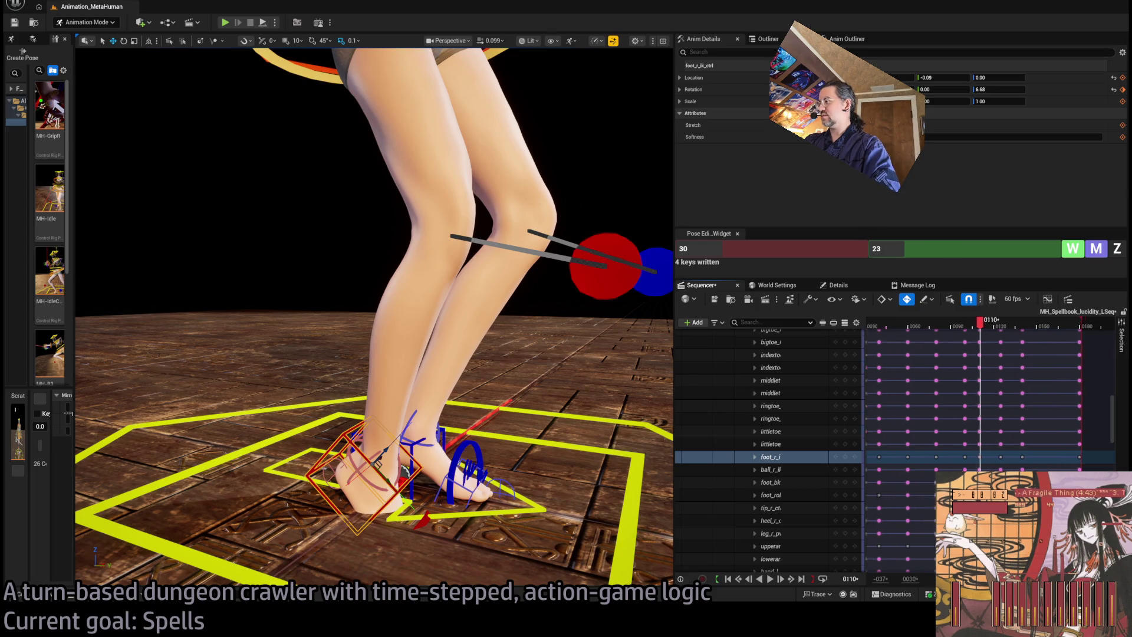
scroll(1035, 363, "up", 3)
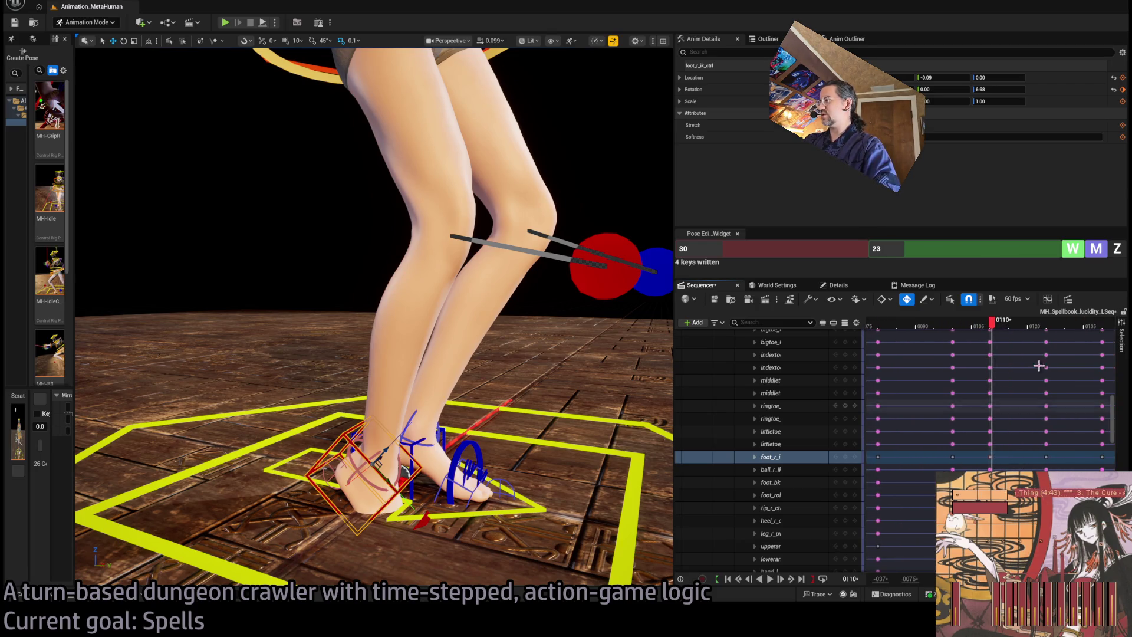
left_click(1001, 326)
mouse_move(1001, 328)
left_mouse_down()
mouse_move(970, 331)
mouse_move(989, 334)
left_mouse_up()
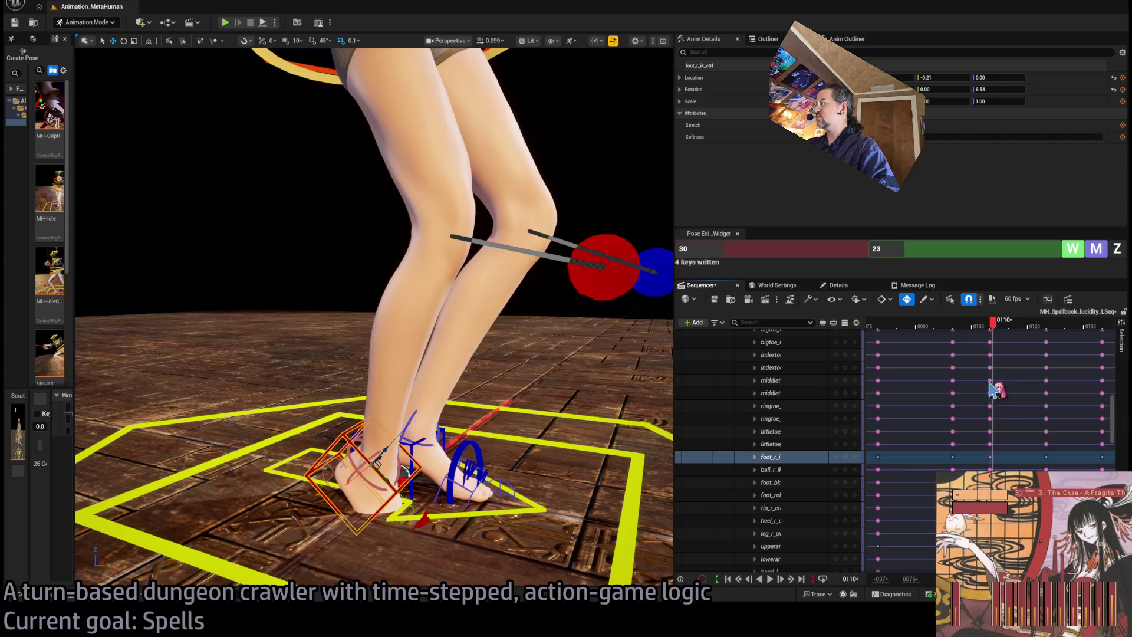
left_click(967, 300)
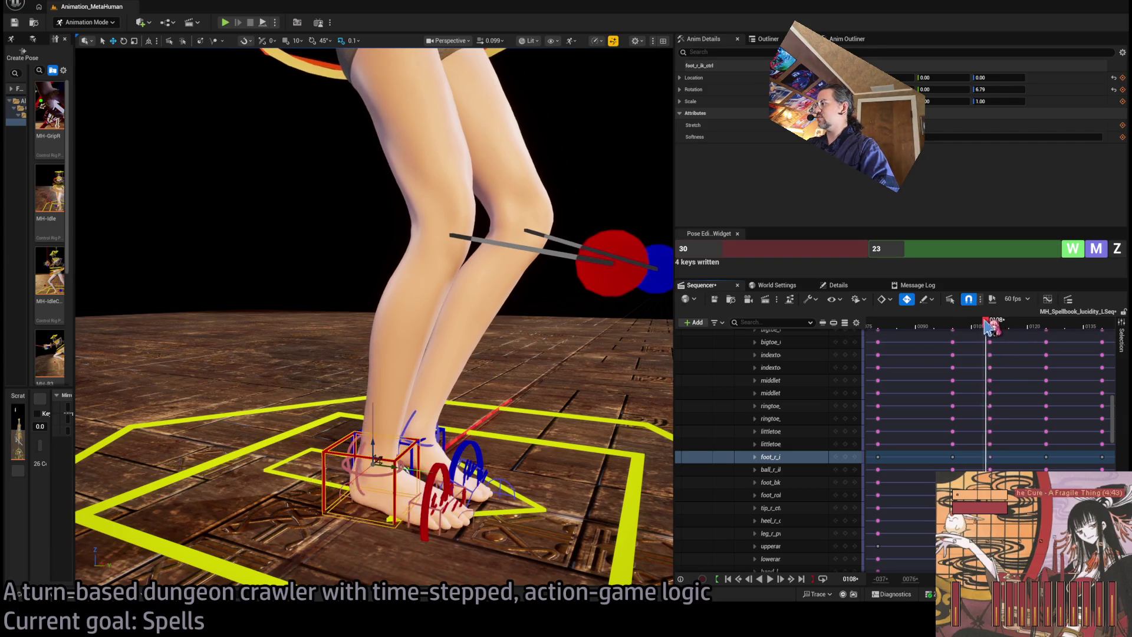
mouse_move(991, 328)
left_mouse_down()
mouse_move(1006, 326)
mouse_move(968, 328)
left_mouse_up()
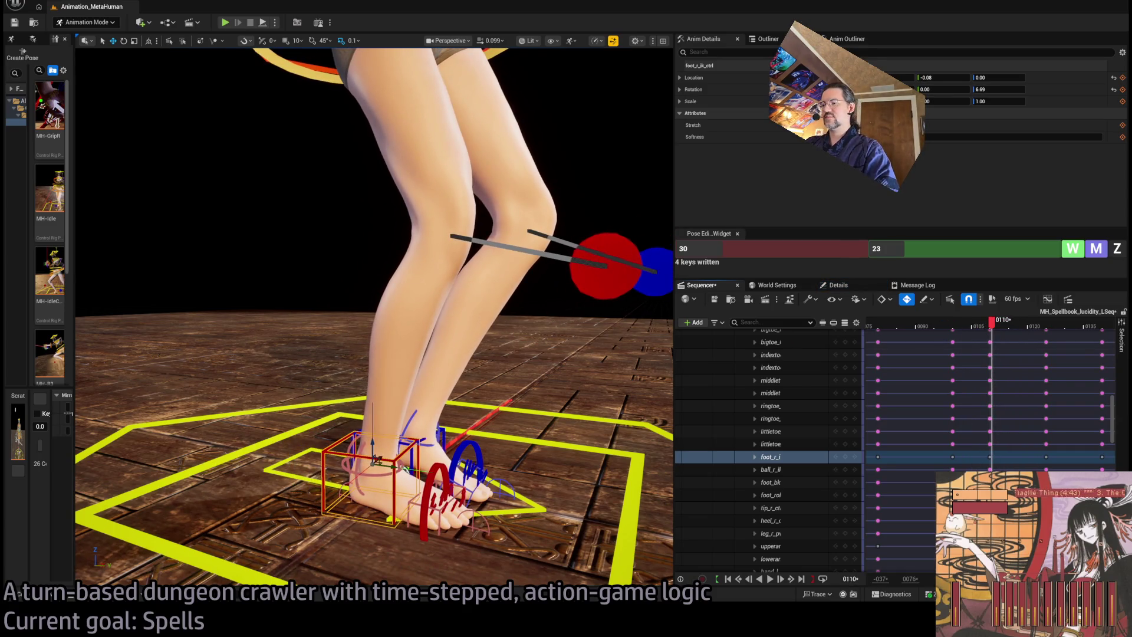
key("alt+Tab")
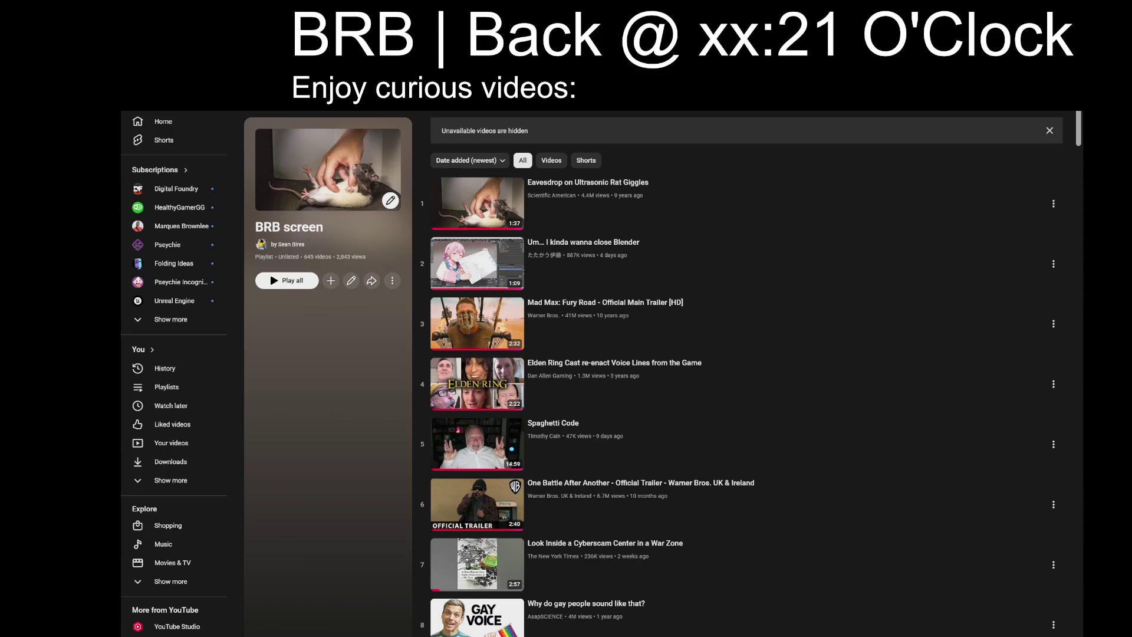
Step: Set the BRB banner time to 33 and play 'The Reason Canned Food Doesn't Spoil' from the start
key("BackSpace")
key("BackSpace")
type("33")
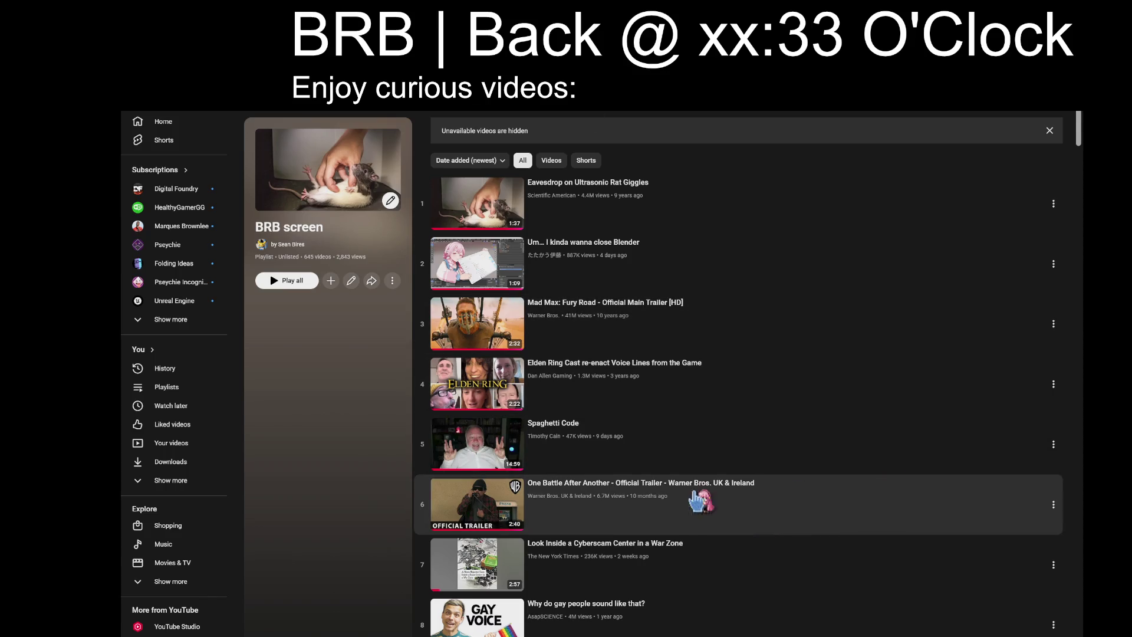
scroll(434, 469, "down", 5)
scroll(435, 468, "down", 17)
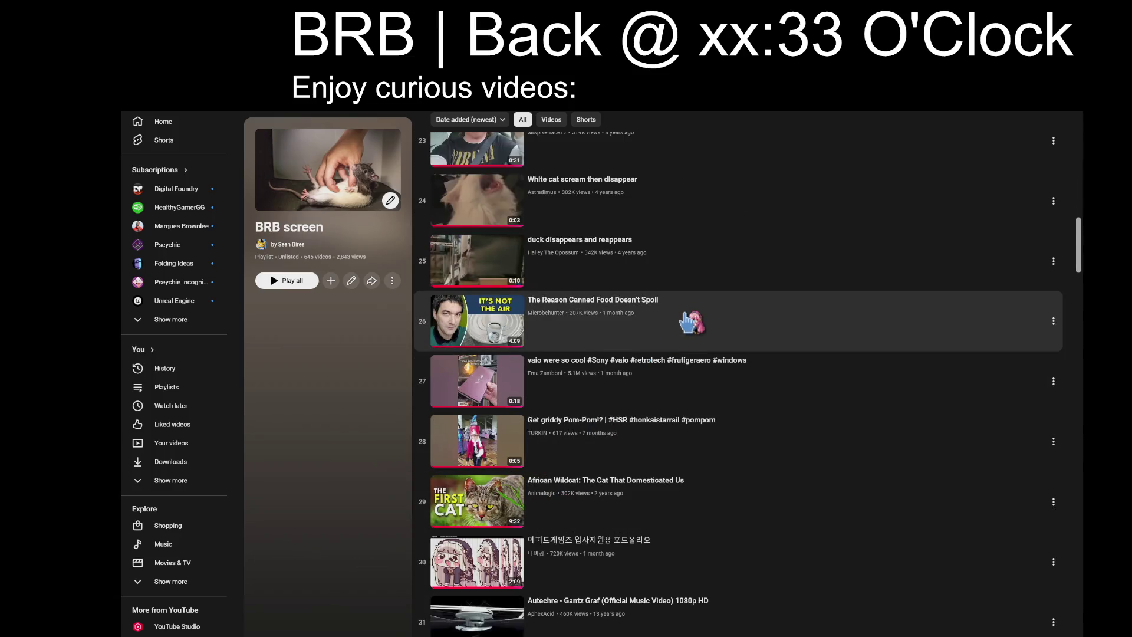
left_click(687, 327)
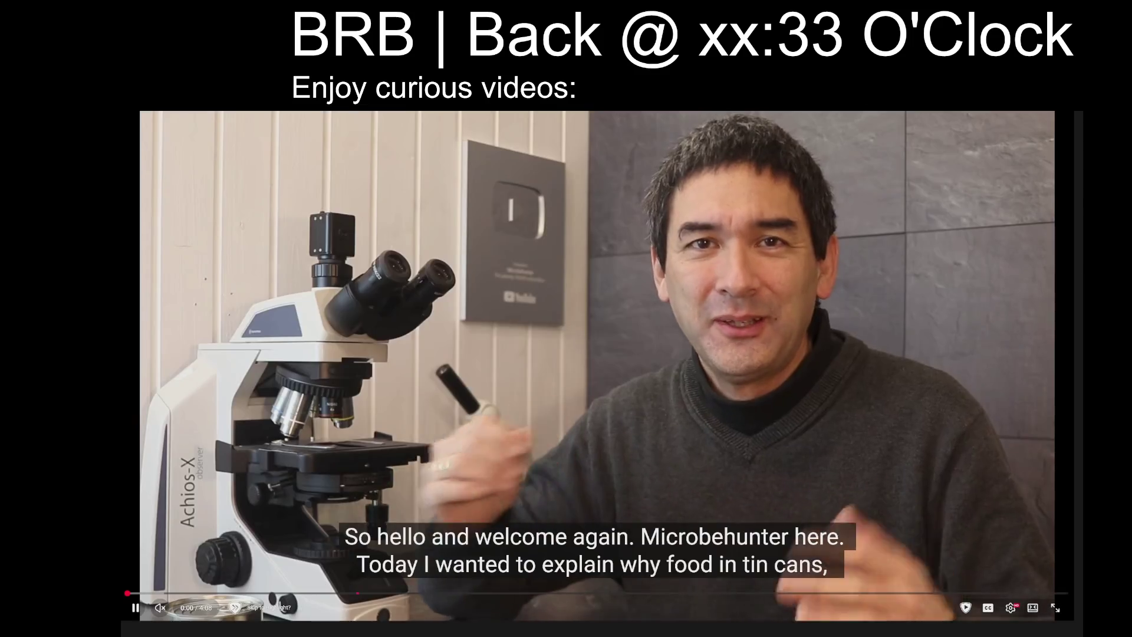
left_click(202, 503)
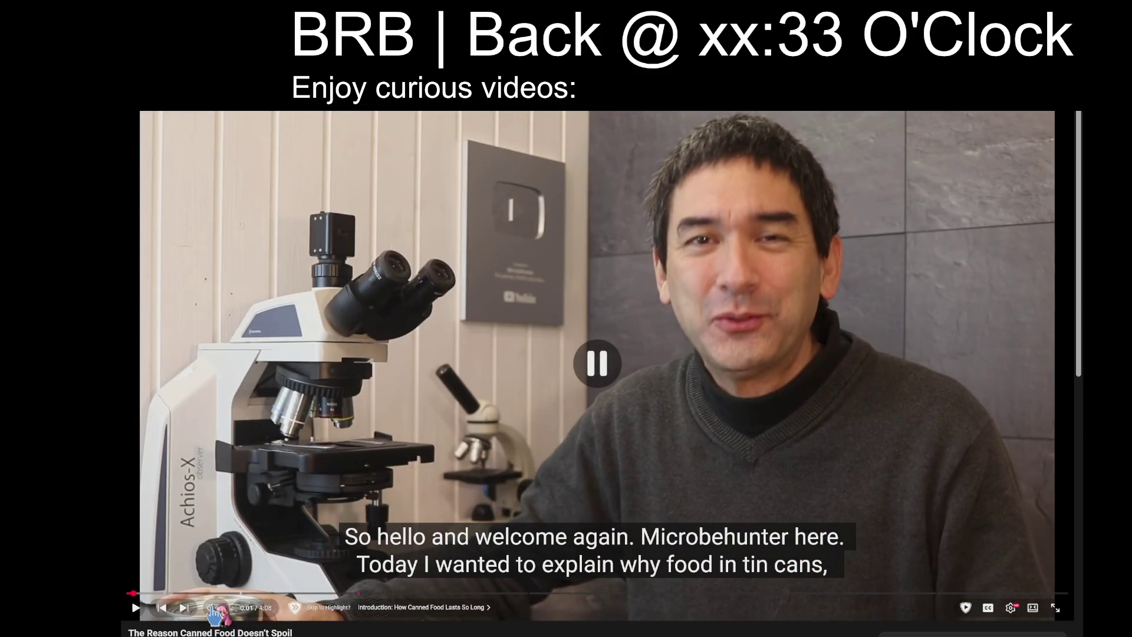
left_click(130, 593)
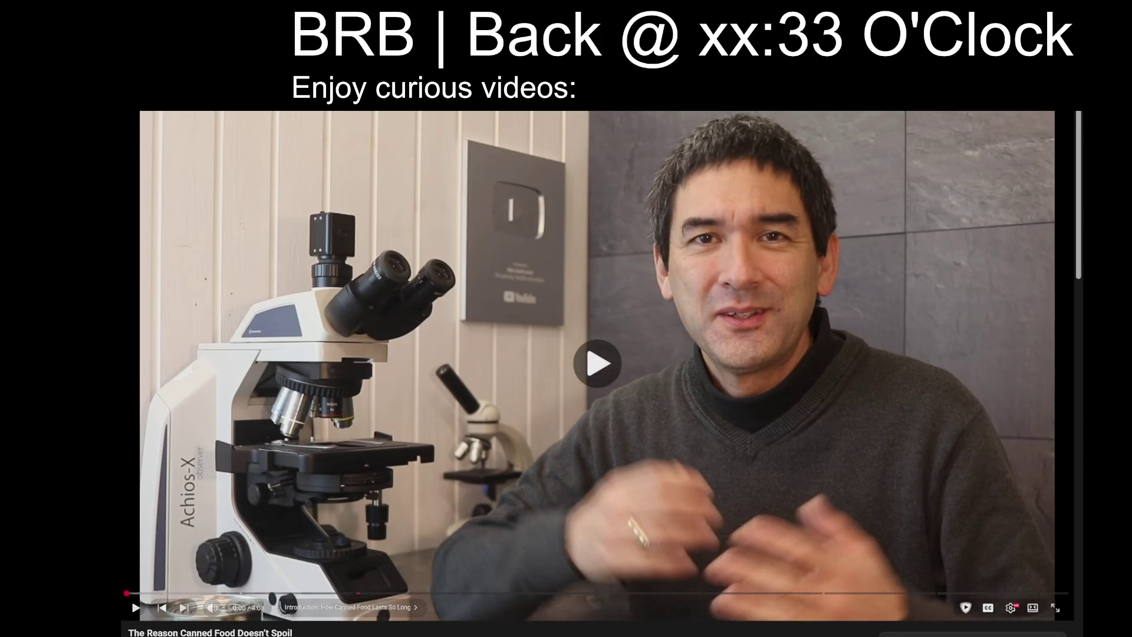
key("space")
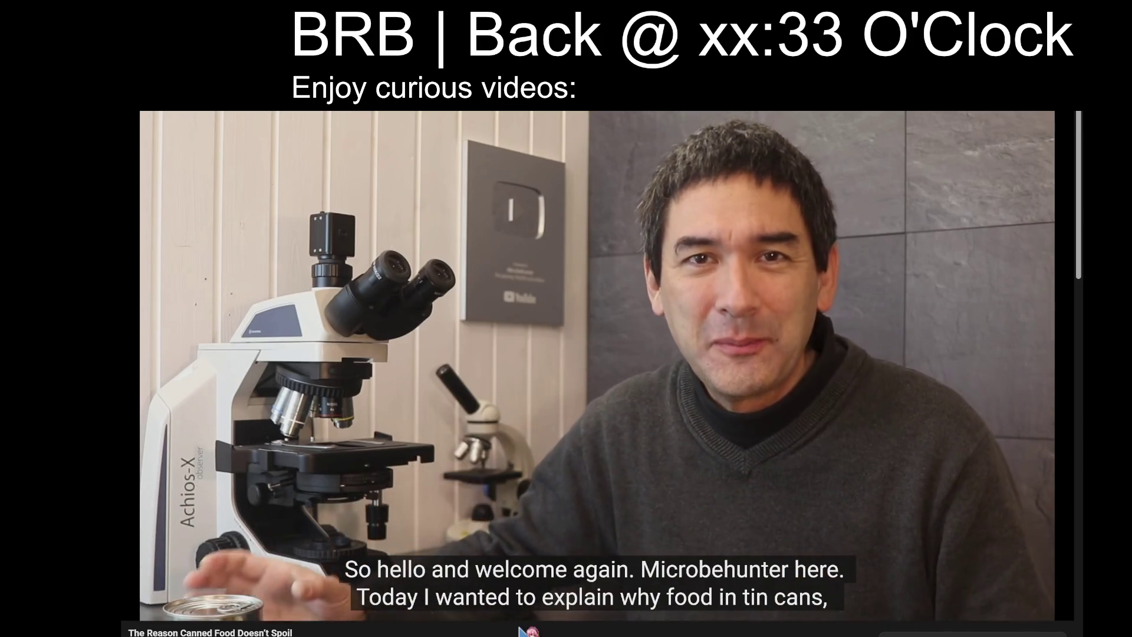
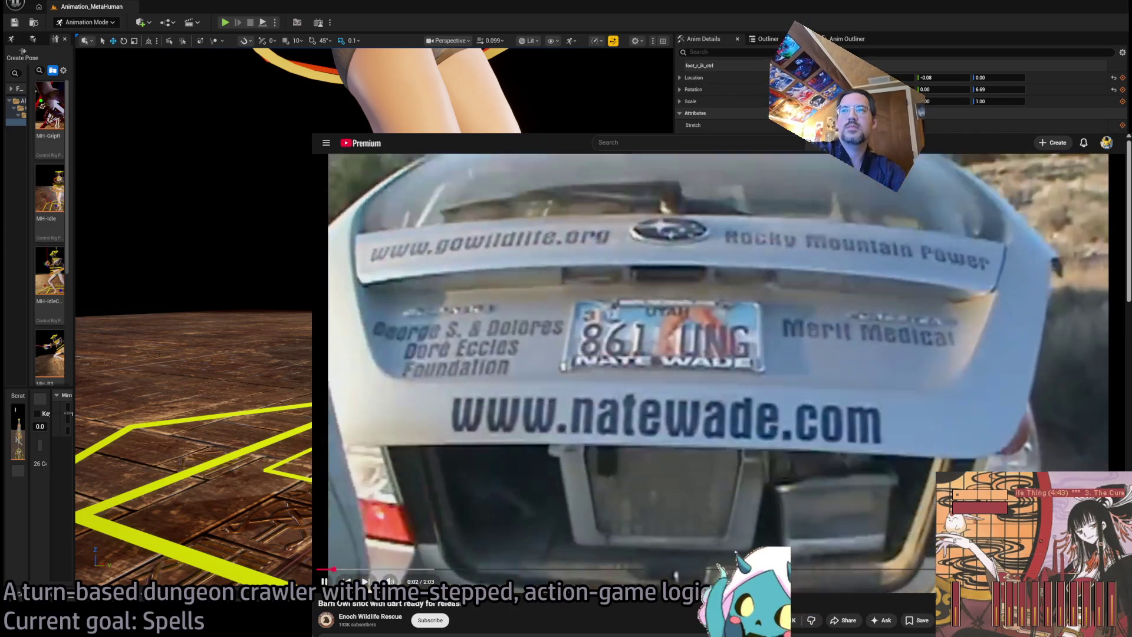
Step: Pause the wildlife rescue video and open a new tab on the Google start page
key("space")
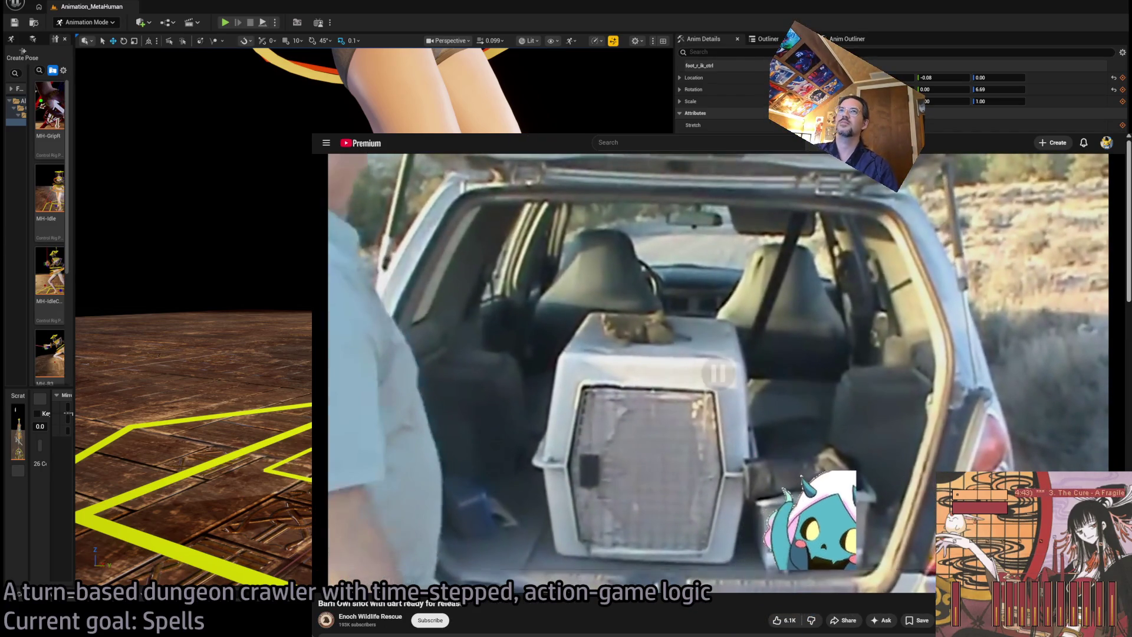
key("ctrl+t")
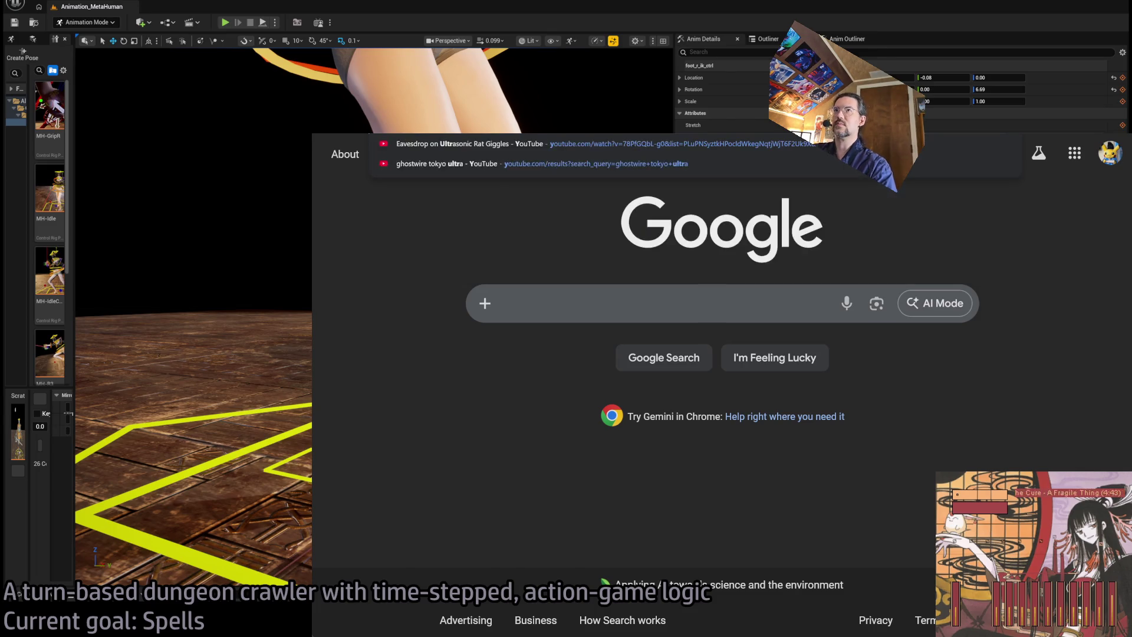
Step: Search YouTube for 'ultra girl' and open 'Girl Ultra (Live Performance) - Elevator Music'
type("ultra")
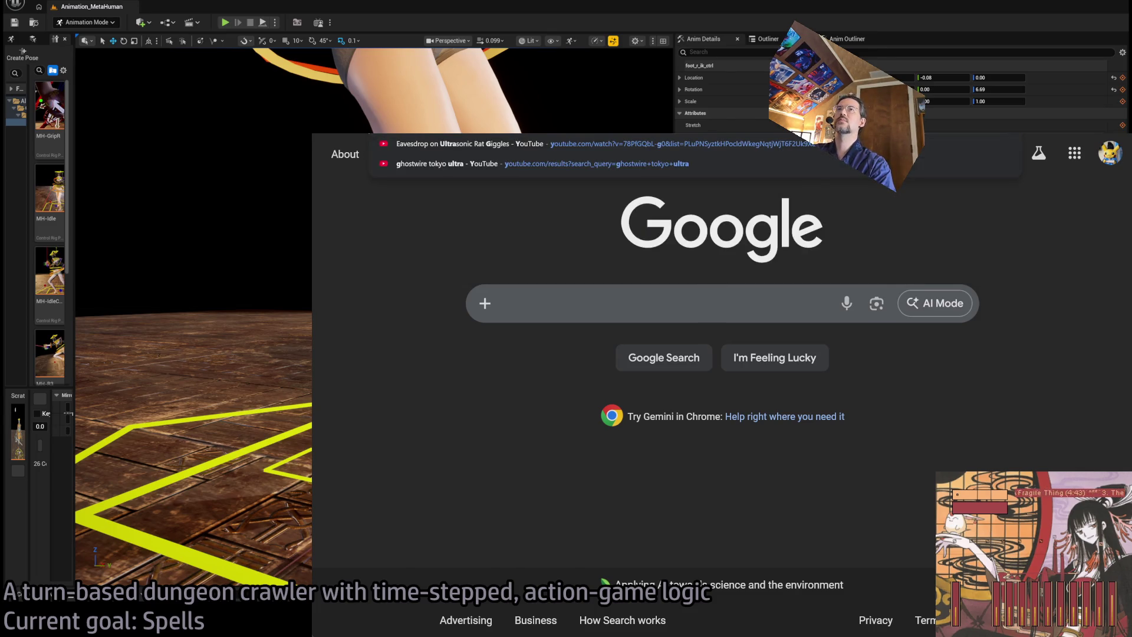
key("Return")
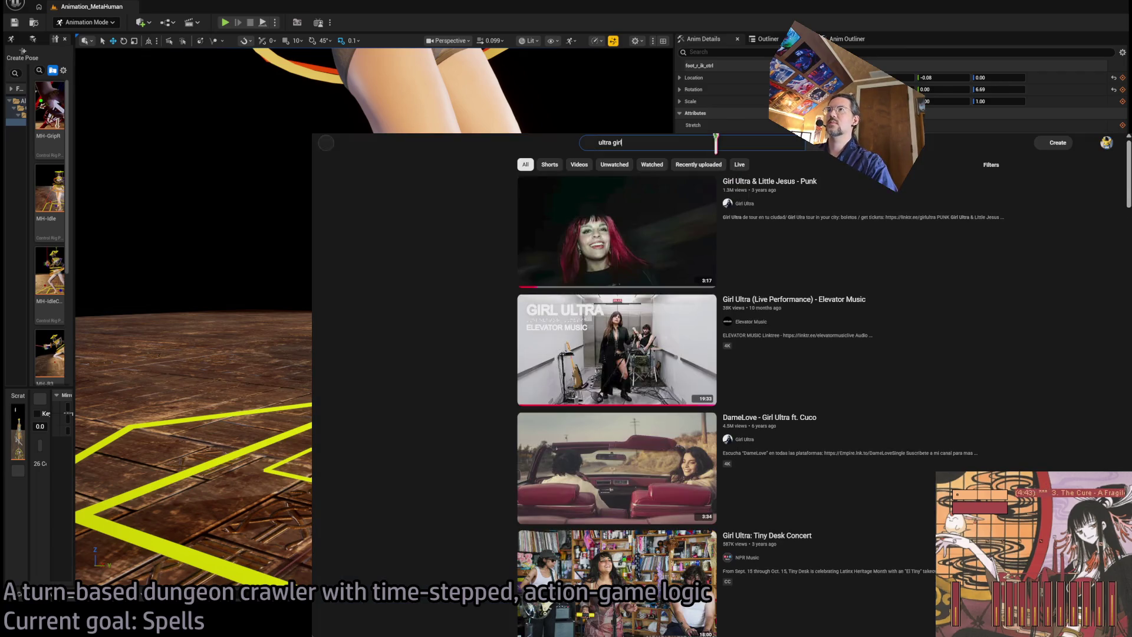
left_click(715, 143)
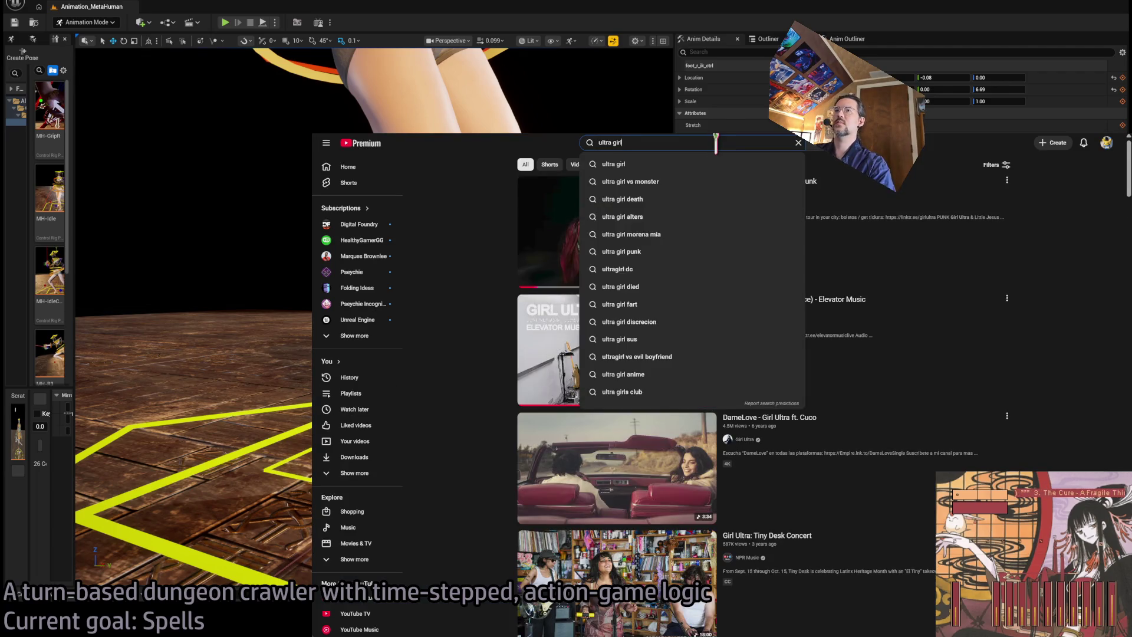
left_click(843, 299)
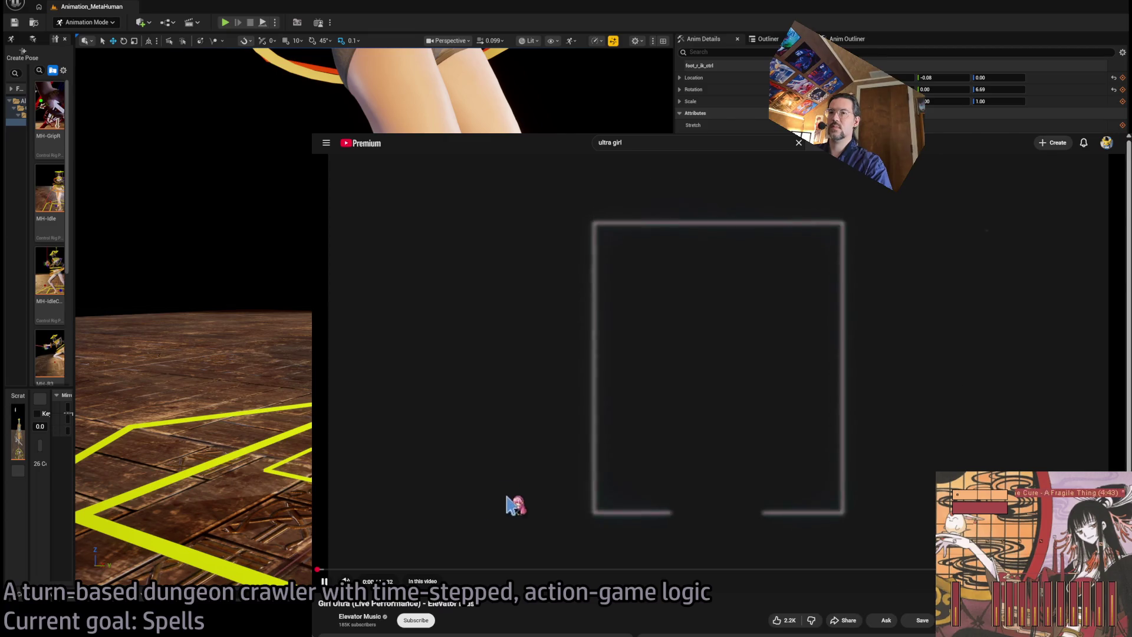
Step: Skip ahead to 6:48 and shrink the browser to a small window beside the editor
left_click(514, 505)
left_click(596, 568)
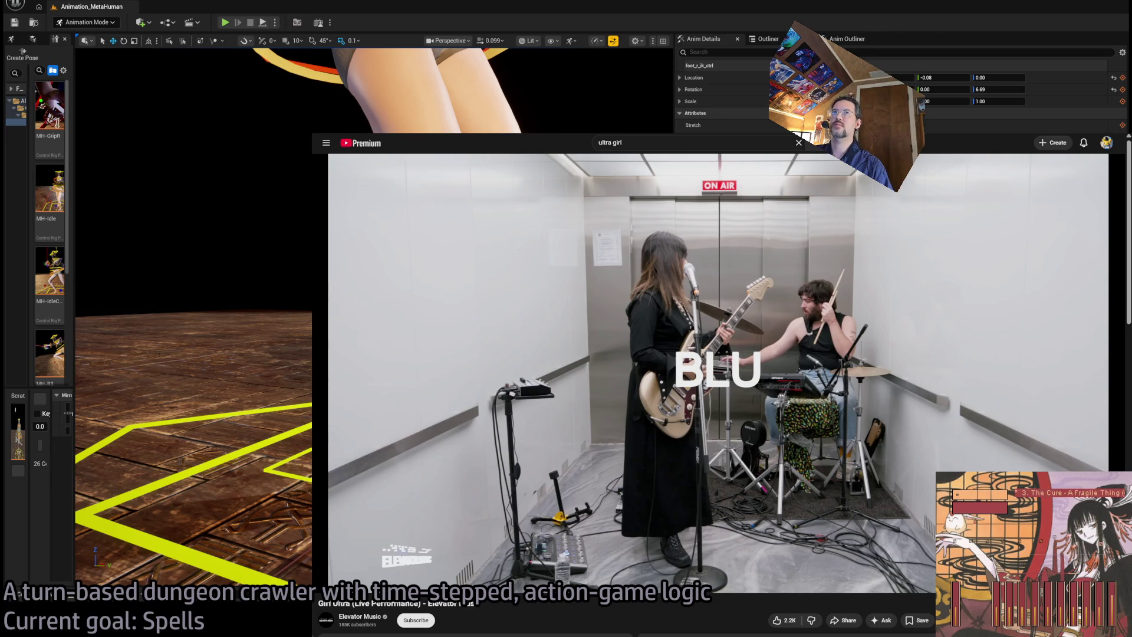
key("super+Down")
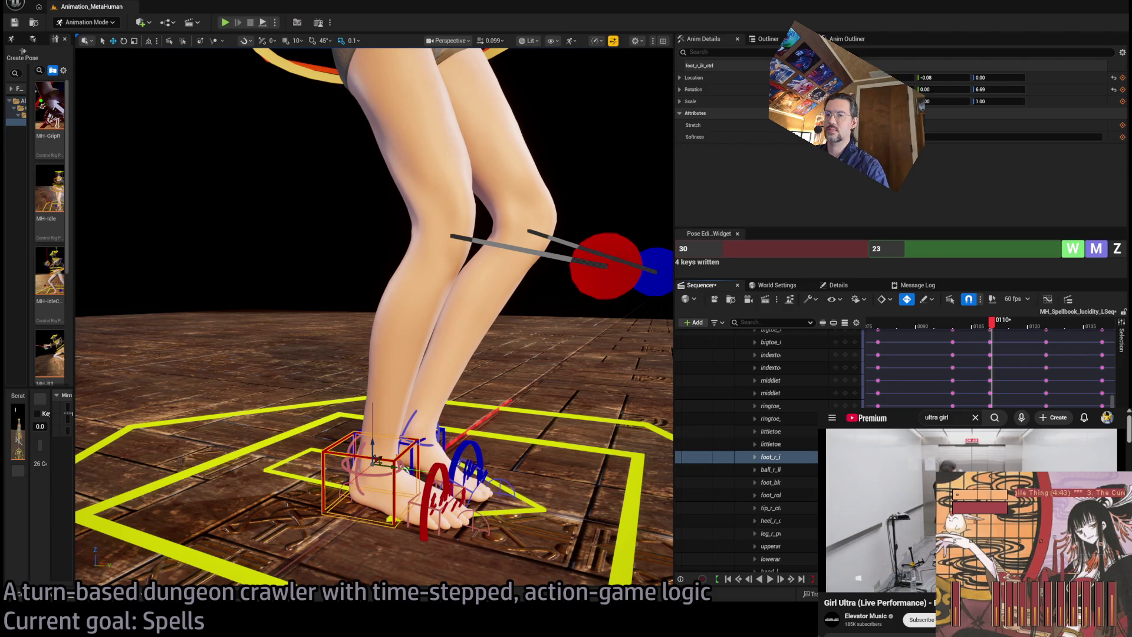
Step: Restart the performance video and clear the search suggestions covering it
mouse_move(942, 574)
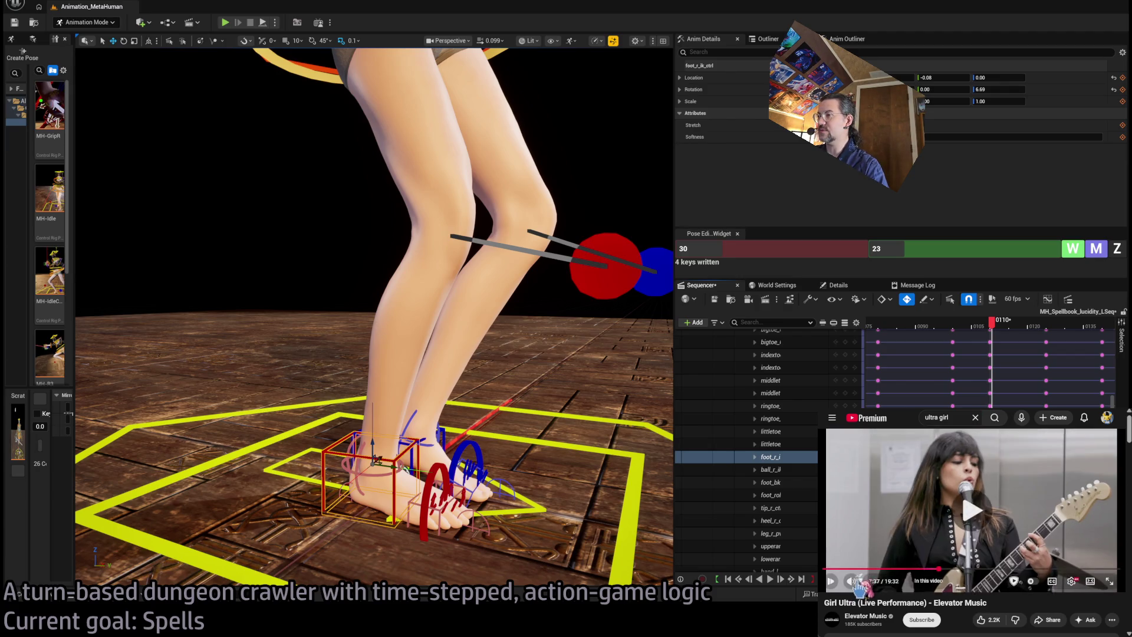
mouse_move(872, 584)
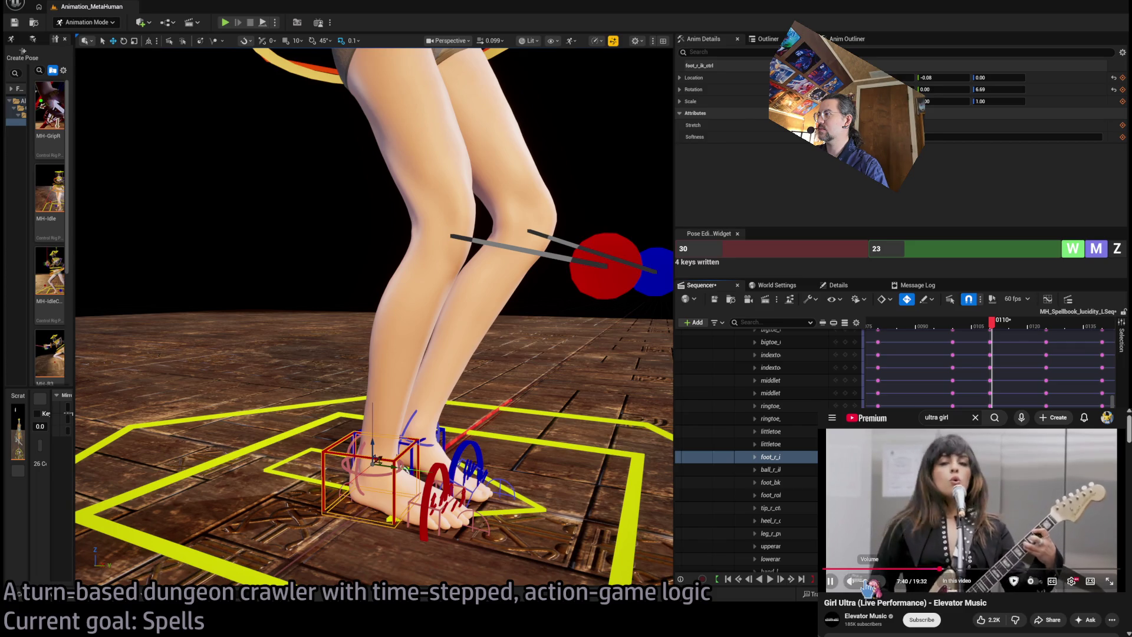
left_click(981, 488)
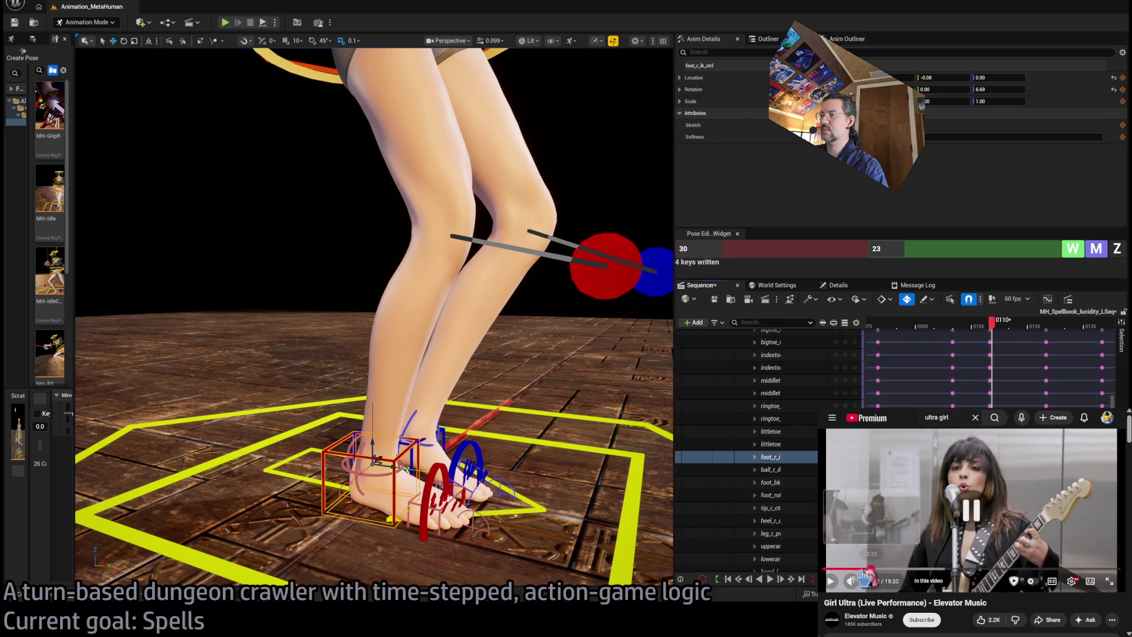
left_click(981, 488)
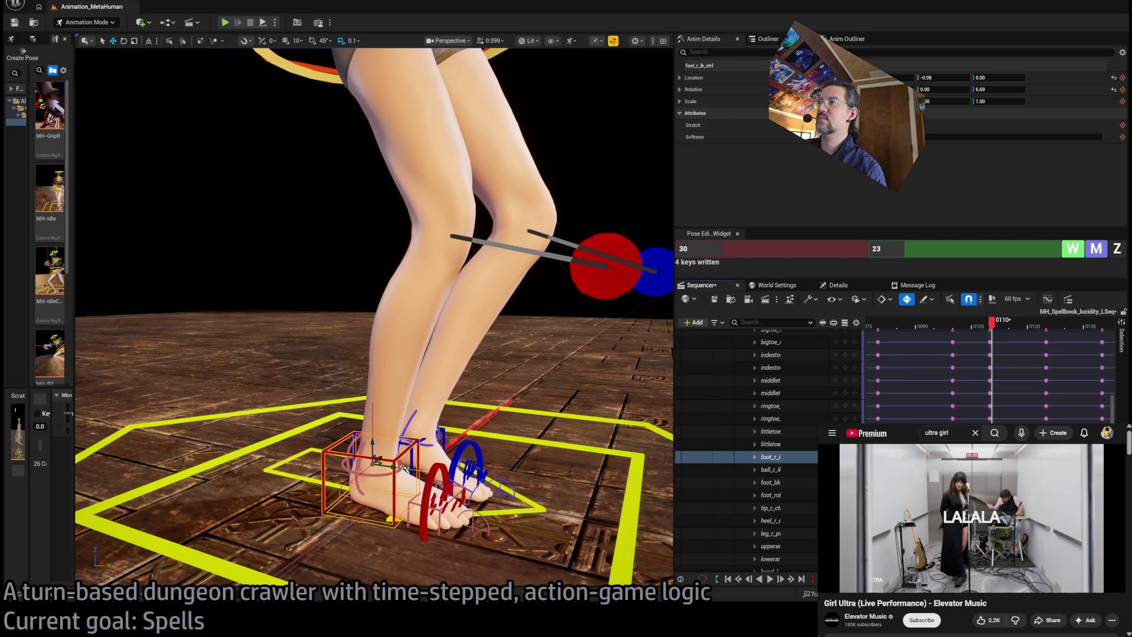
left_click(901, 429)
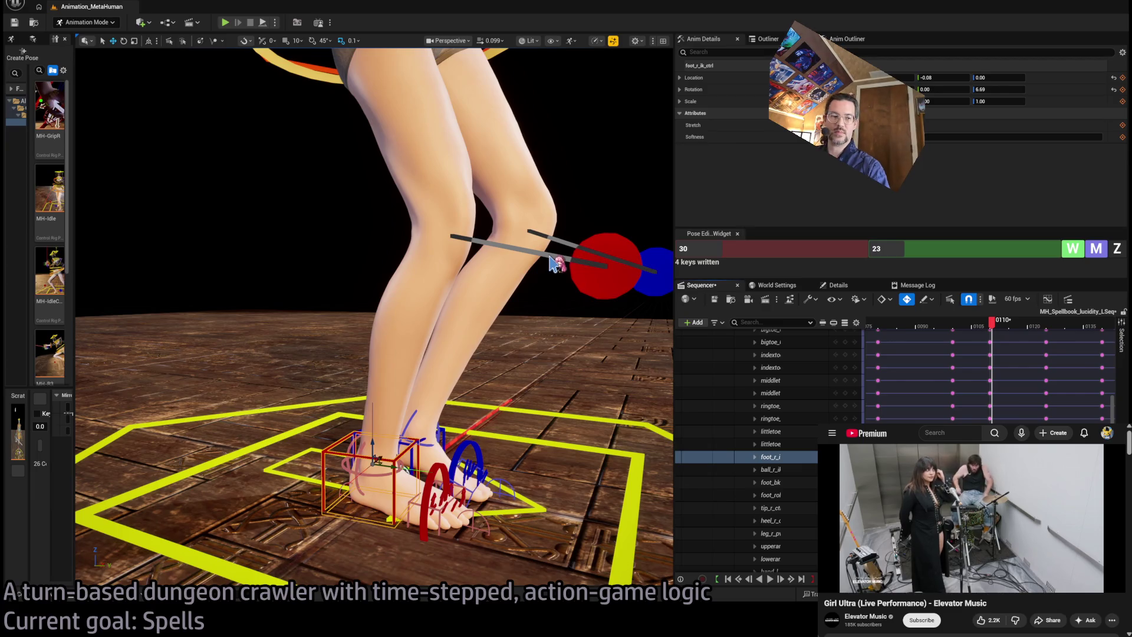
Step: Zoom out to the full character and check the pose at frames 0096, 0101 and 0104
scroll(373, 317, "down", 3)
scroll(374, 317, "down", 5)
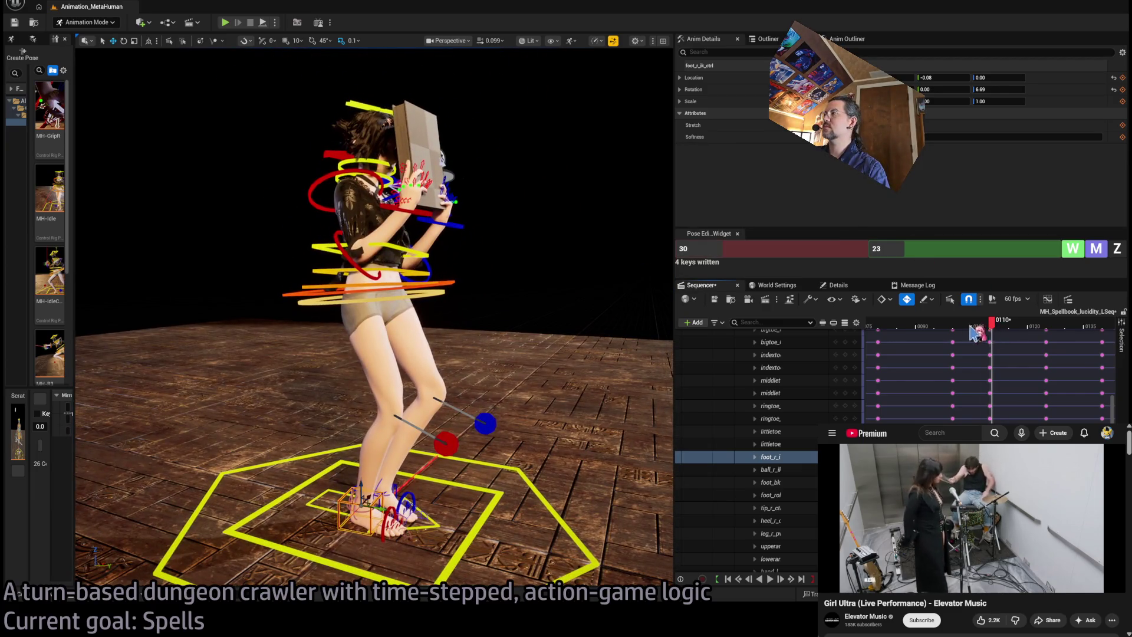
left_click_drag(991, 323, 880, 331)
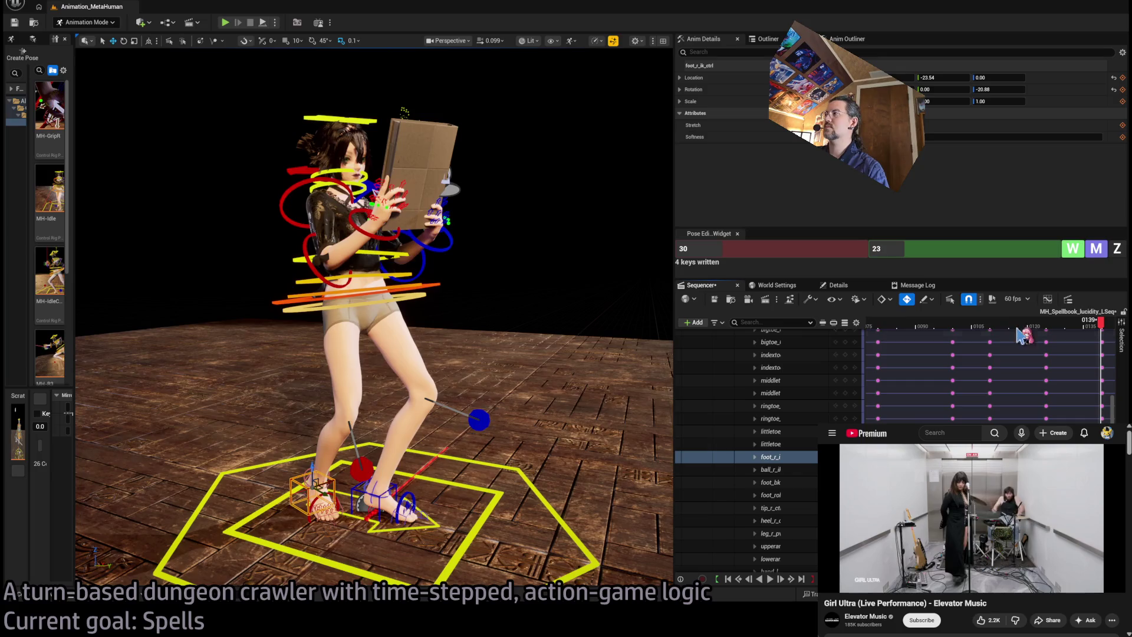
left_click(957, 331)
left_click(976, 332)
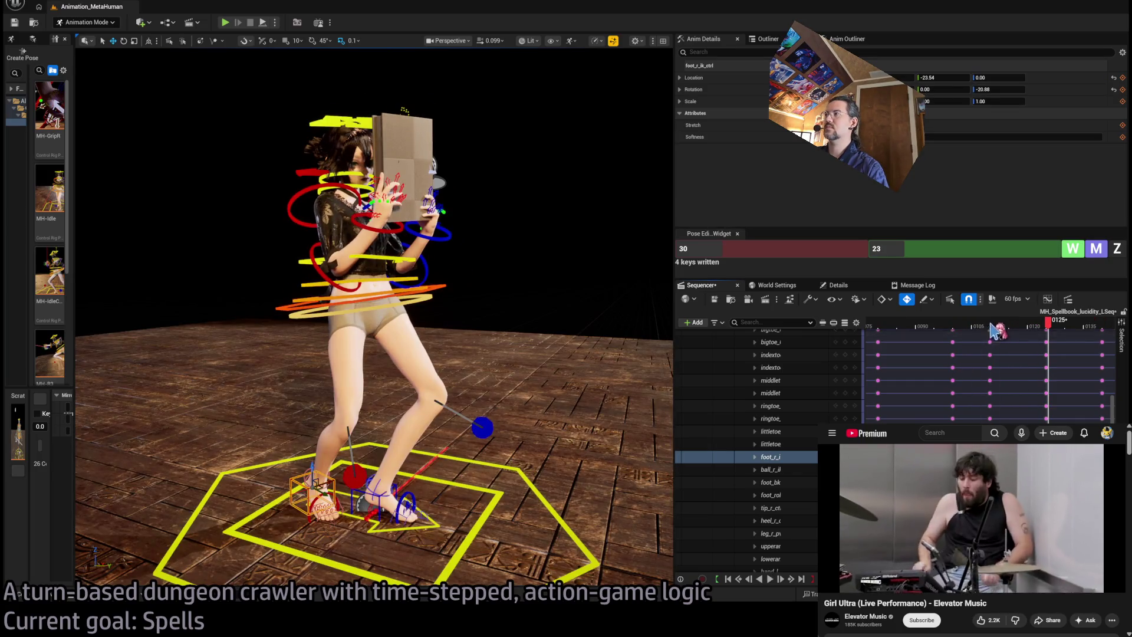
left_click(945, 331)
left_click(969, 331)
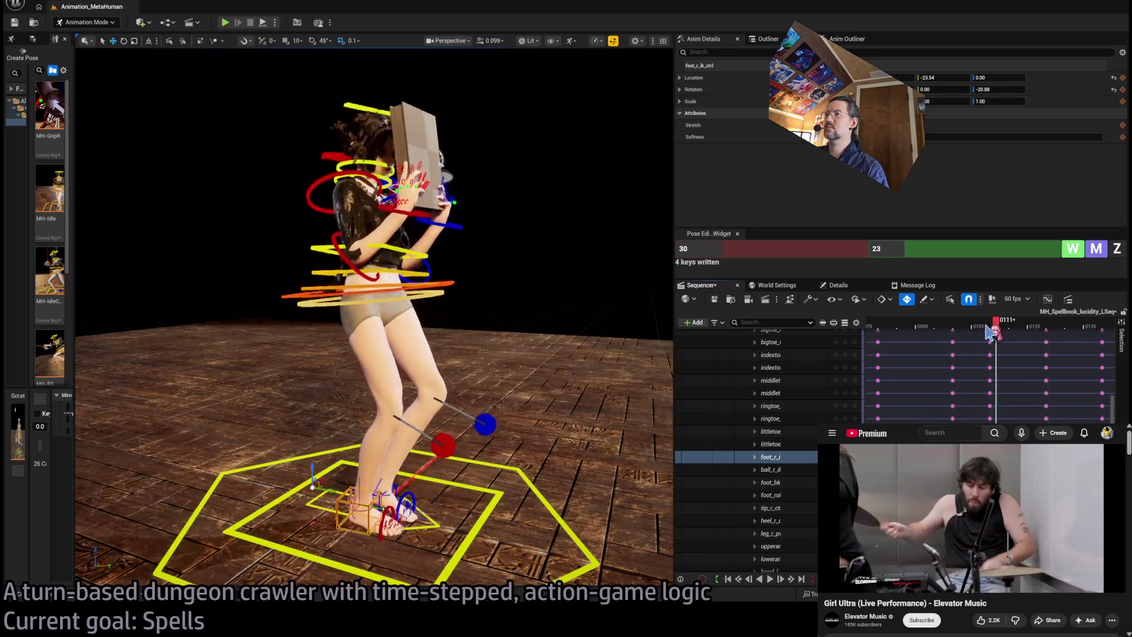
Step: Play and stop the sequence, then set the playhead back to frame 0088–0091
key("space")
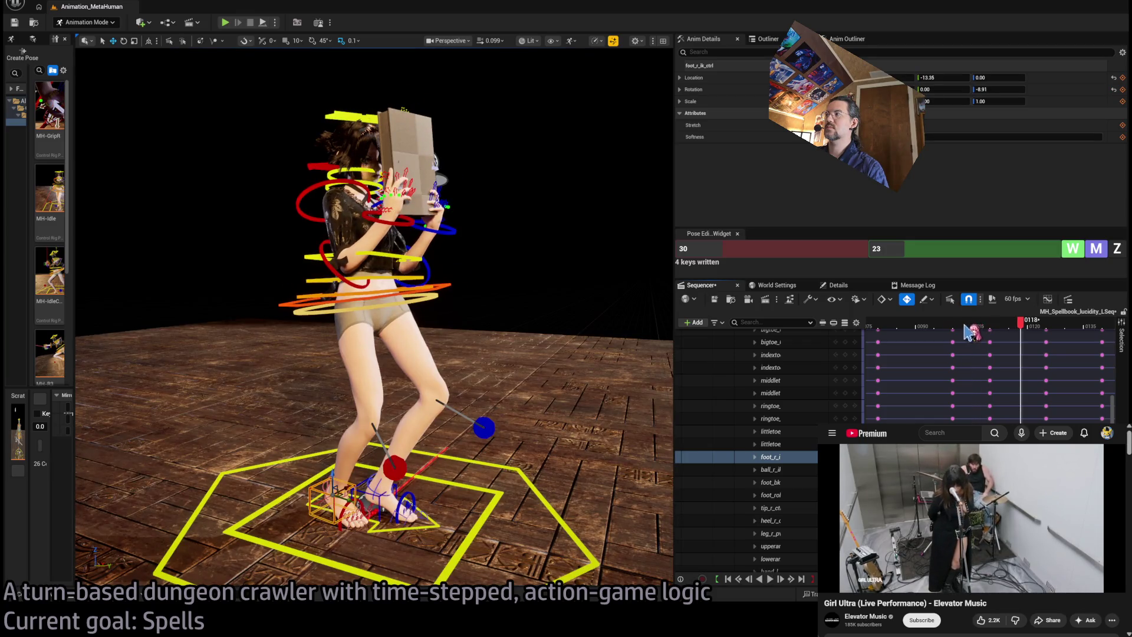
key("space")
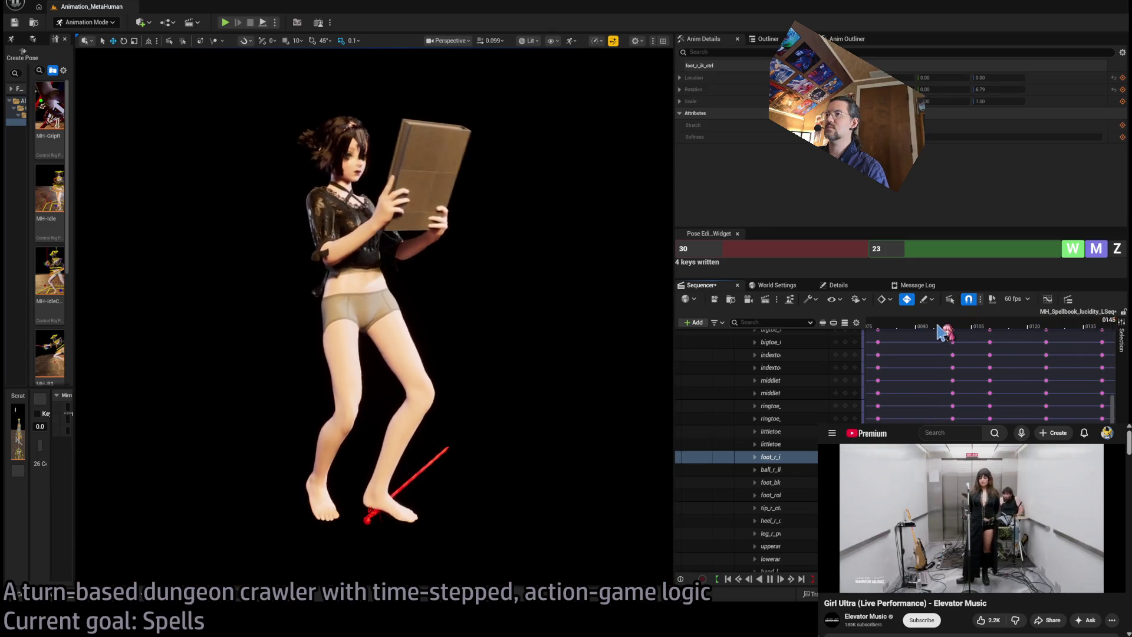
key("space")
scroll(1002, 365, "left", 5)
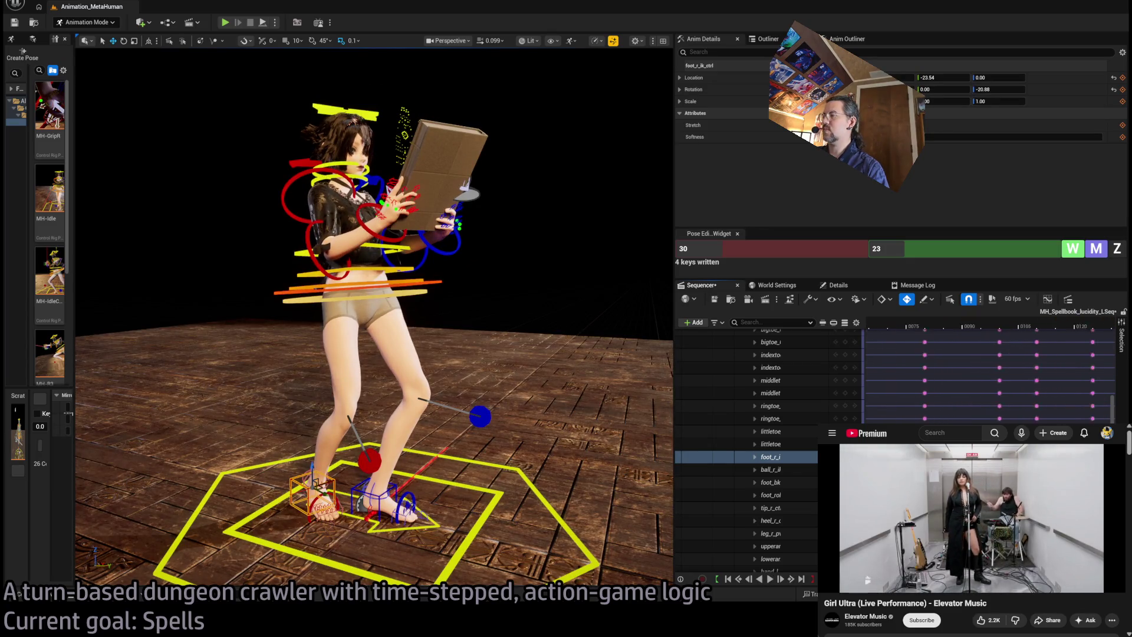
left_click(976, 328)
left_click_drag(979, 333, 984, 329)
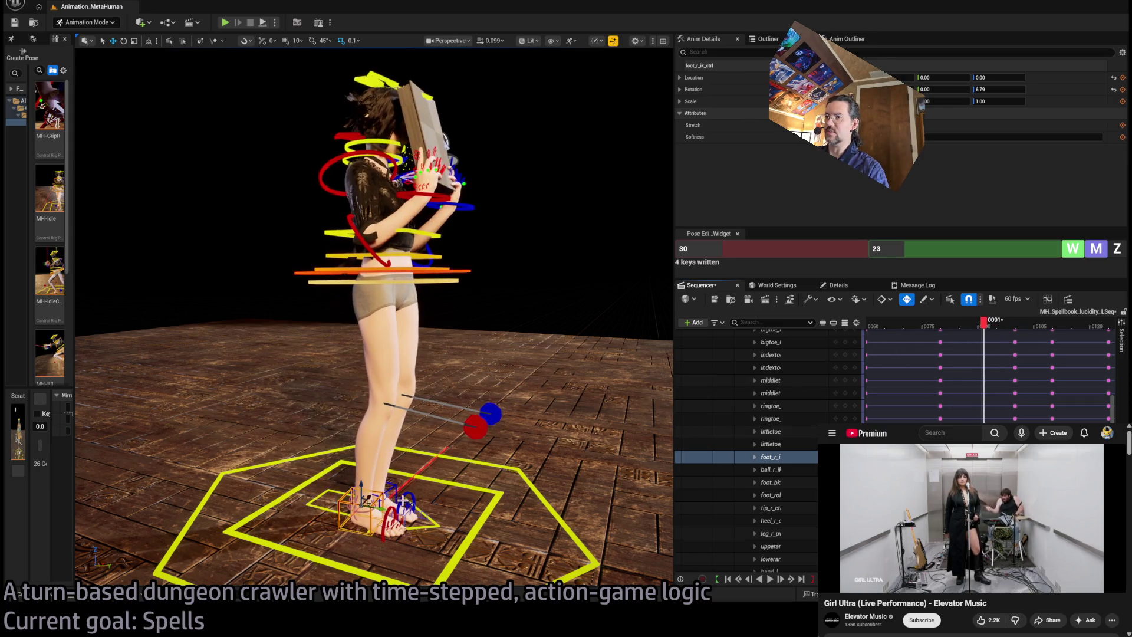
Step: Select the right foot roll and IK controls and frame the character in view
left_click(357, 498, "ctrl")
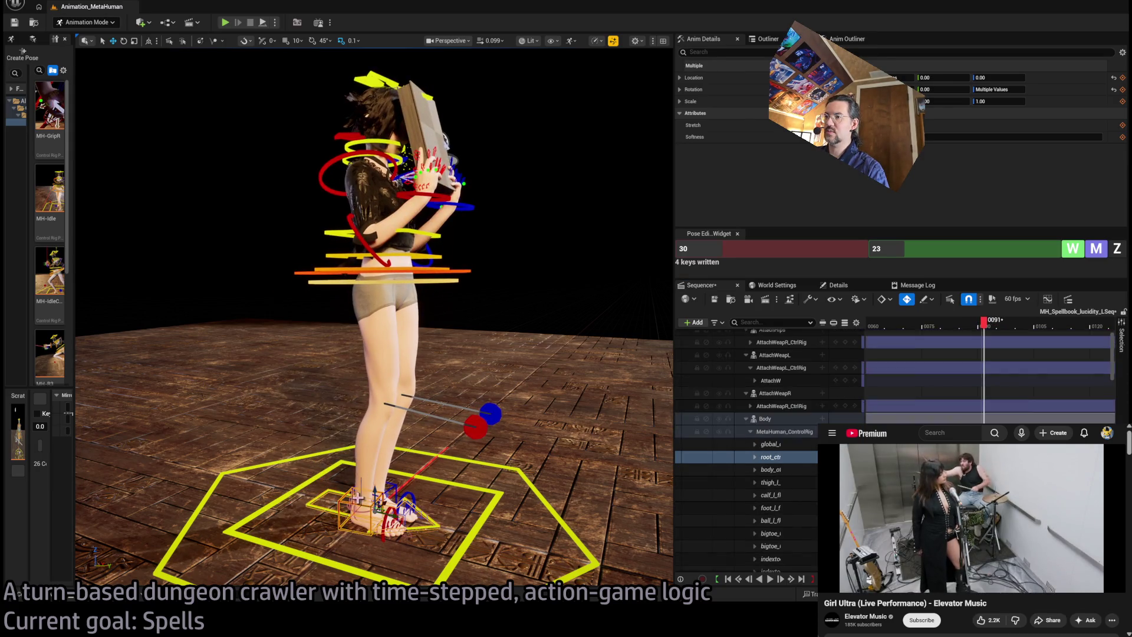
left_click(363, 507)
key("f")
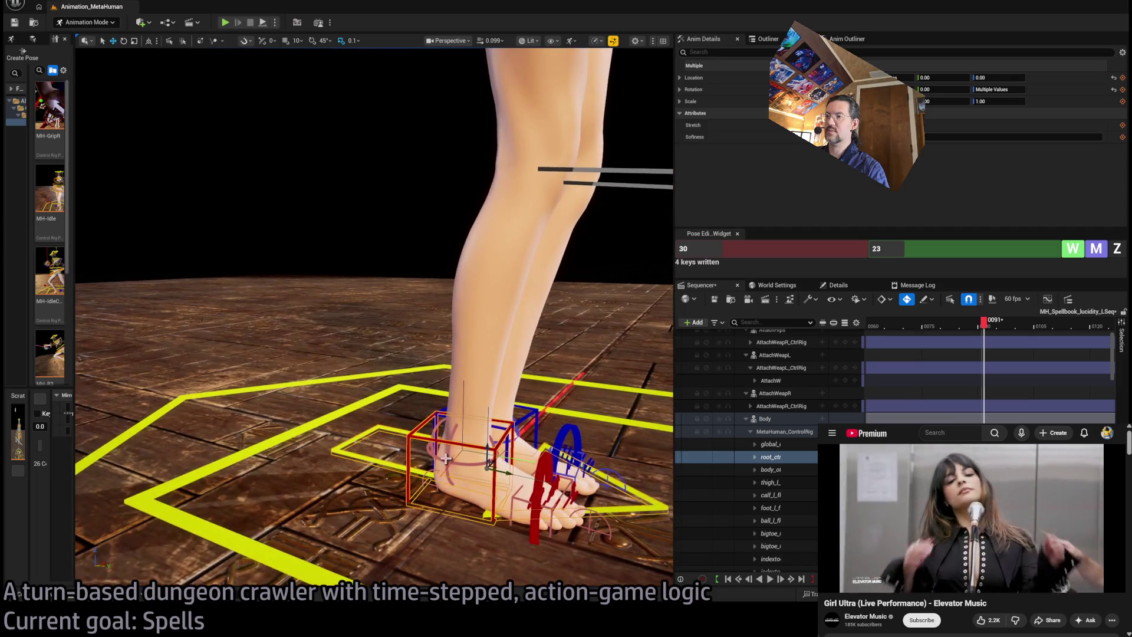
left_click(448, 448, "ctrl")
key("f")
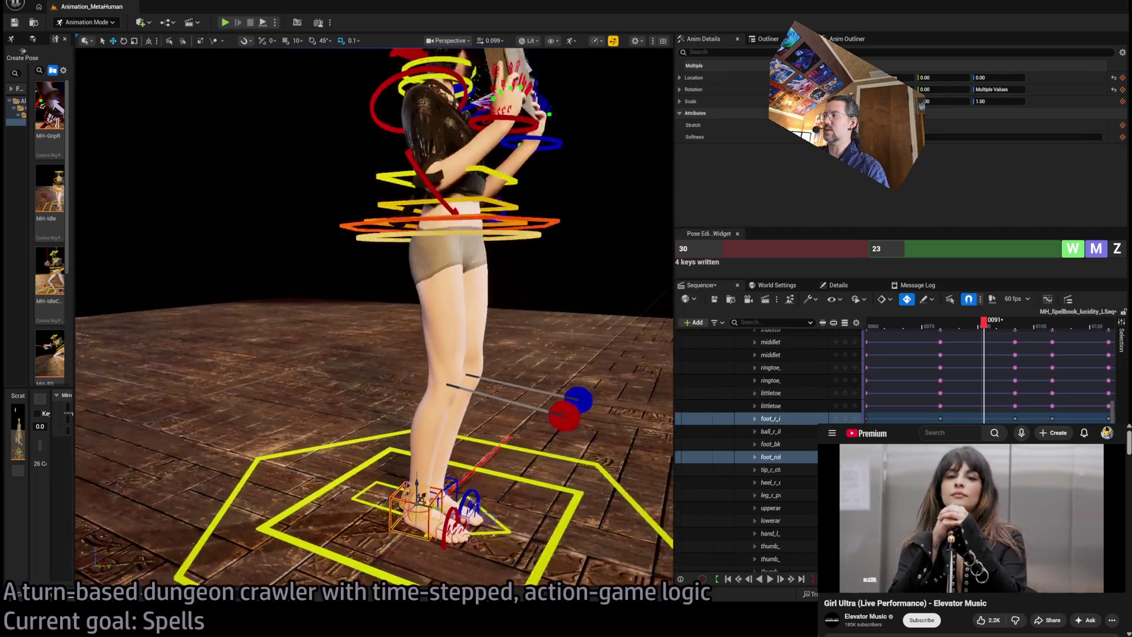
scroll(922, 330, "down", 4)
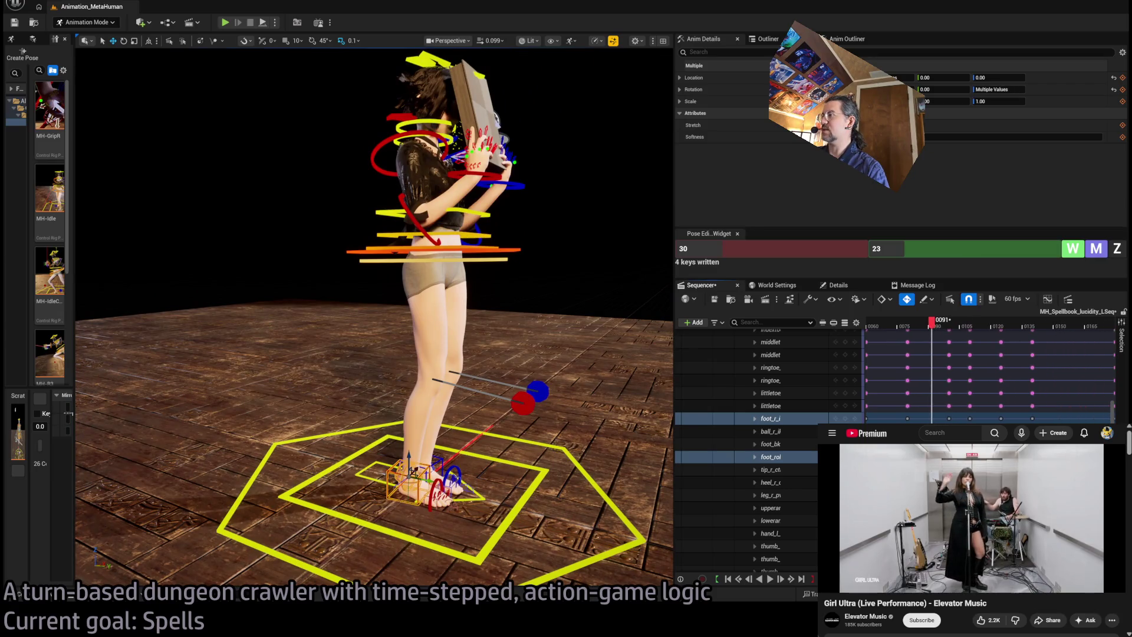
Step: Scrub to frames 0122 and 0120, then play from 0108 to the end
mouse_move(923, 330)
left_mouse_down()
mouse_move(998, 332)
mouse_move(1010, 339)
mouse_move(948, 347)
mouse_move(1030, 363)
mouse_move(1010, 368)
left_mouse_up()
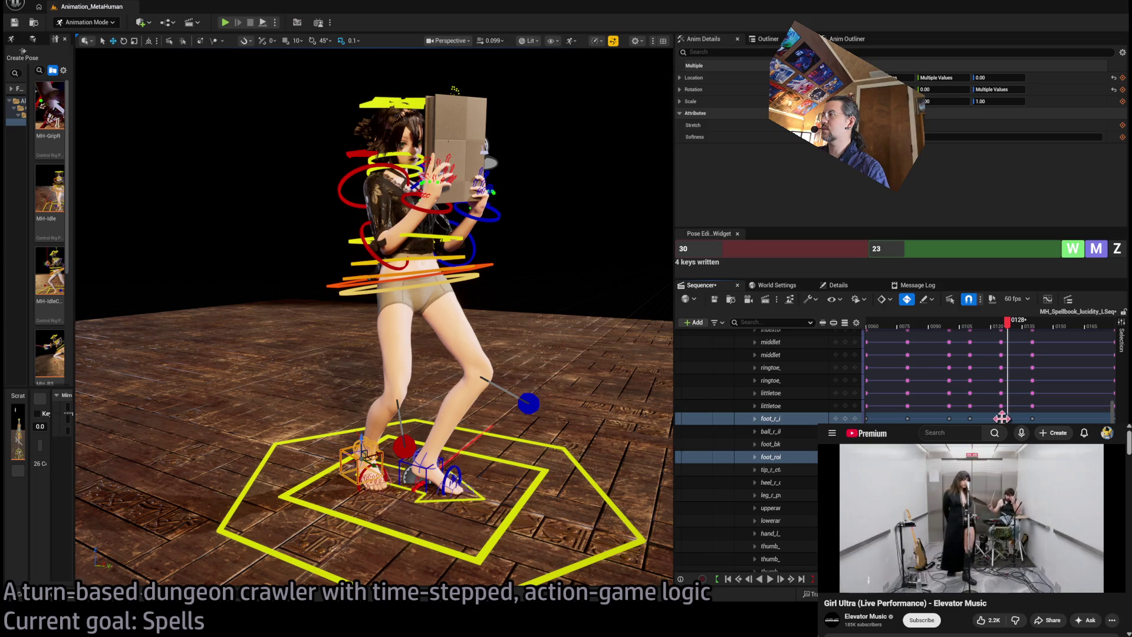
left_click_drag(1003, 324, 991, 324)
key("space")
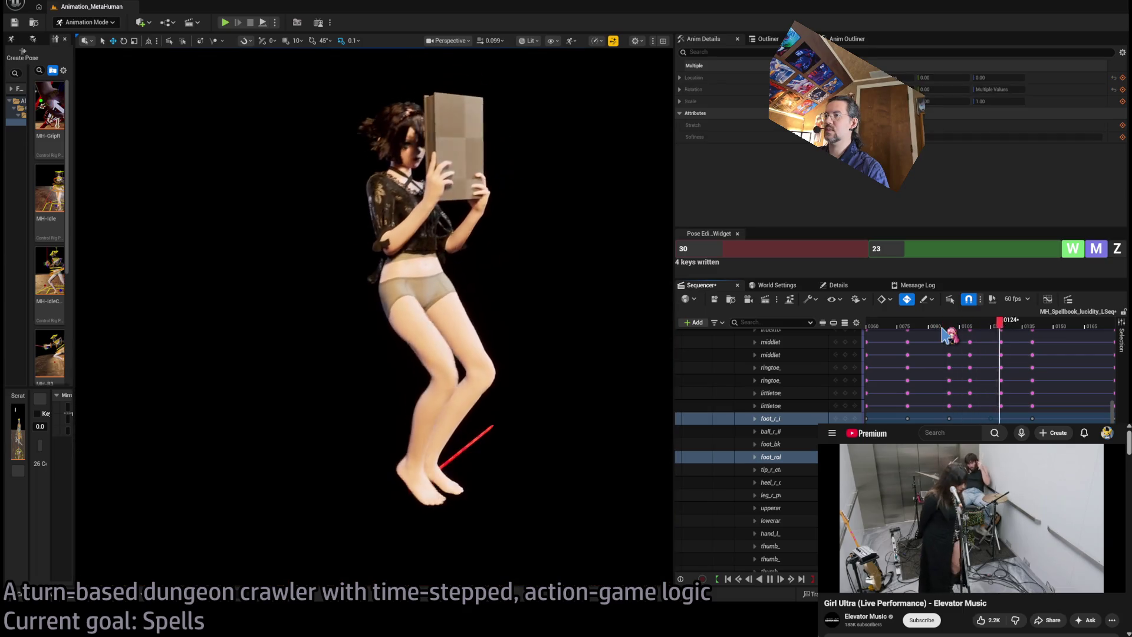
key("space")
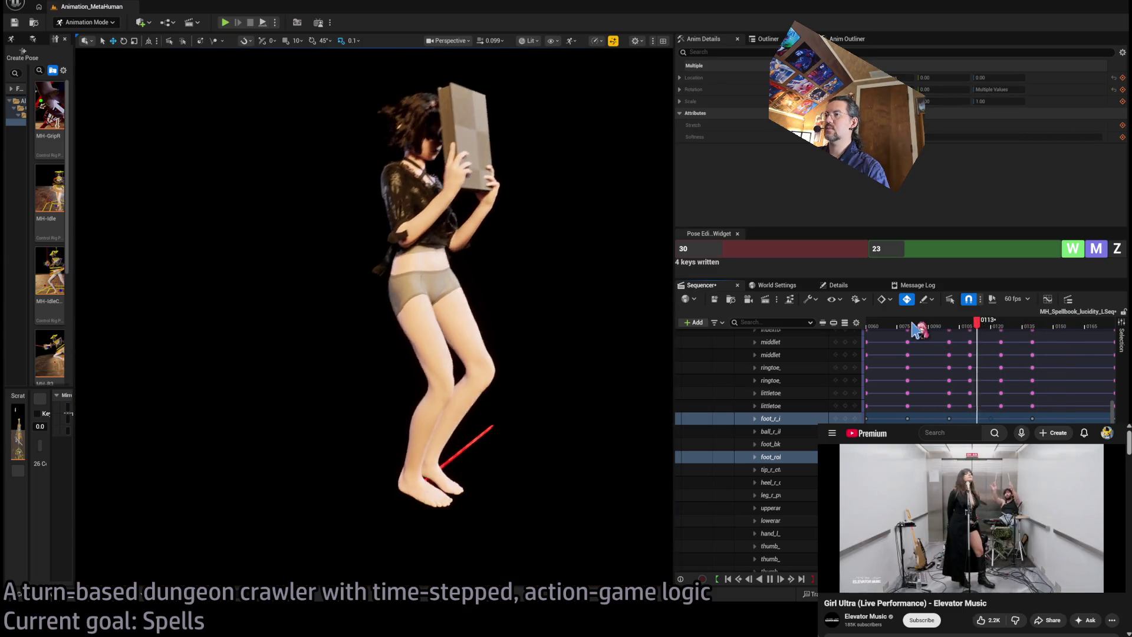
mouse_move(915, 330)
left_mouse_down()
mouse_move(982, 328)
mouse_move(939, 328)
mouse_move(955, 334)
left_mouse_up()
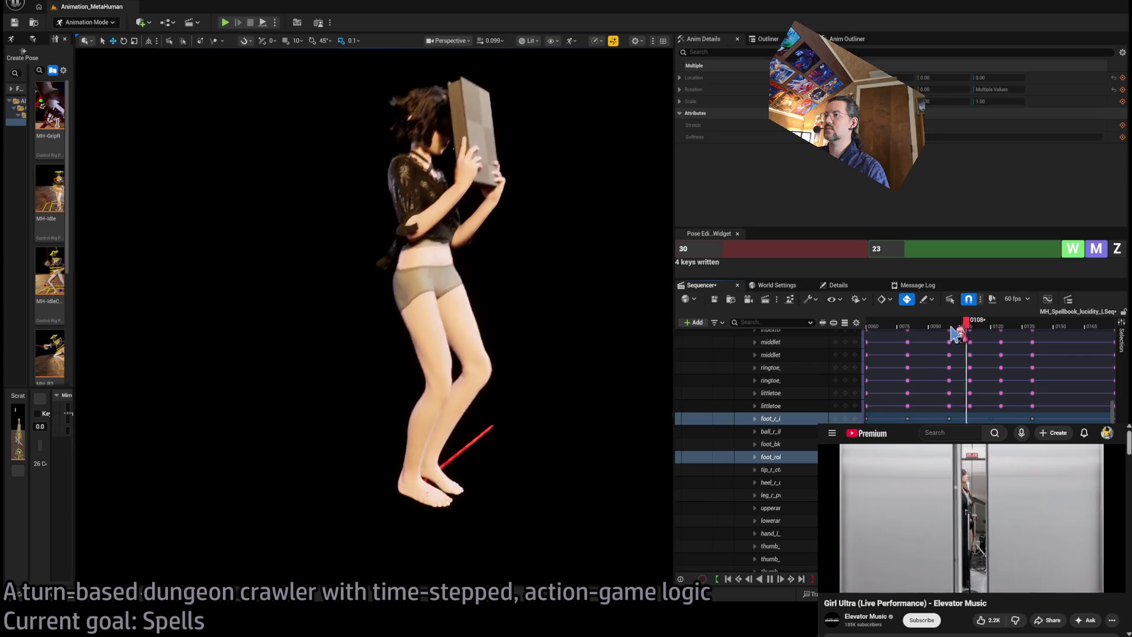
key("space")
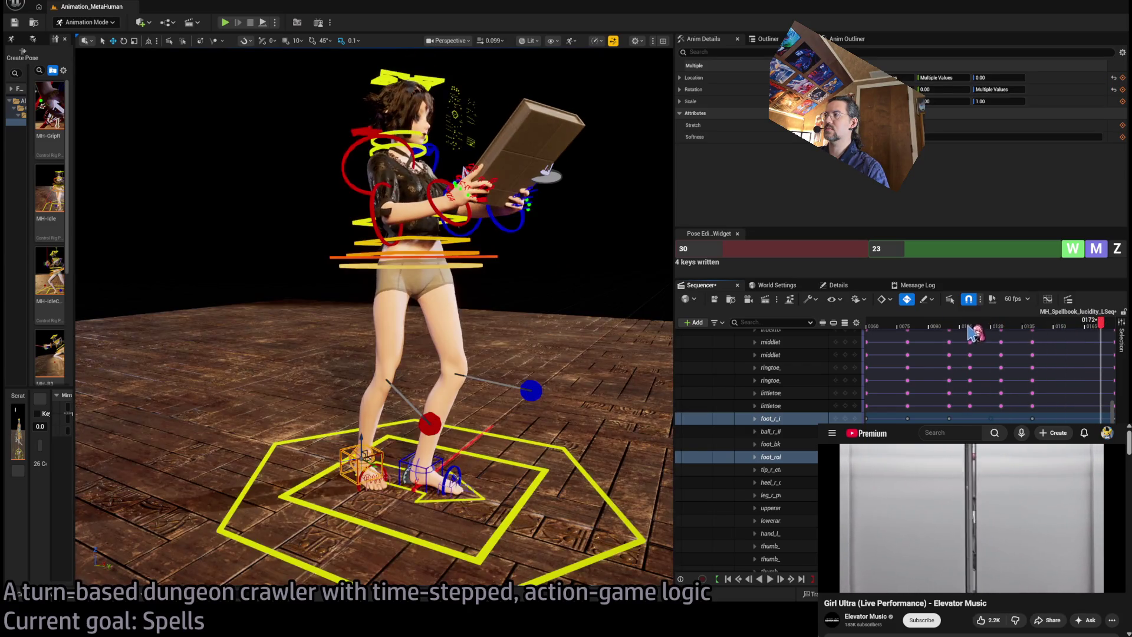
Step: Replay from around frame 0075, stop at 0105, and frame a close-up of the feet
left_click(912, 329)
key("space")
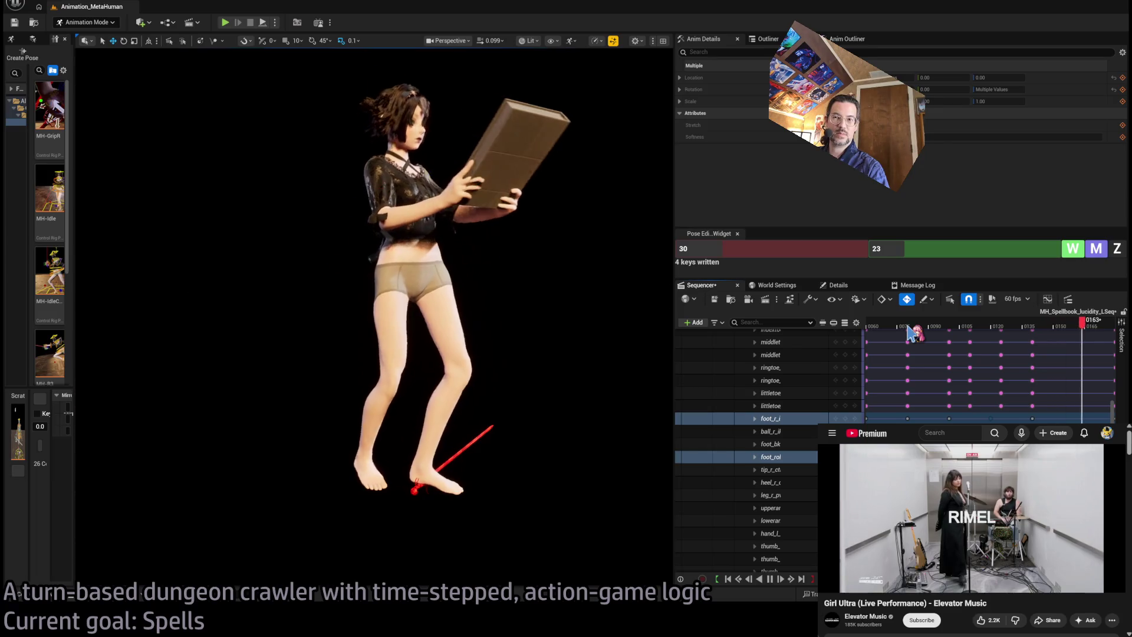
left_click(910, 328)
key("space")
key("space")
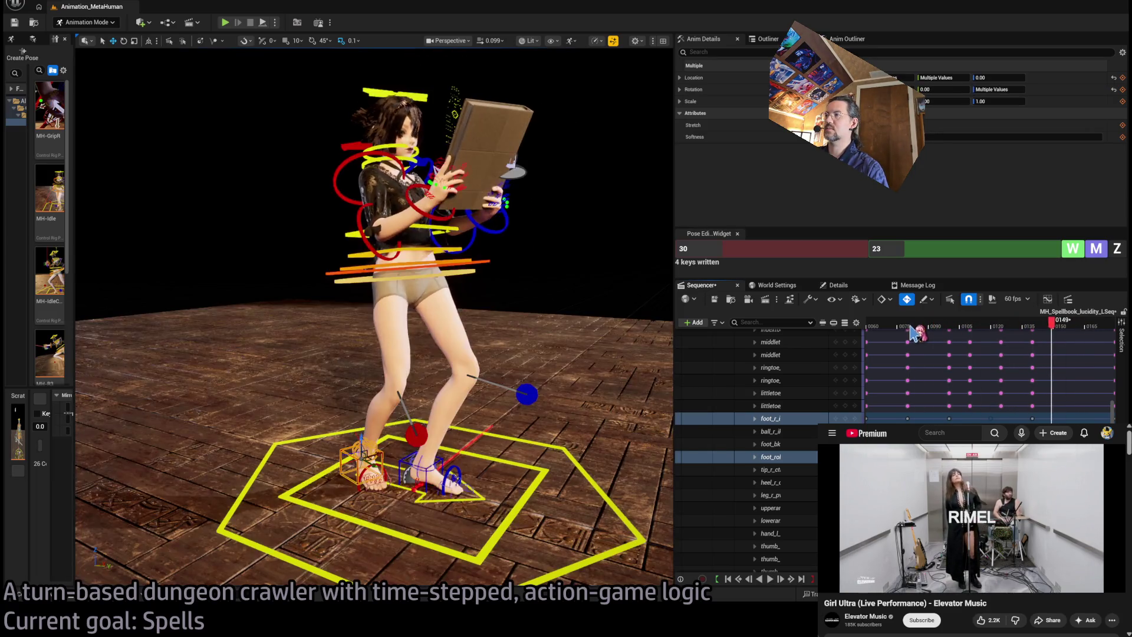
mouse_move(915, 333)
left_mouse_down()
mouse_move(980, 329)
mouse_move(961, 329)
left_mouse_up()
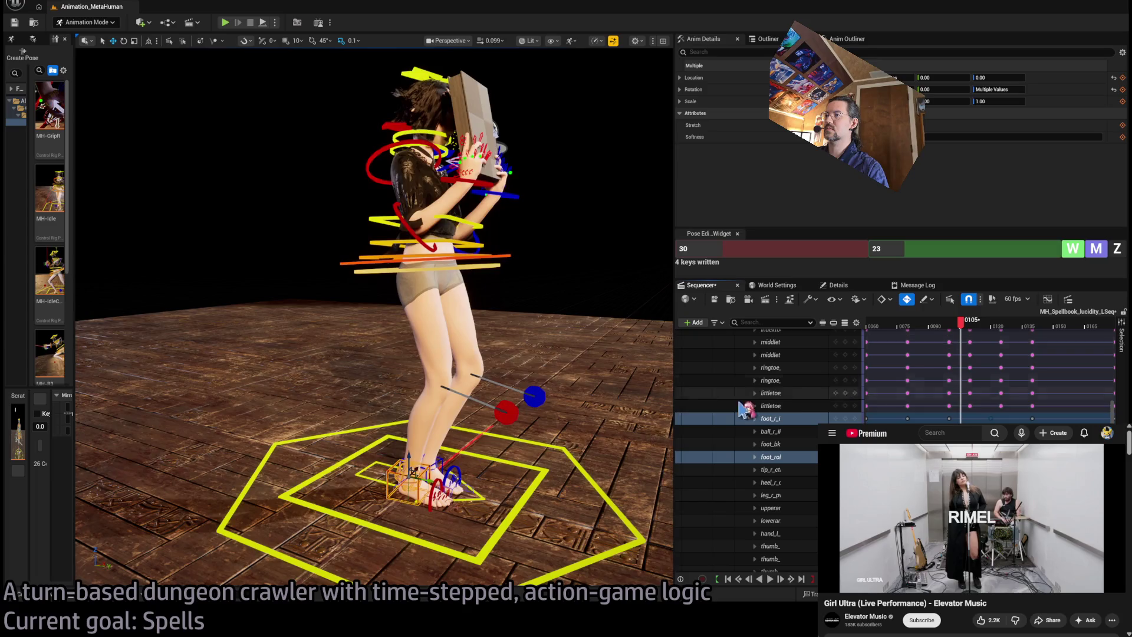
key("f")
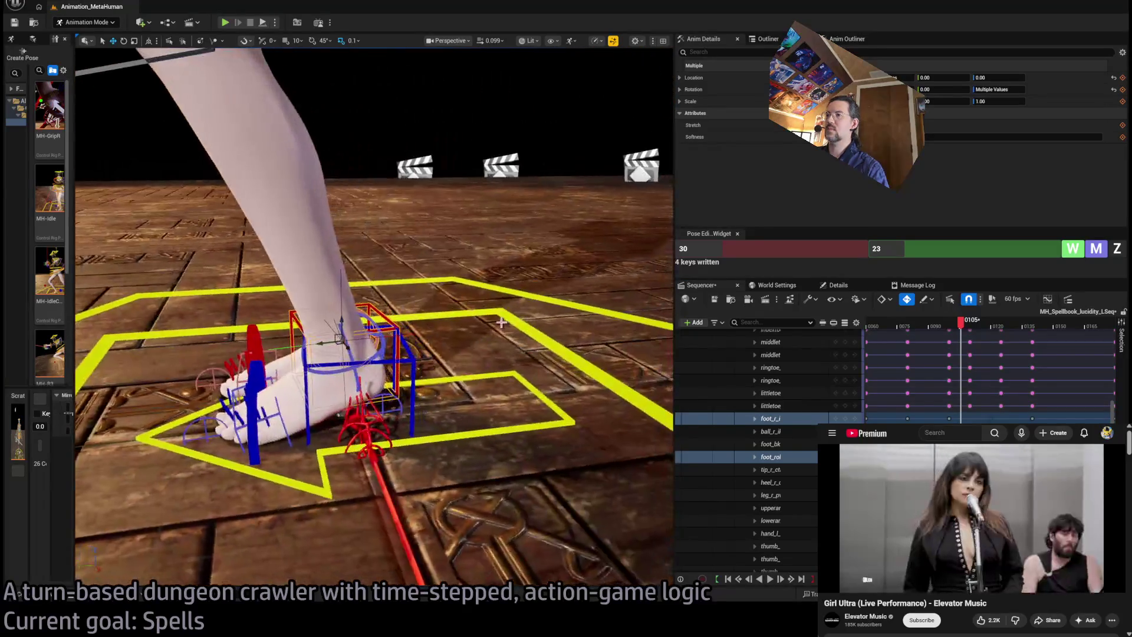
Step: Select foot_roll_l_ctrl and play the foot motion from frame 0137, stopping at 0130
left_click(341, 340)
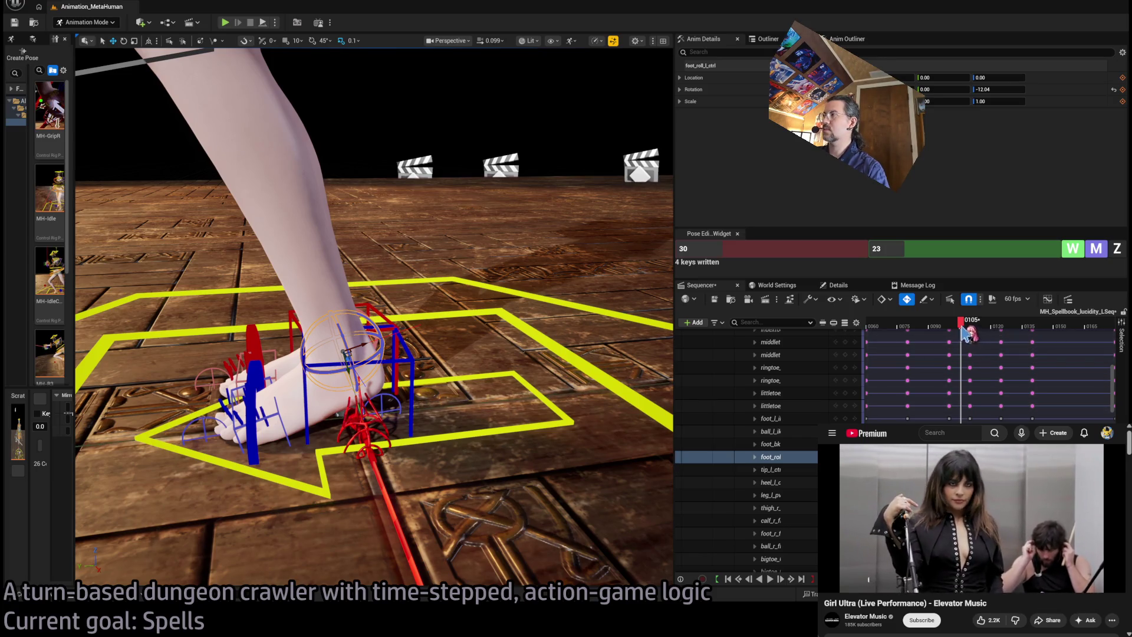
mouse_move(961, 323)
left_mouse_down()
mouse_move(1030, 342)
mouse_move(914, 339)
mouse_move(1041, 348)
mouse_move(1017, 367)
mouse_move(964, 366)
mouse_move(929, 333)
left_mouse_up()
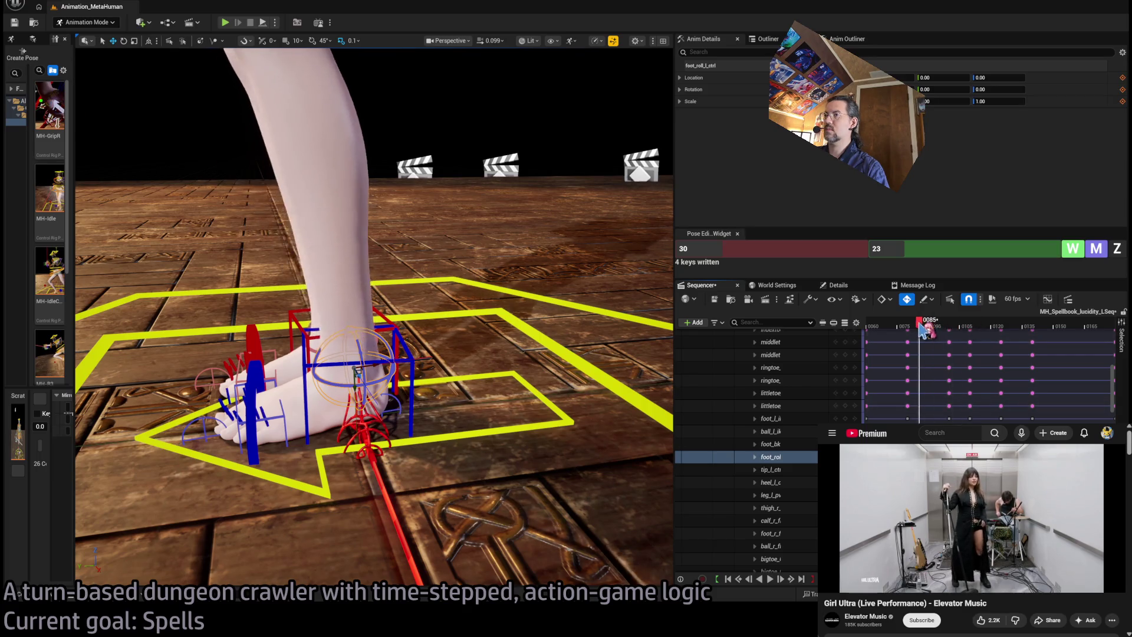
key("space")
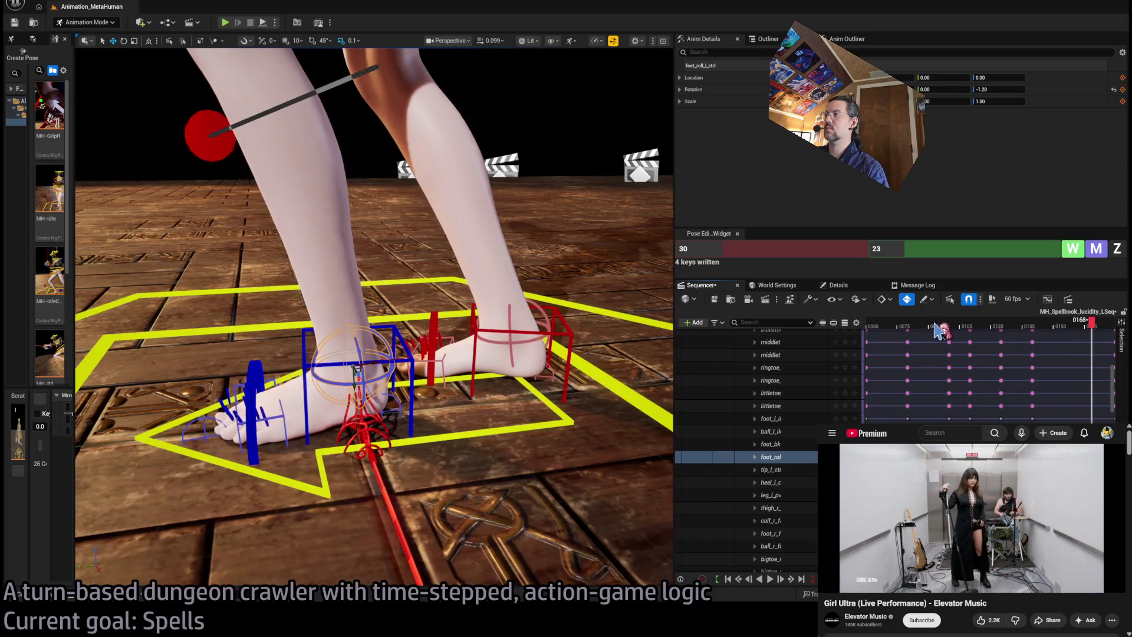
key("space")
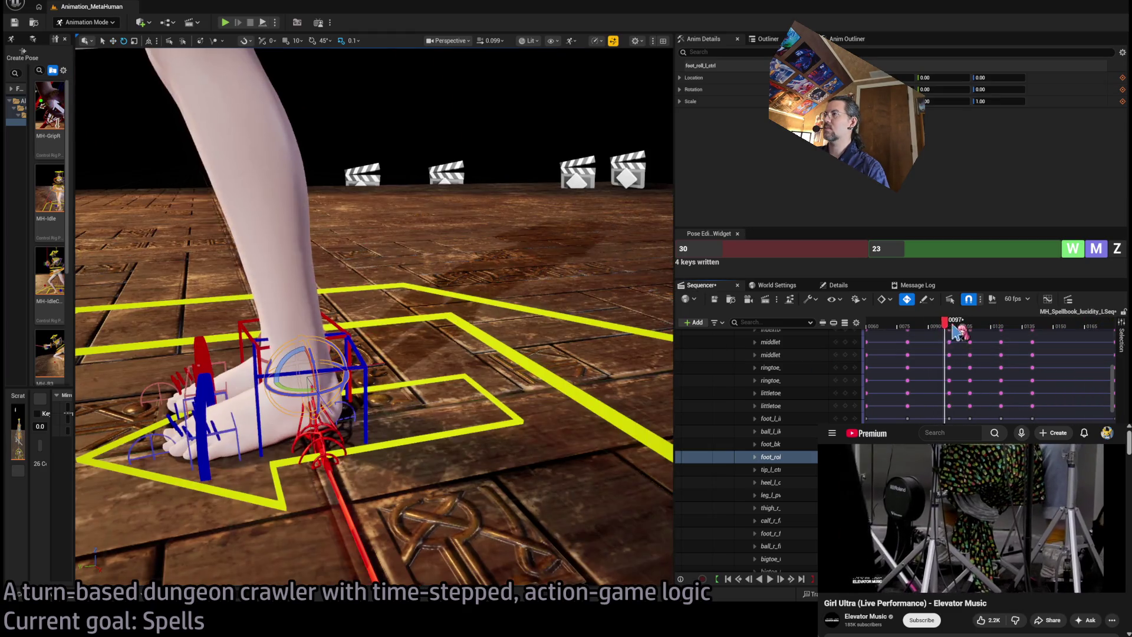
left_click(1015, 342)
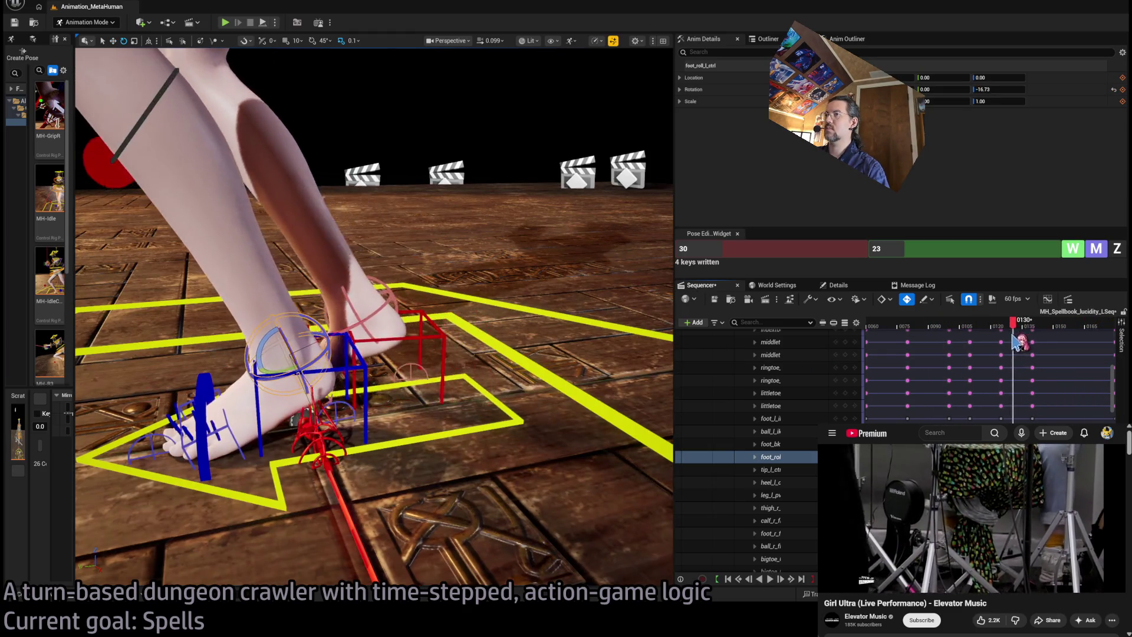
Step: Orbit around the feet and check the left foot at frames 0123, 0130, 0141 and 0132
left_click_drag(378, 318, 507, 327)
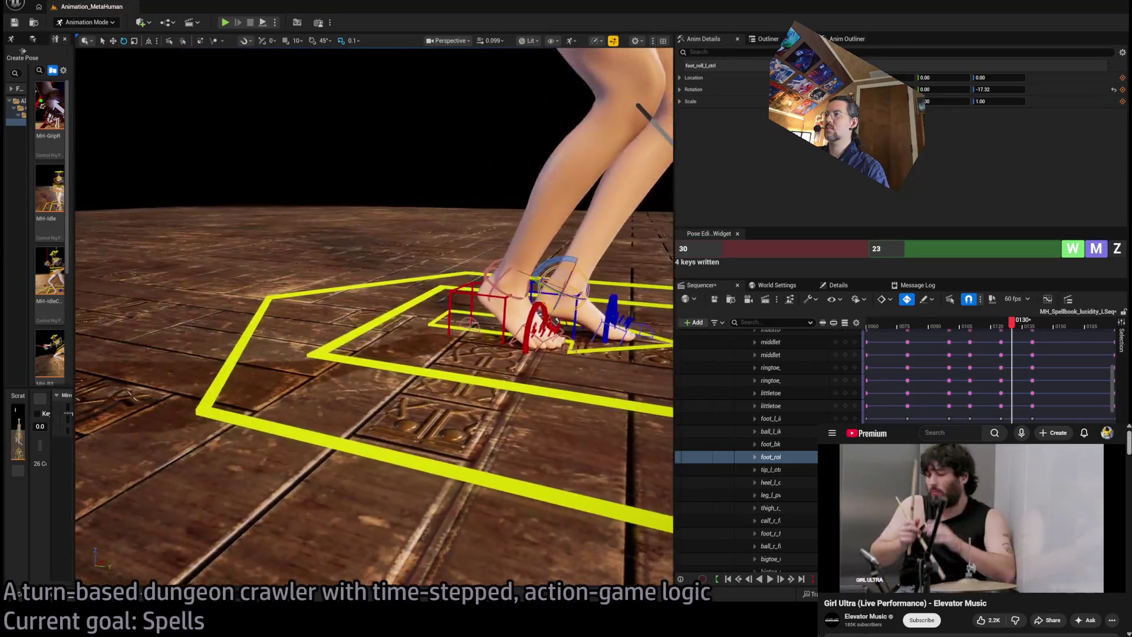
mouse_move(1012, 325)
left_mouse_down()
mouse_move(973, 325)
mouse_move(1035, 353)
left_mouse_up()
left_click(998, 347)
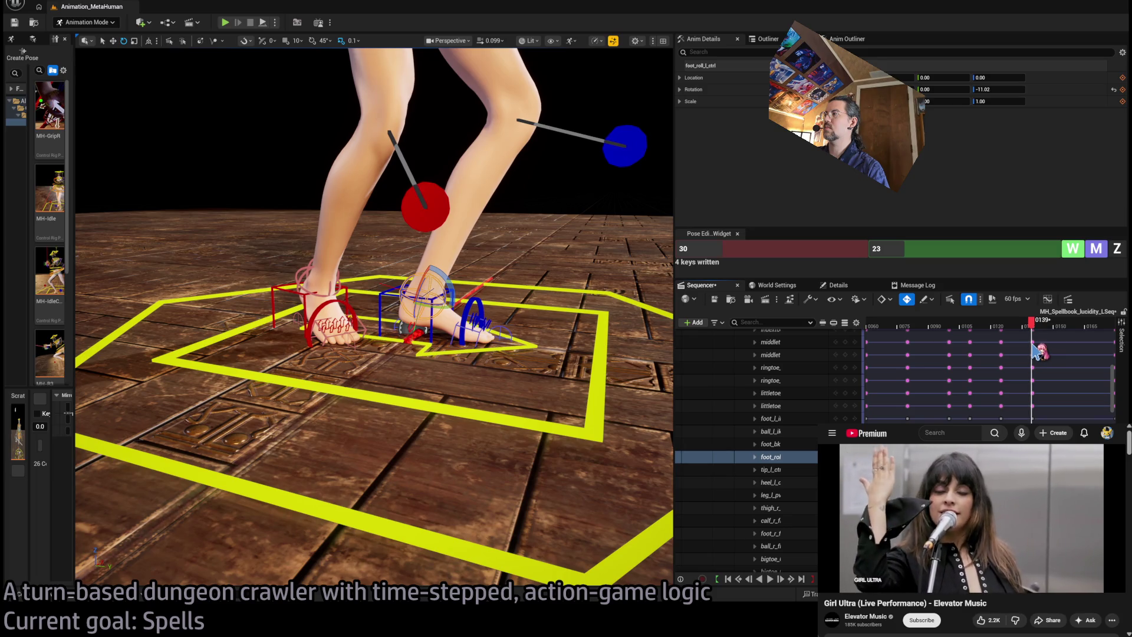
left_click_drag(1033, 344, 1037, 345)
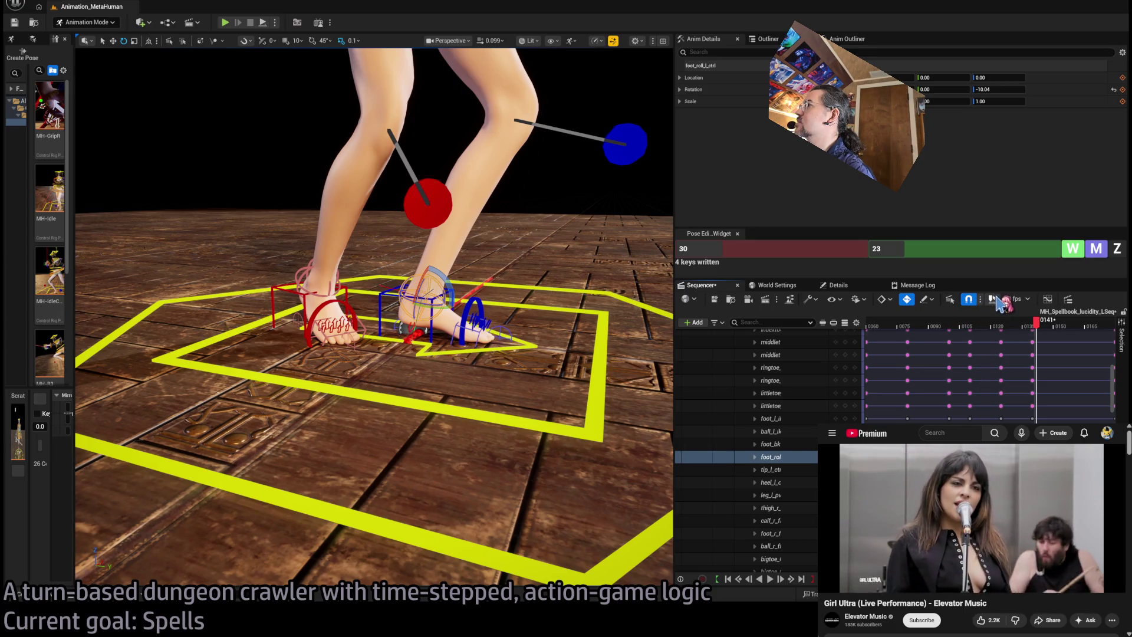
left_click_drag(1037, 322, 1008, 326)
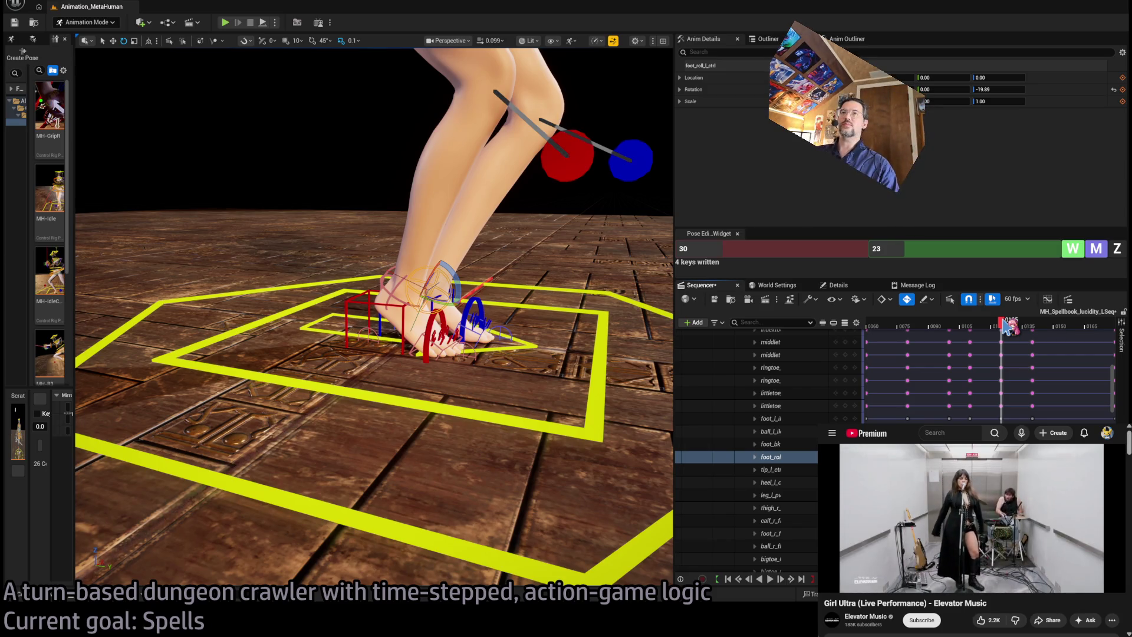
Step: Zoom out, play from frame 0118 to 0128, then select head_ctrl and orbit above the character
scroll(533, 274, "down", 5)
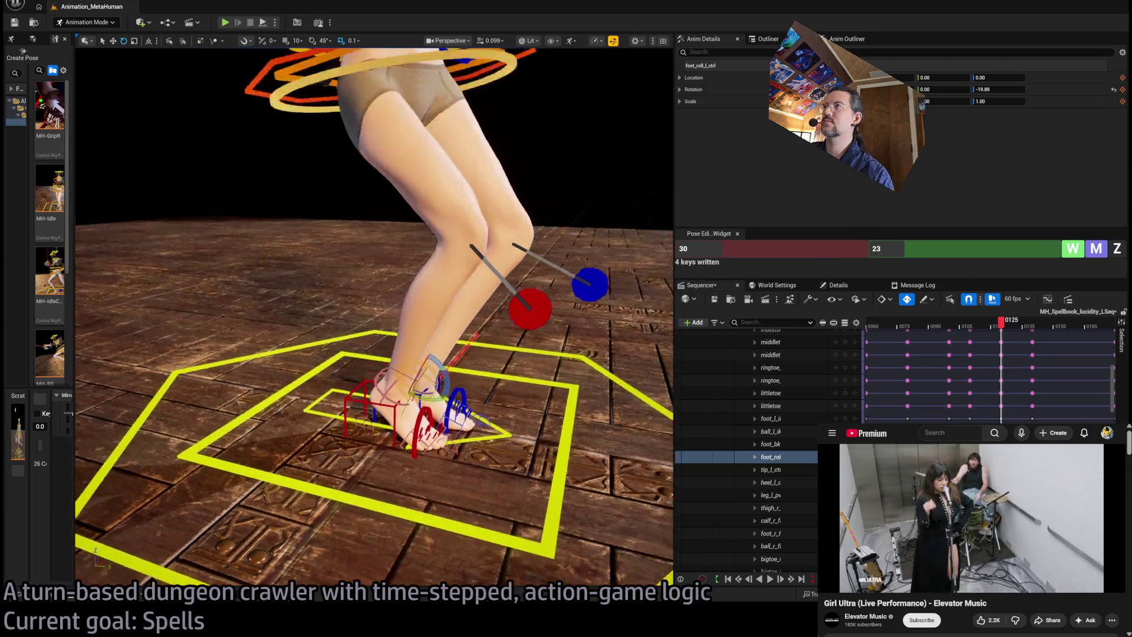
left_click_drag(1001, 323, 979, 331)
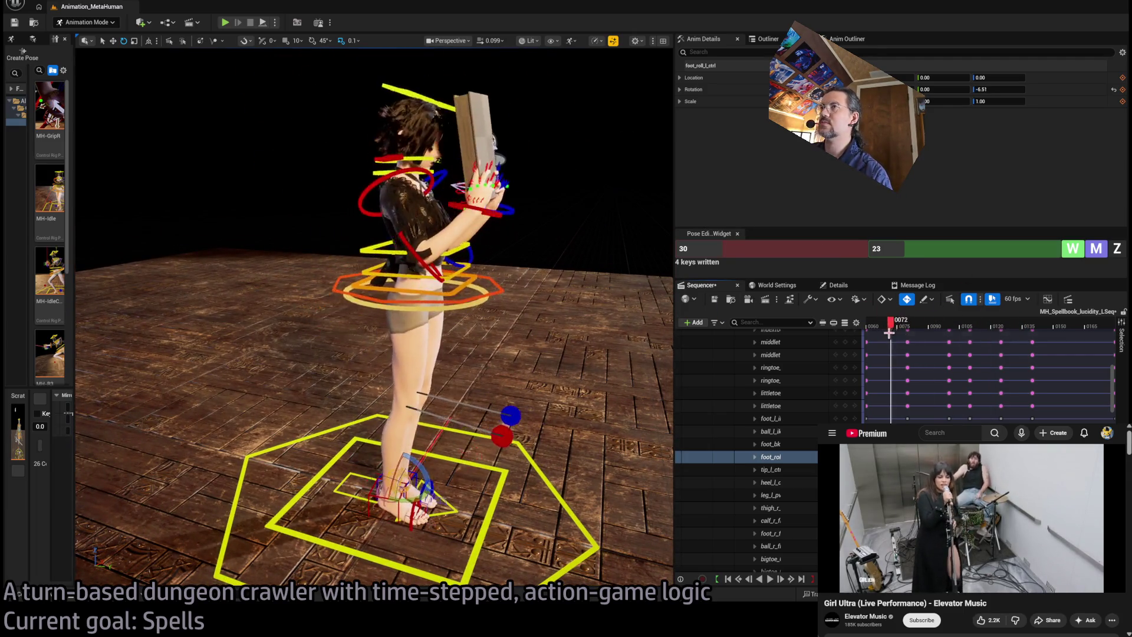
key("space")
key("space")
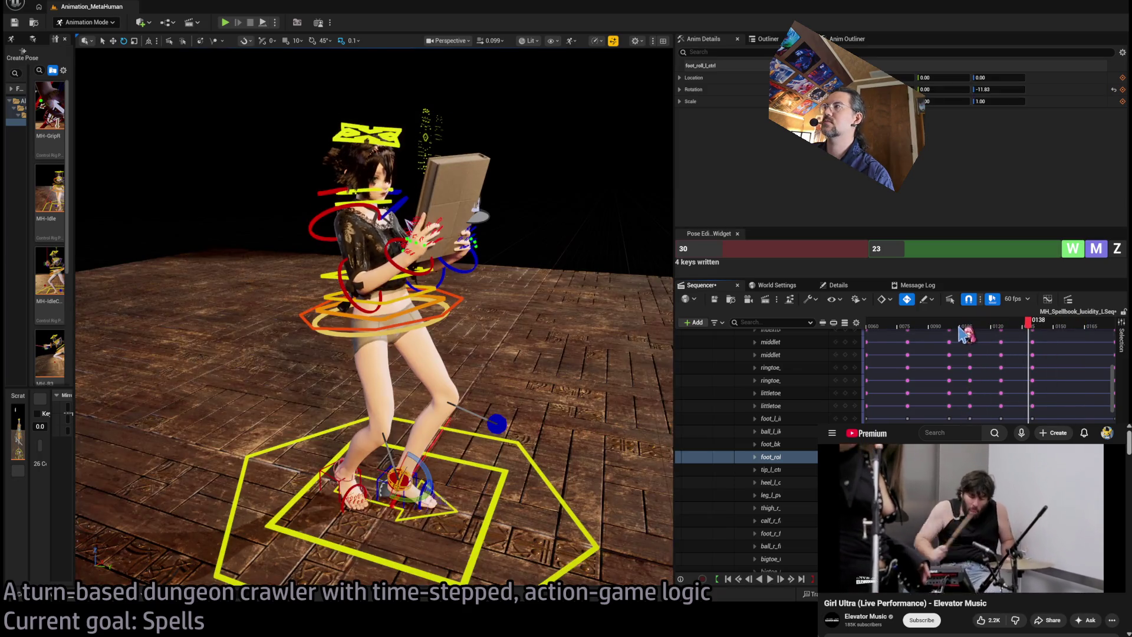
mouse_move(962, 324)
left_mouse_down()
mouse_move(935, 323)
mouse_move(1006, 321)
left_mouse_up()
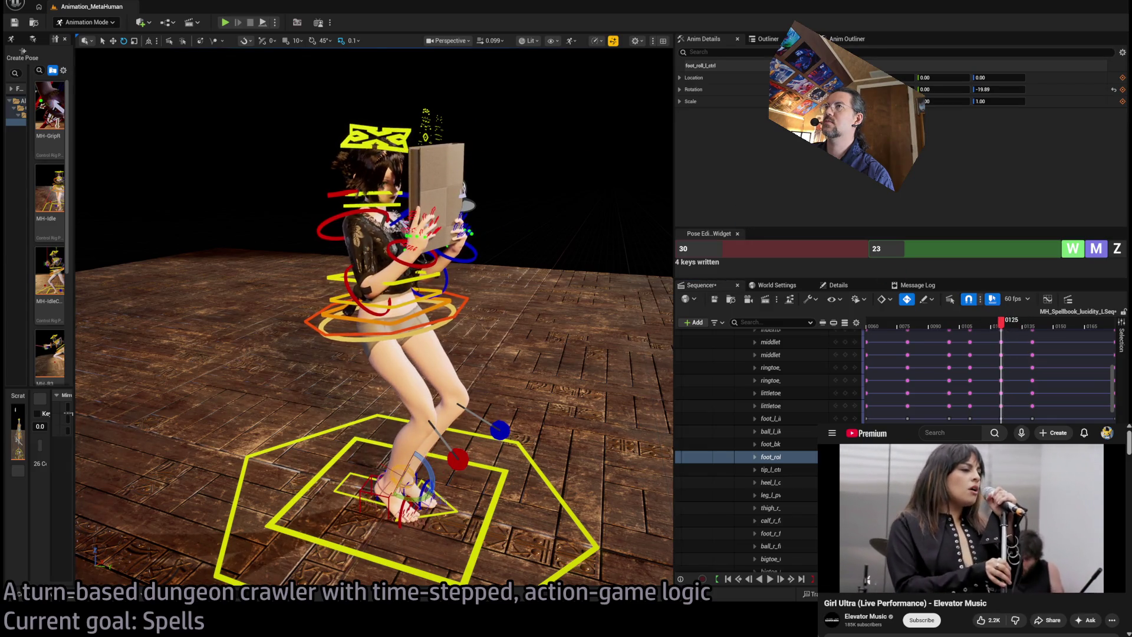
left_click(481, 180)
left_click_drag(412, 147, 373, 170)
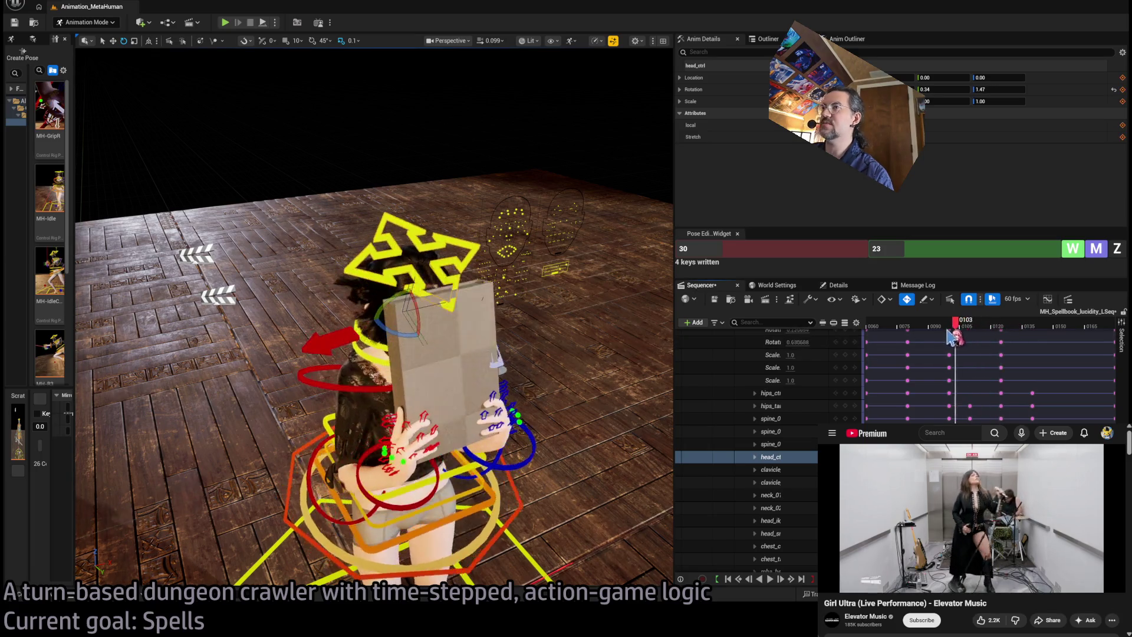
Step: Scrub the head turn from frame 0125 through 0175 and reframe the whole character
key("space")
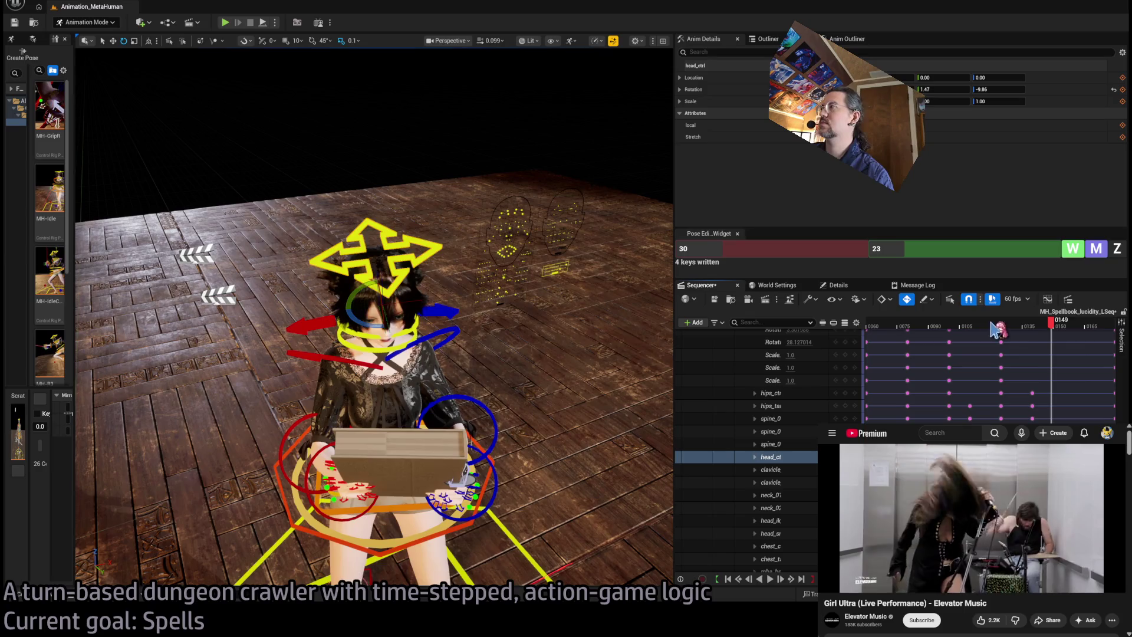
mouse_move(997, 329)
left_mouse_down()
mouse_move(947, 329)
mouse_move(1061, 342)
mouse_move(1087, 330)
mouse_move(985, 331)
mouse_move(1081, 368)
left_mouse_up()
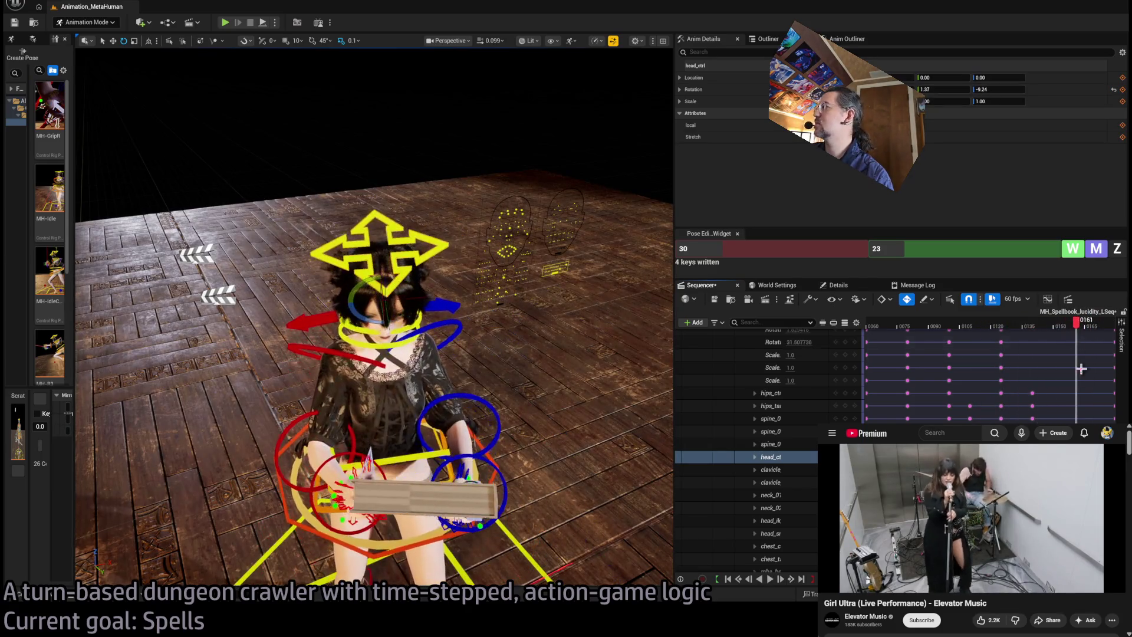
key("Left")
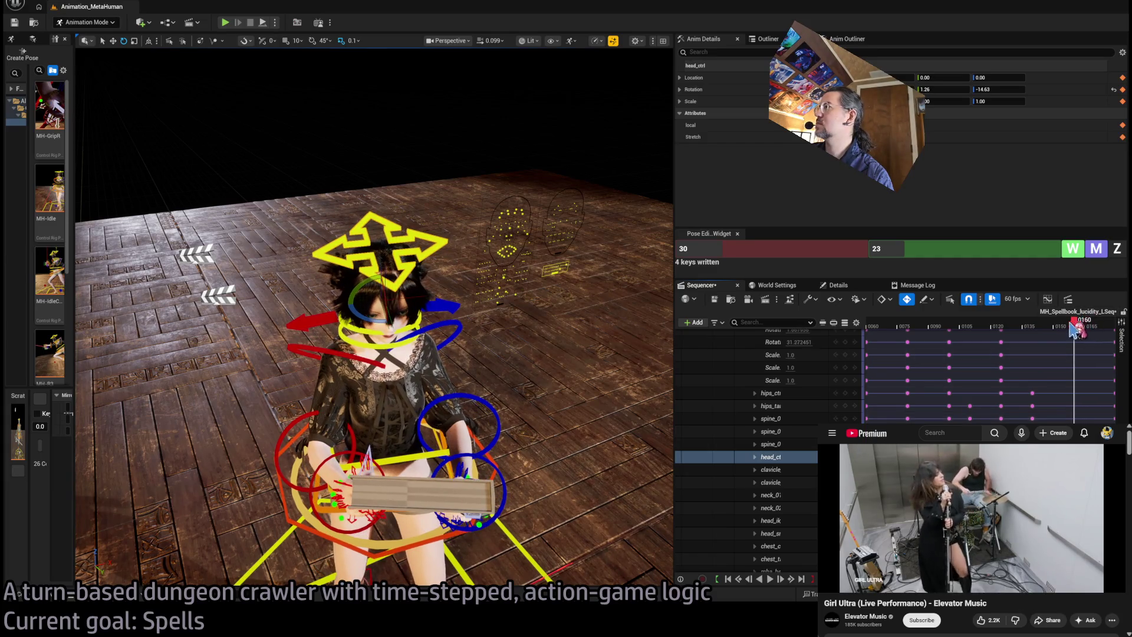
mouse_move(1076, 325)
left_mouse_down()
mouse_move(1036, 325)
mouse_move(1105, 325)
left_mouse_up()
key("f")
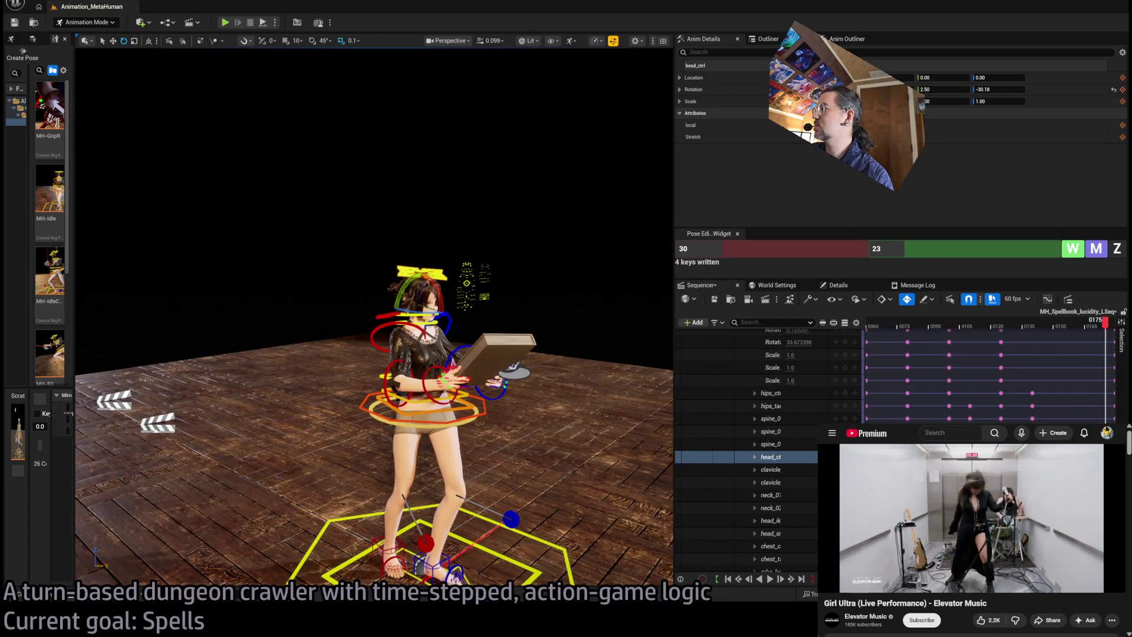
Step: Check frames 0163, 0180 and 0156, then play from around 0102 to 0166
left_click_drag(1019, 327, 1003, 327)
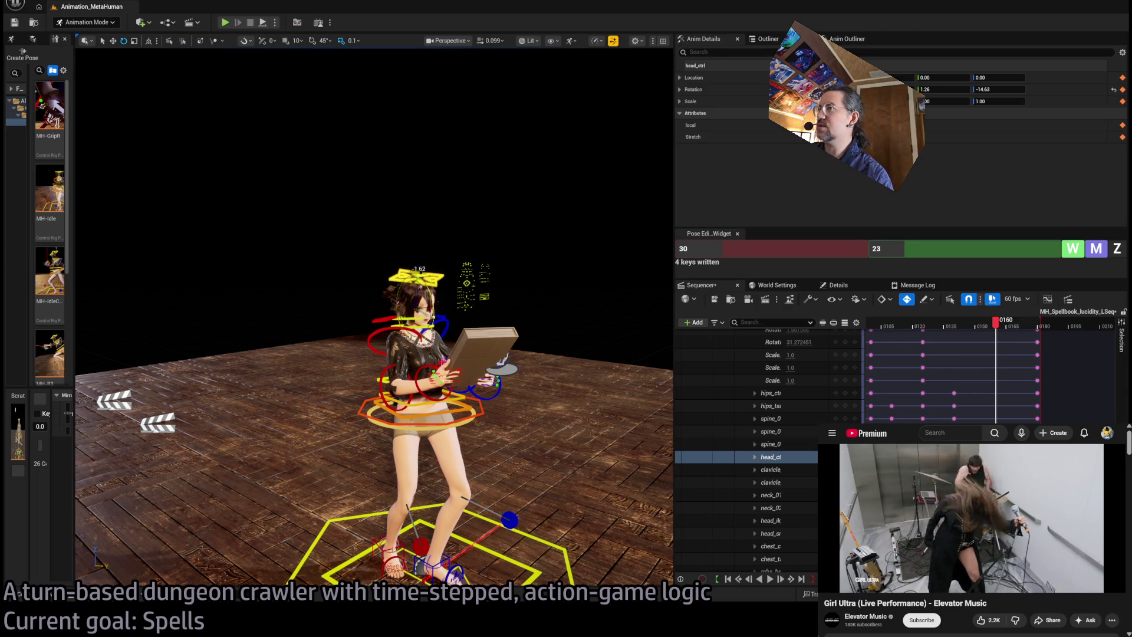
left_click_drag(998, 332, 1037, 328)
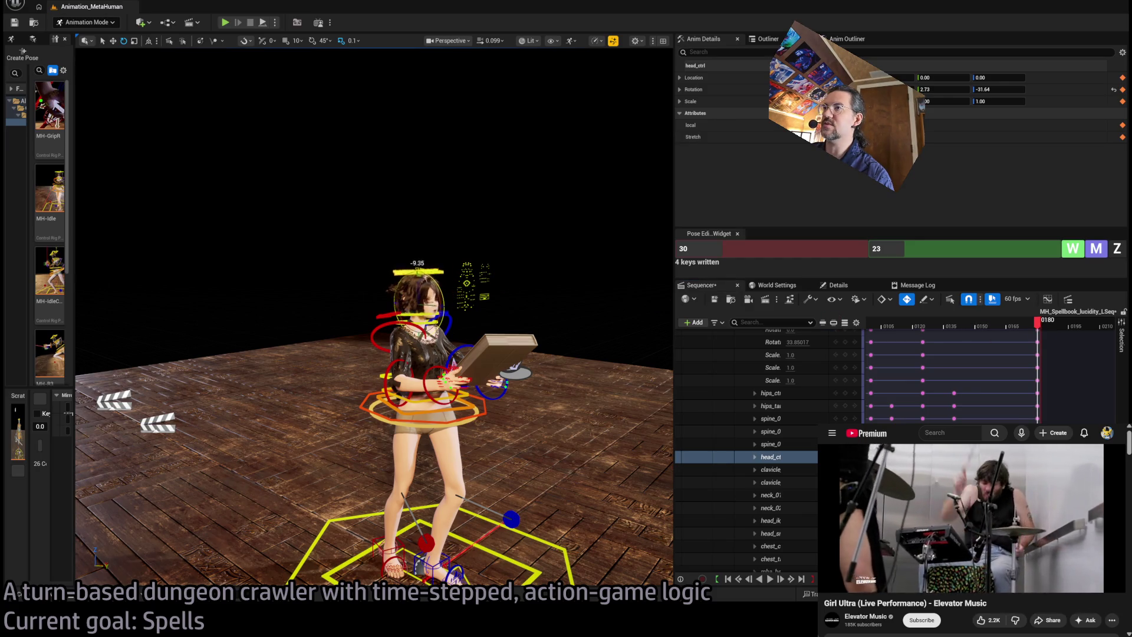
left_click_drag(1038, 328, 986, 336)
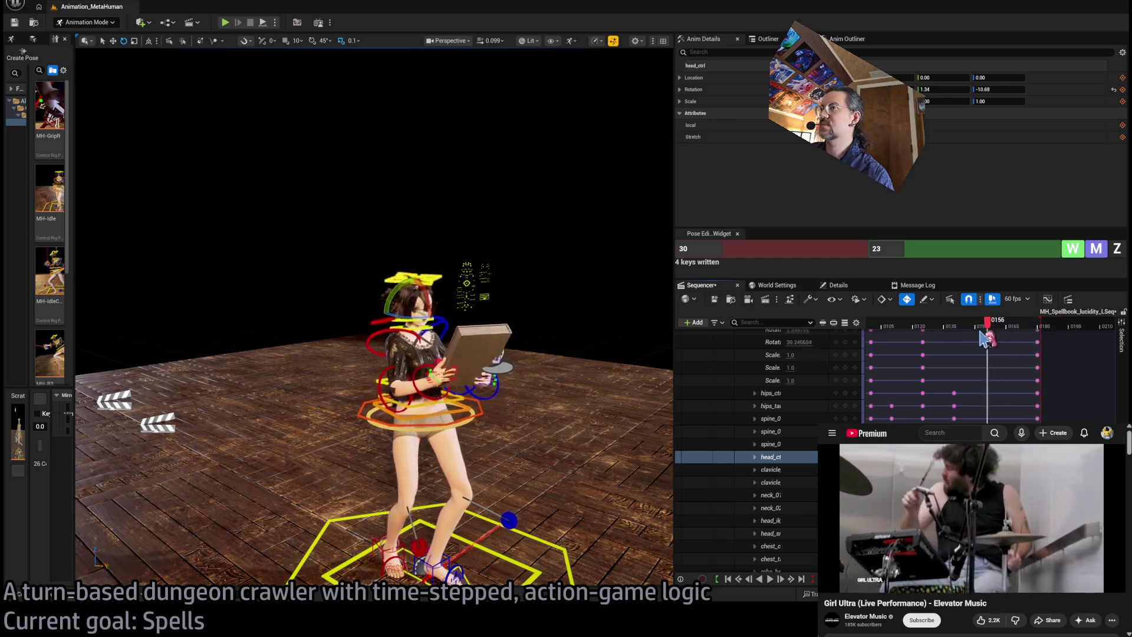
key("space")
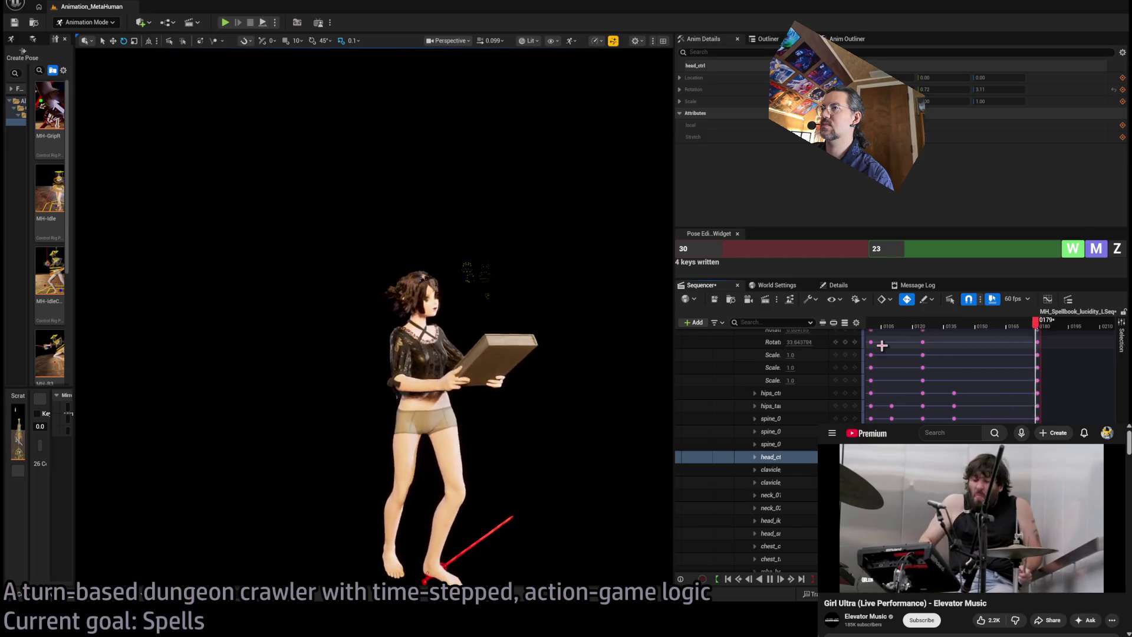
mouse_move(882, 345)
left_mouse_down()
mouse_move(920, 332)
mouse_move(890, 333)
left_mouse_up()
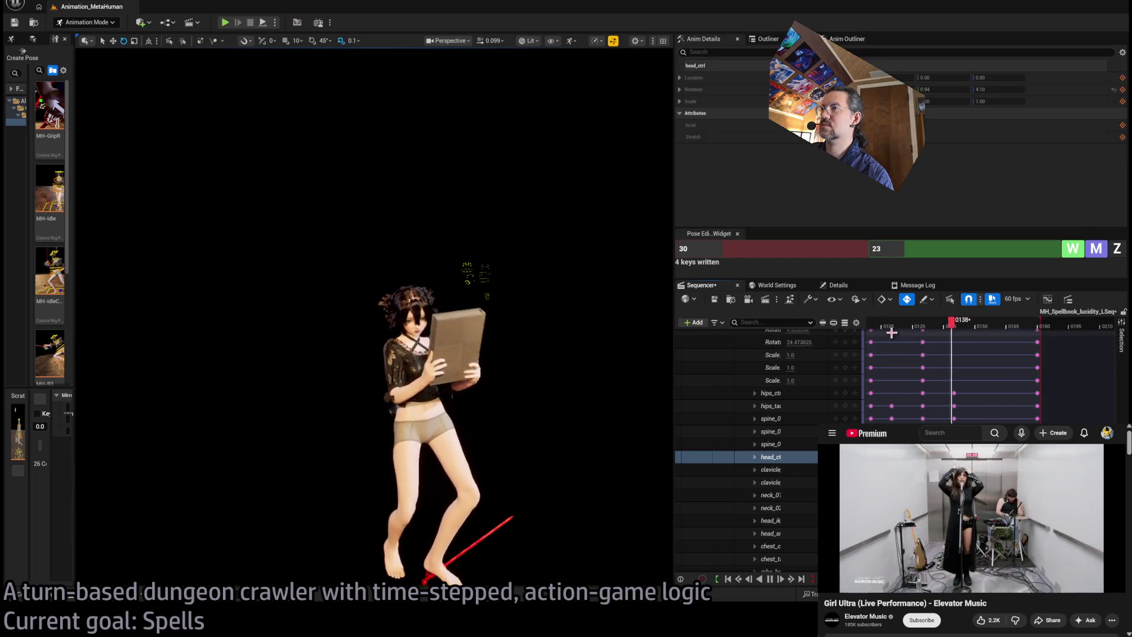
key("space")
left_click(877, 326)
key("space")
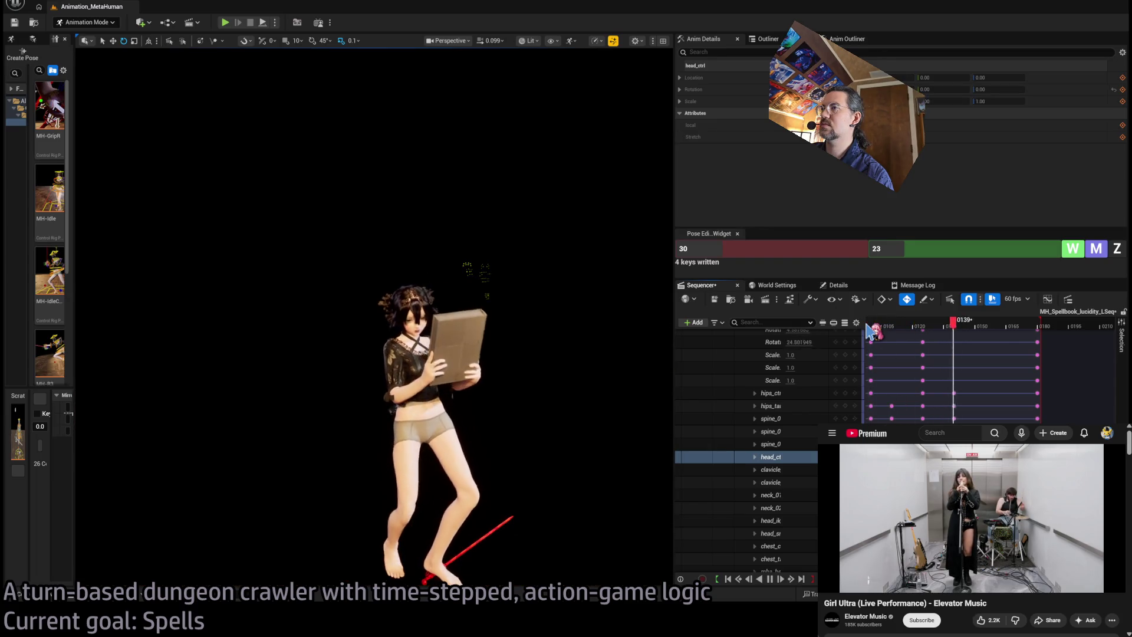
key("space")
Step: Play again from frame 0160 to 0133, then move the playhead back to about frame 76
left_click_drag(1009, 325, 1000, 330)
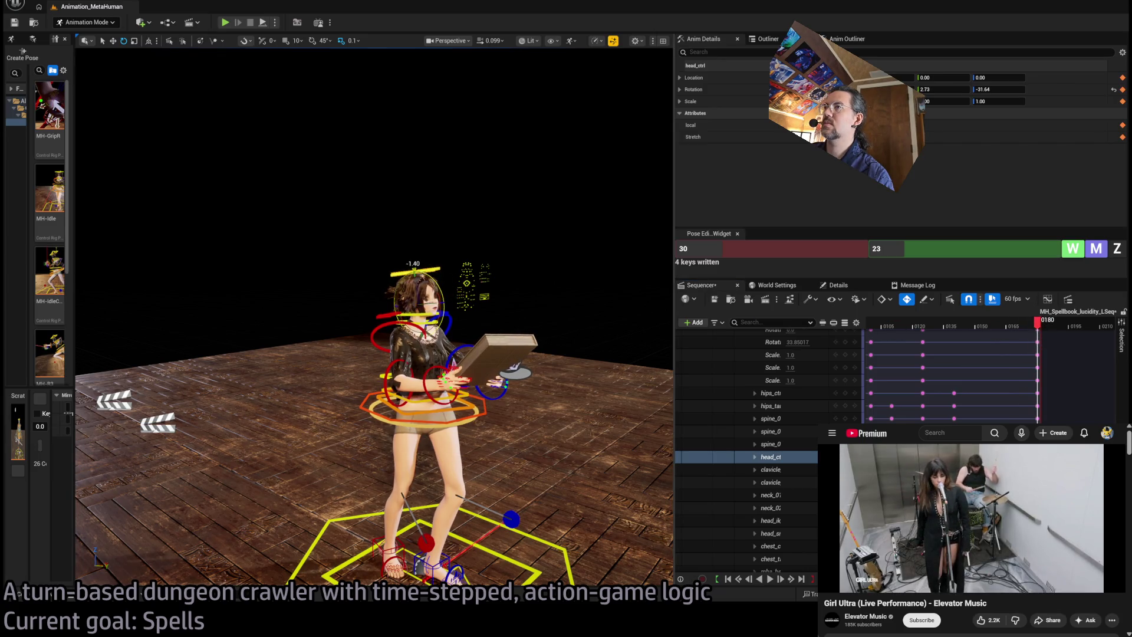
key("space")
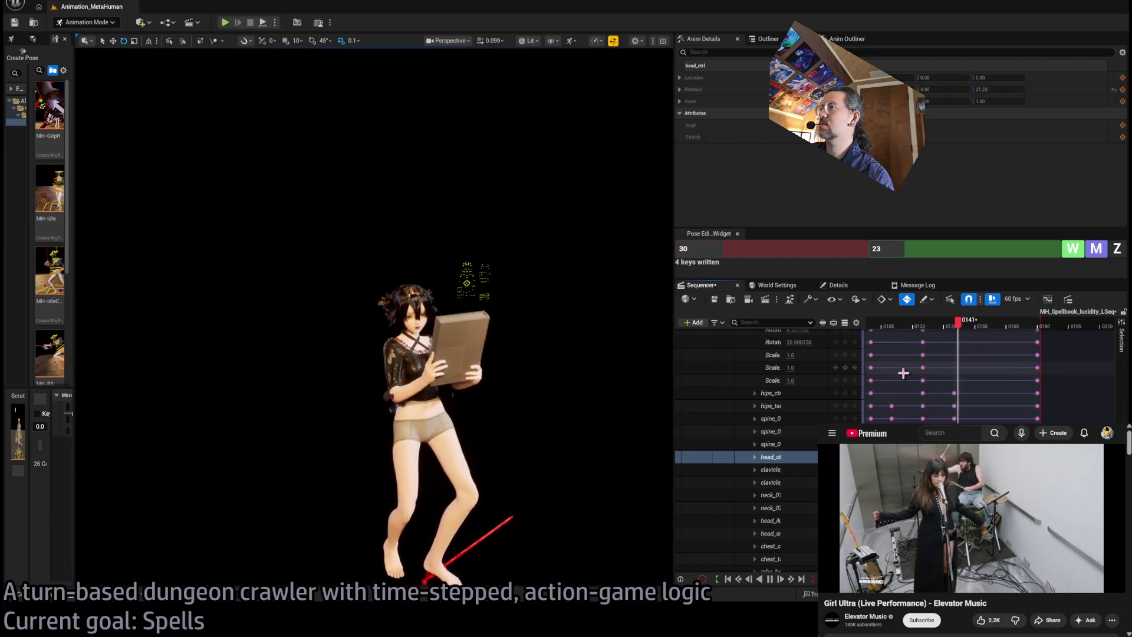
key("space")
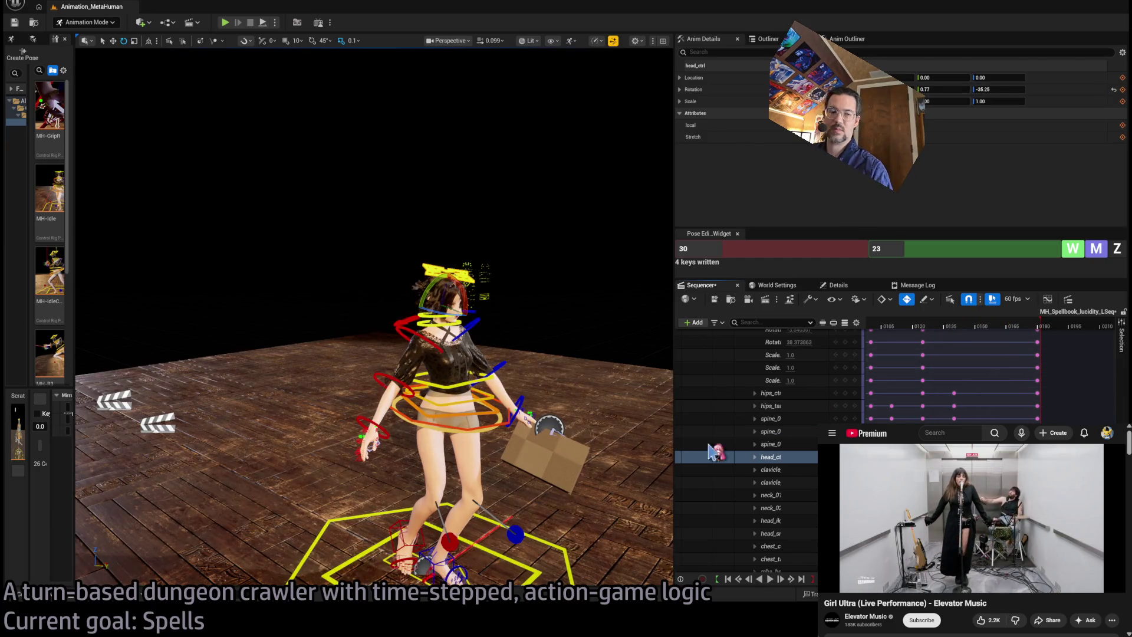
key("space")
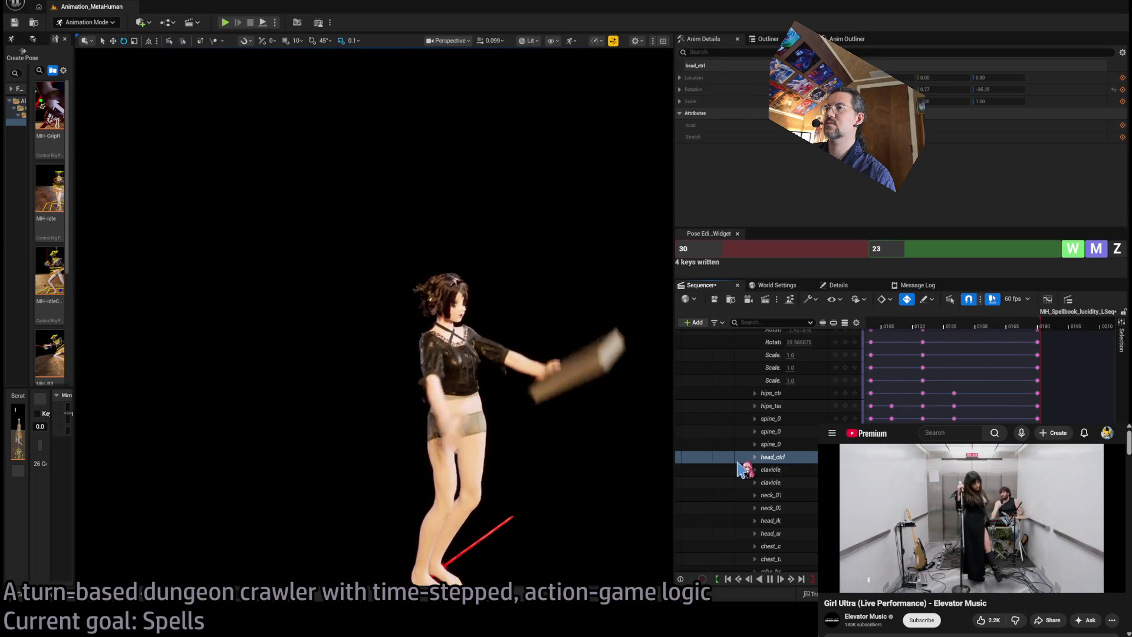
key("space")
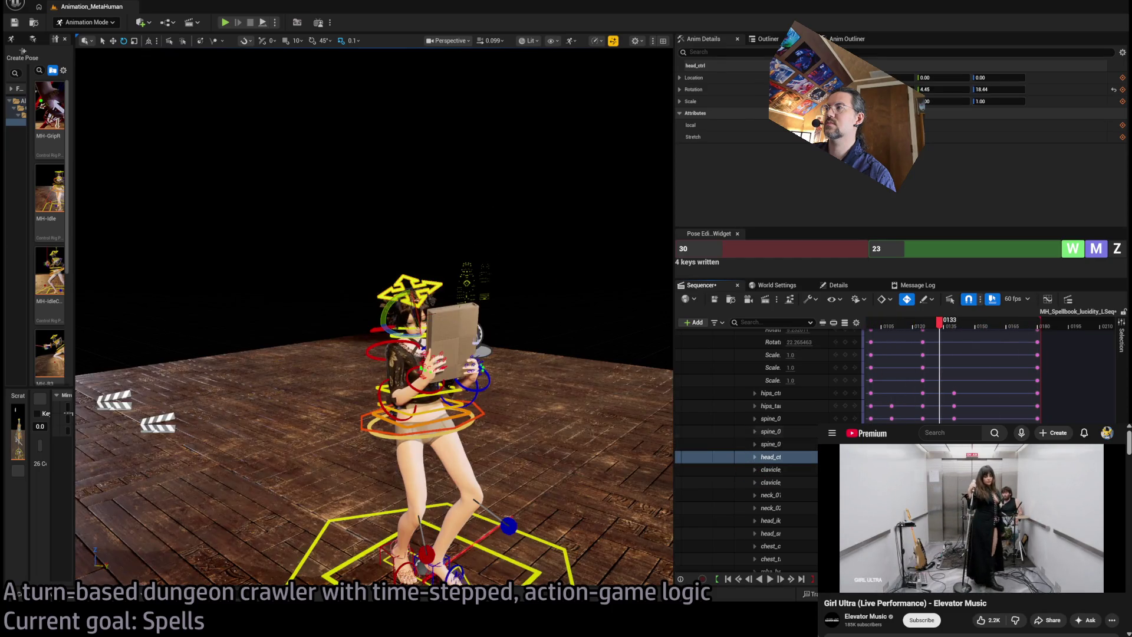
scroll(991, 372, "left", 5)
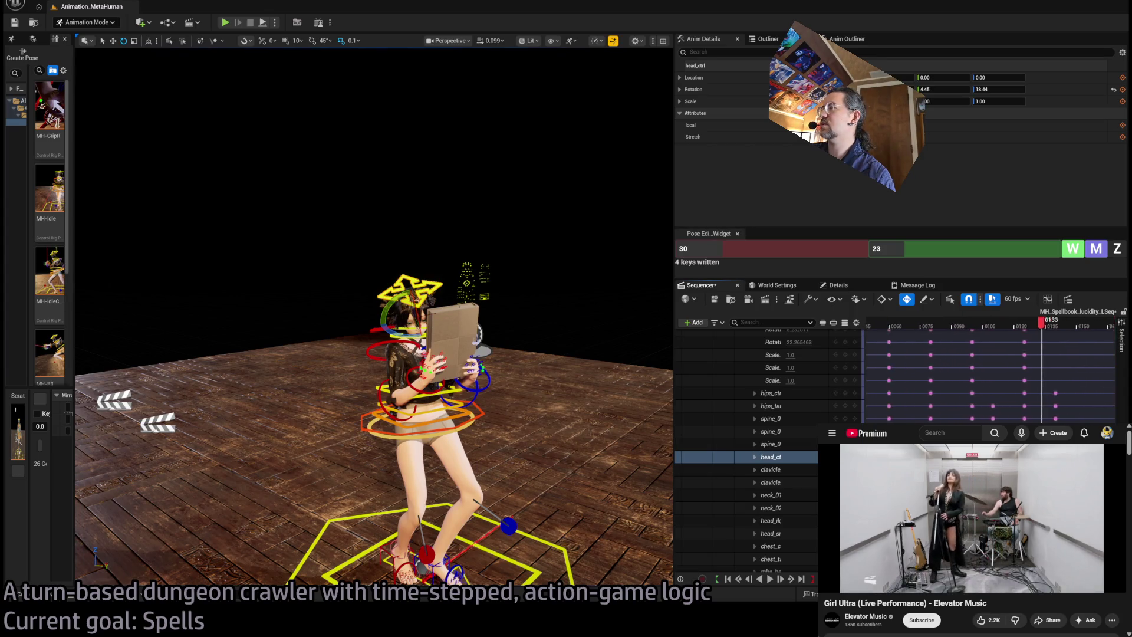
scroll(956, 405, "left", 3)
mouse_move(930, 328)
left_mouse_down()
mouse_move(900, 326)
mouse_move(1013, 325)
mouse_move(908, 328)
mouse_move(1026, 347)
left_mouse_up()
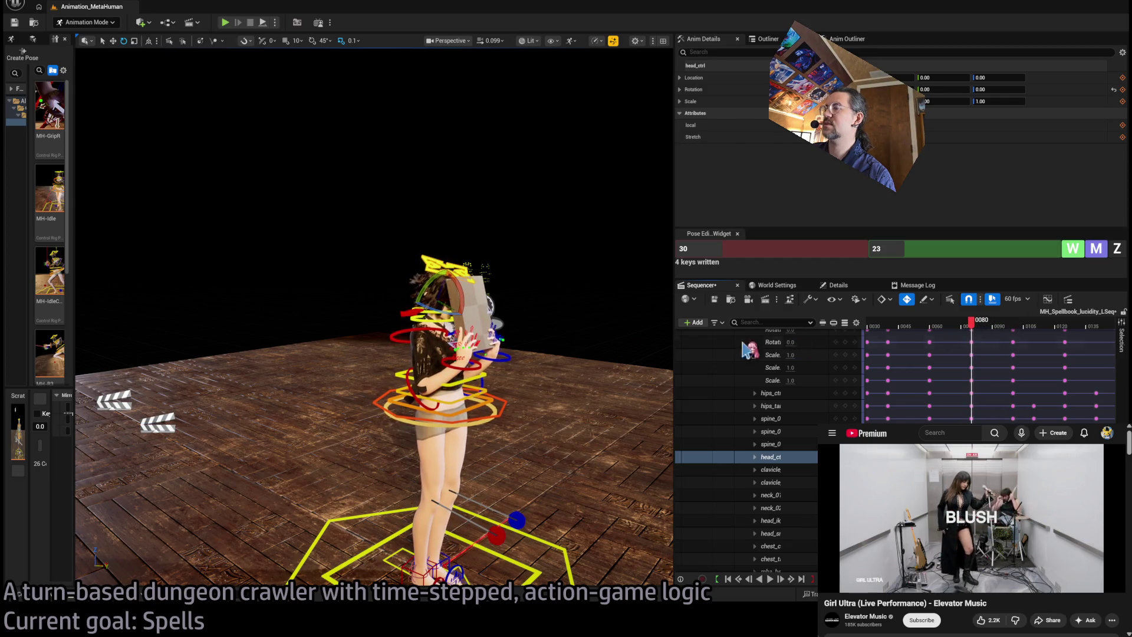
Step: Orbit in and step through frames 68, 72, 73 and 77 to review the two-handed book grip
mouse_move(377, 354)
left_mouse_down()
mouse_move(294, 358)
mouse_move(601, 373)
left_mouse_up()
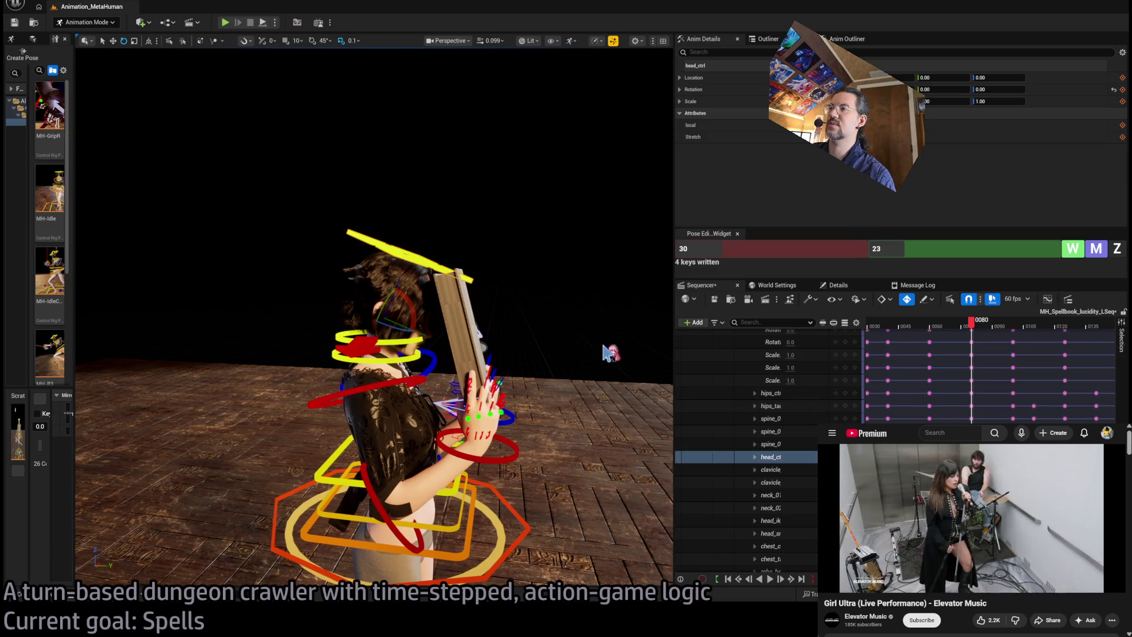
left_click_drag(972, 333, 953, 332)
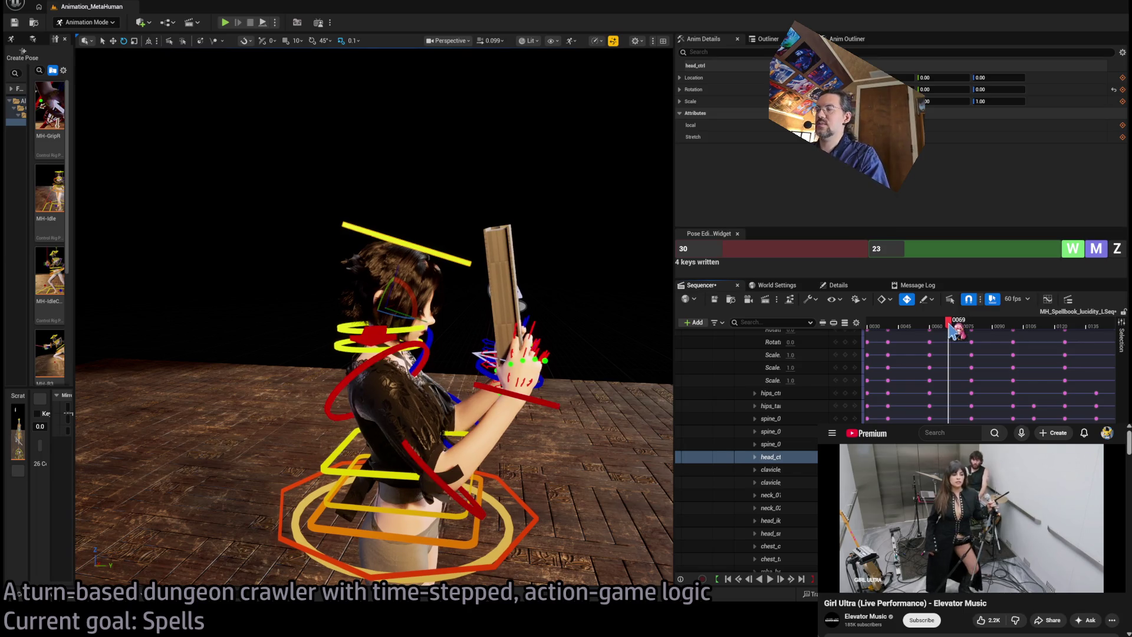
key("f")
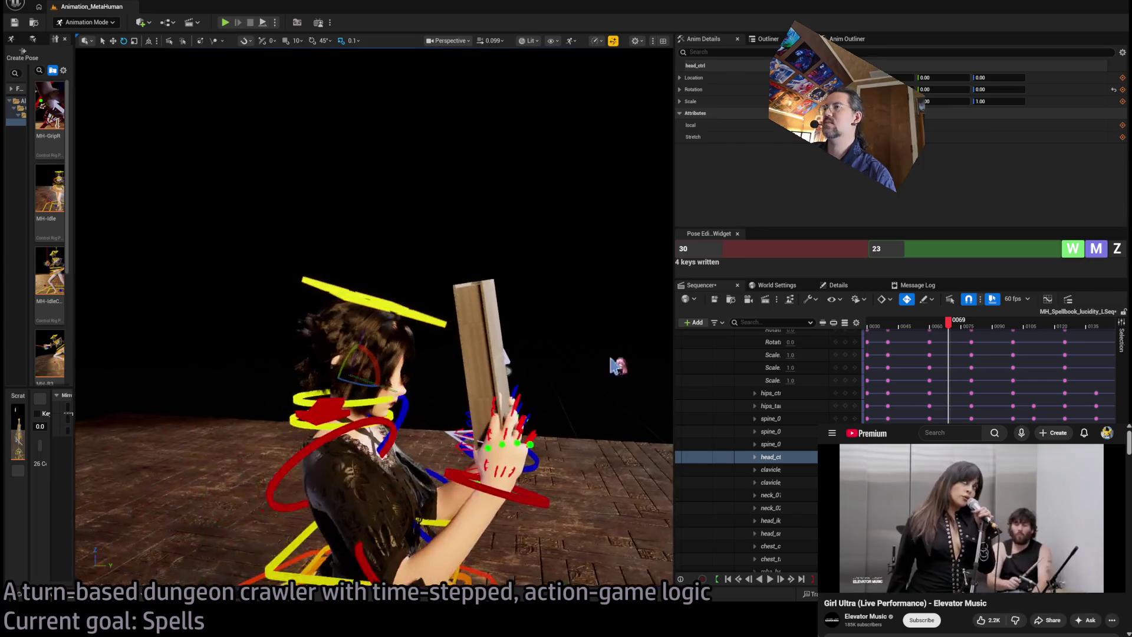
left_click(957, 326)
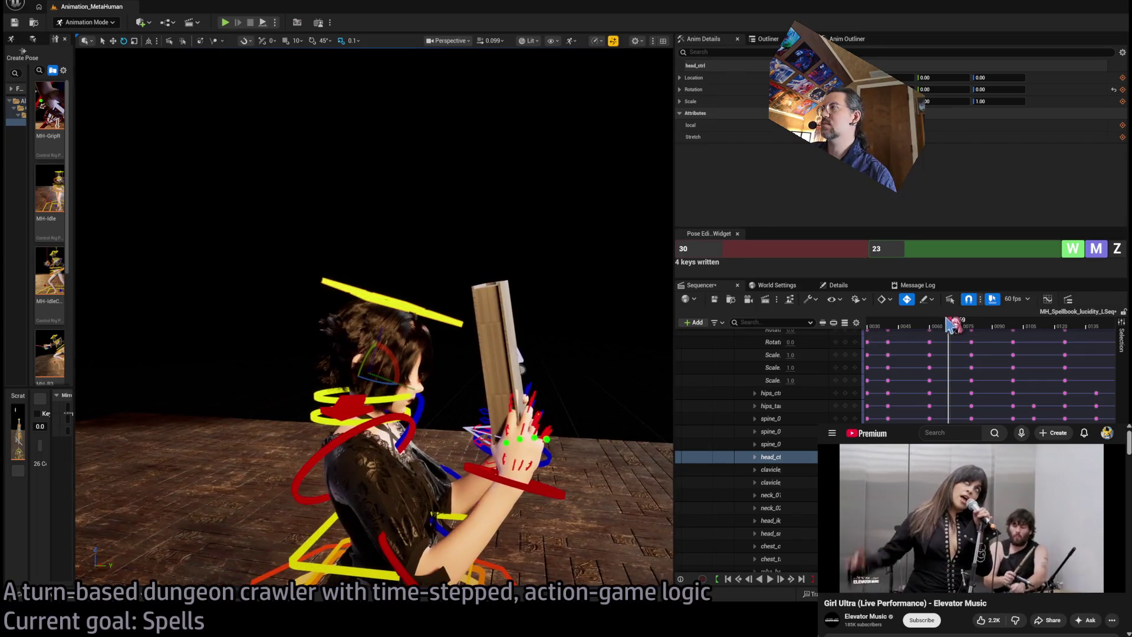
left_click_drag(960, 329, 962, 329)
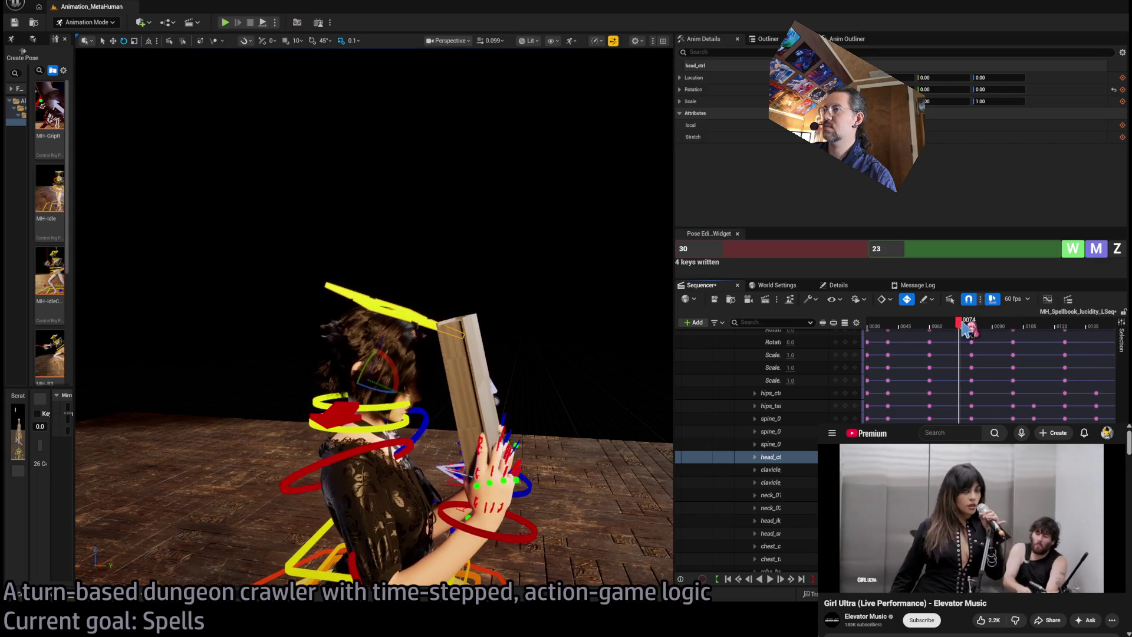
left_click_drag(964, 329, 969, 329)
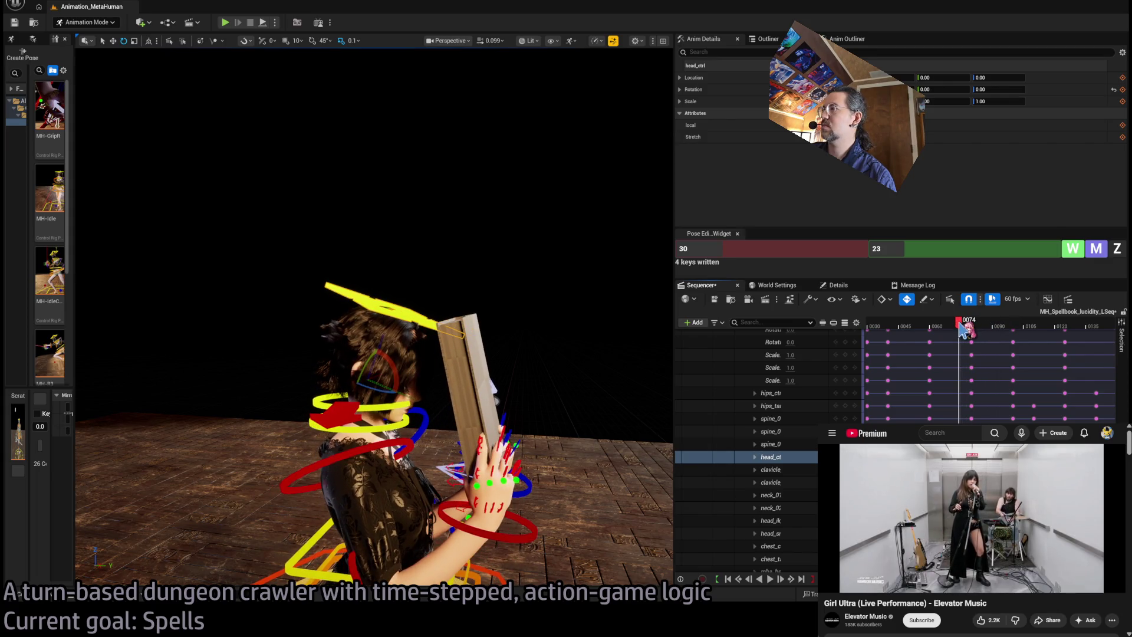
left_click_drag(448, 354, 479, 416)
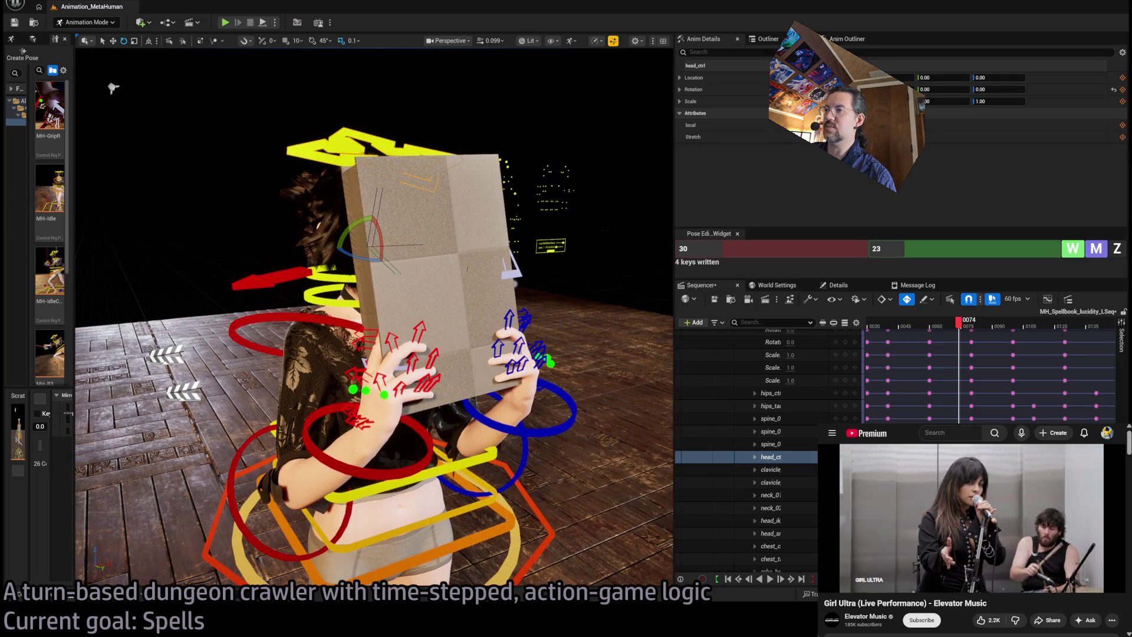
Step: Select the right upper arm, lower arm and hand controls and key them at frame 74
key("f")
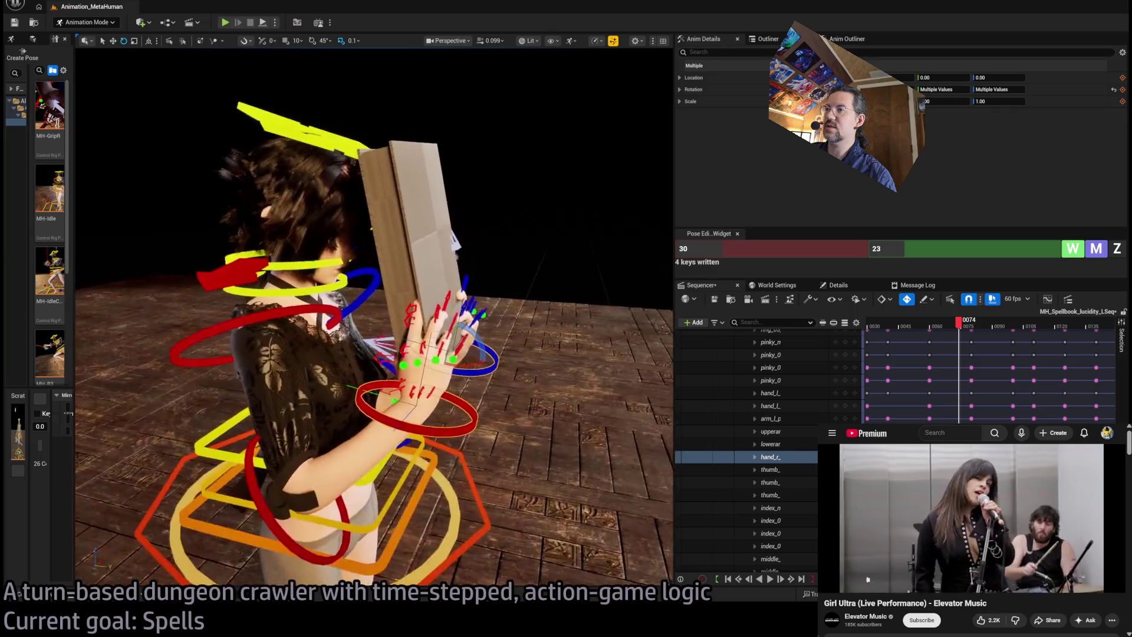
left_click(249, 468)
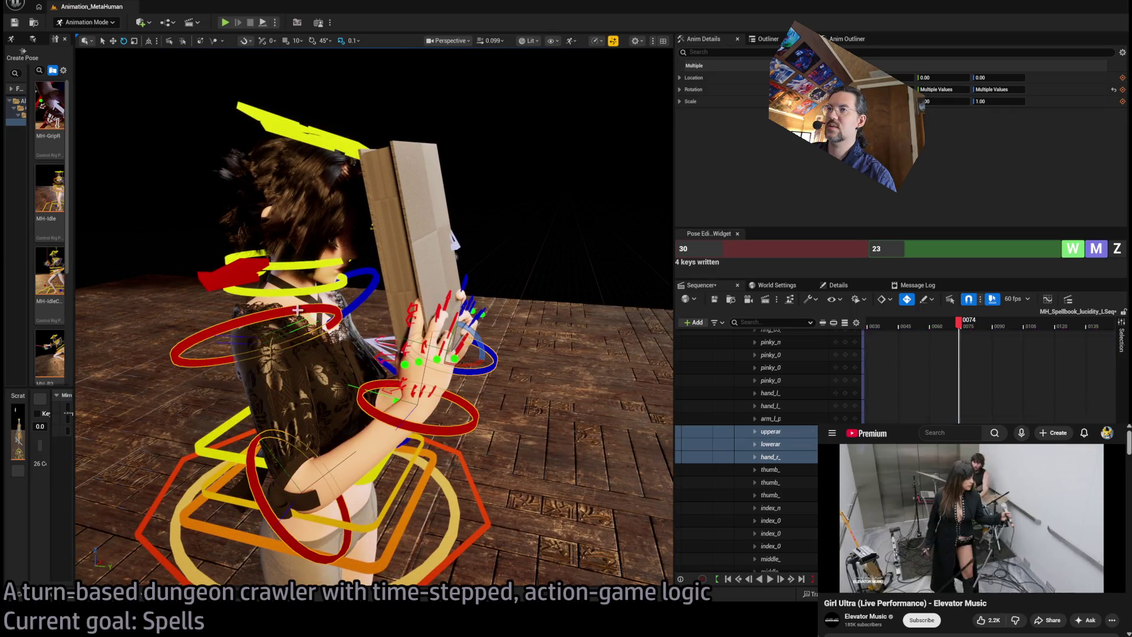
key("f")
left_click_drag(249, 469, 418, 469)
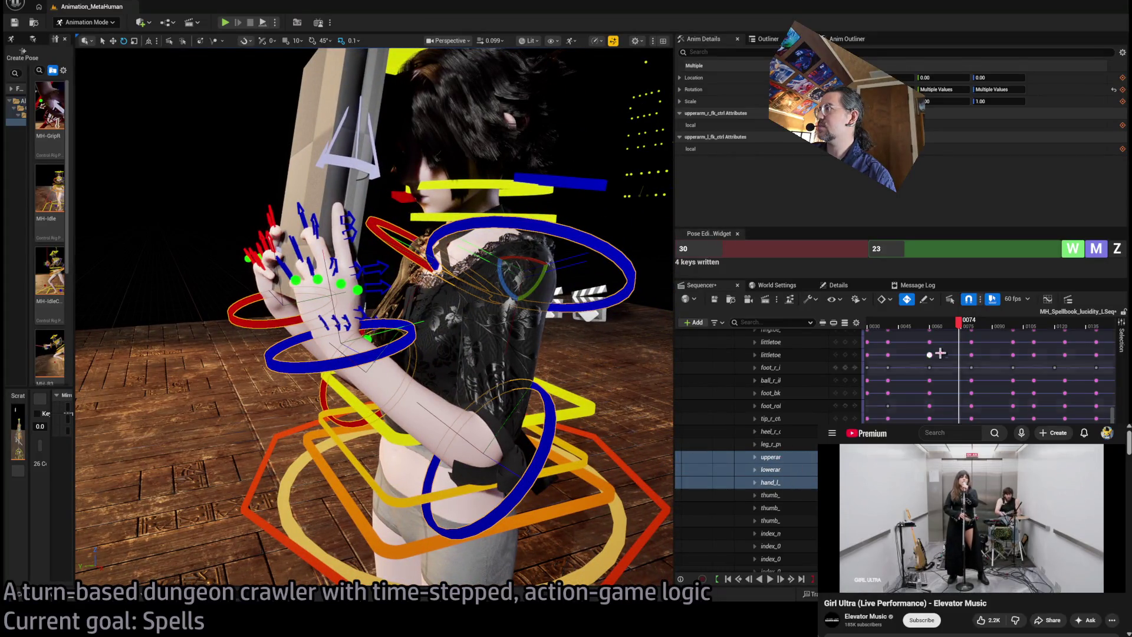
key("s")
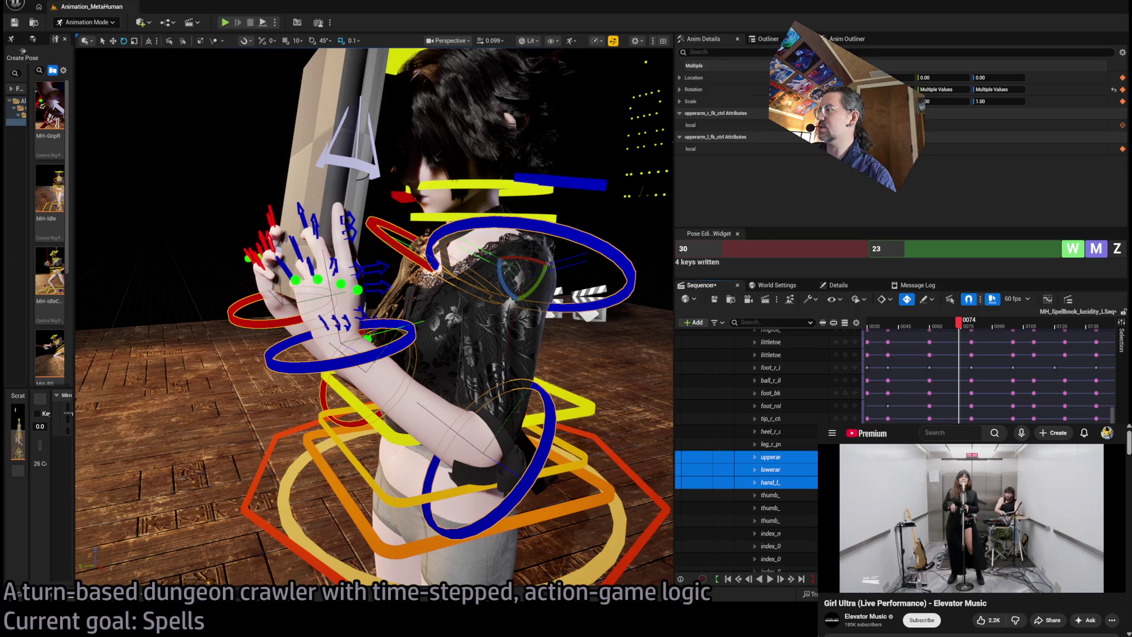
Step: Scrub frames 73 to 87, play the book motion, and return to frame 73
key("Left")
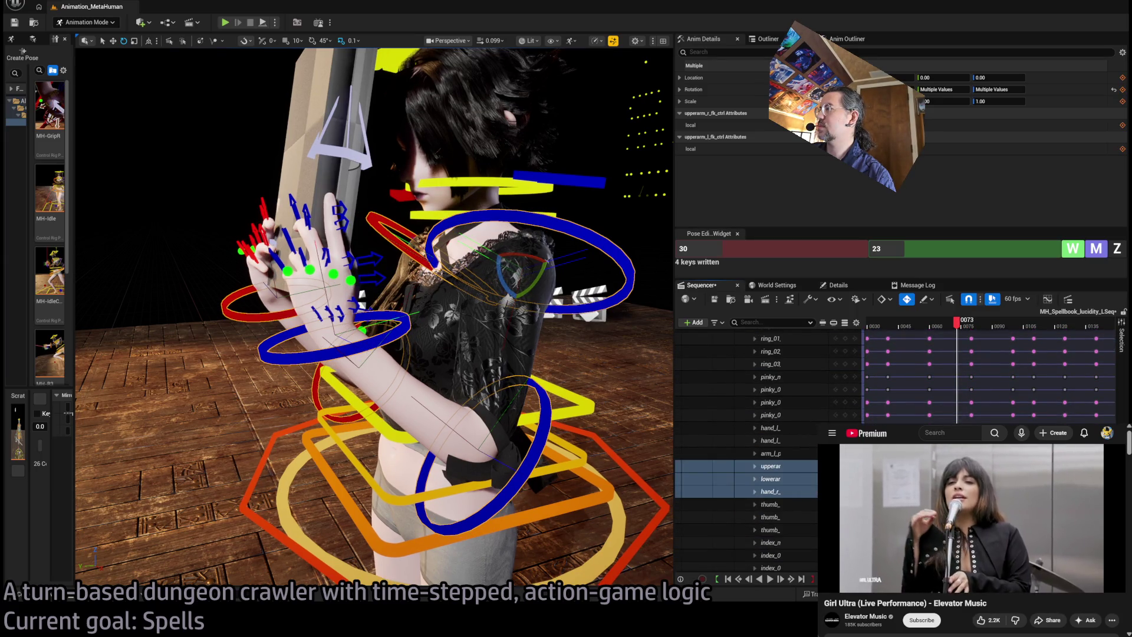
scroll(746, 448, "down", 5)
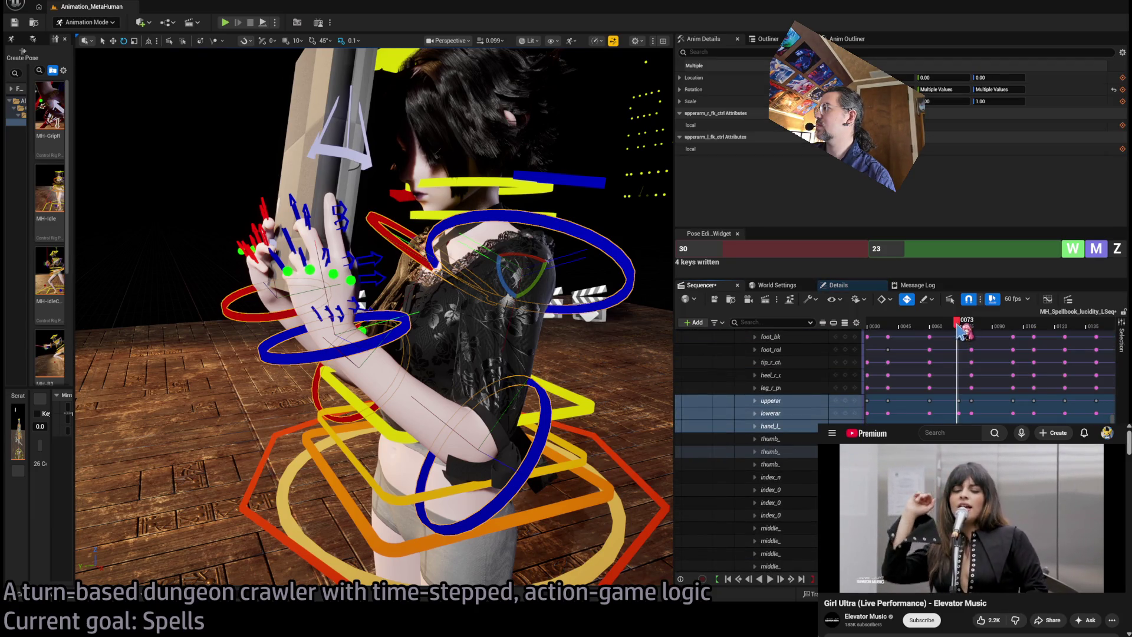
left_click_drag(961, 332, 965, 332)
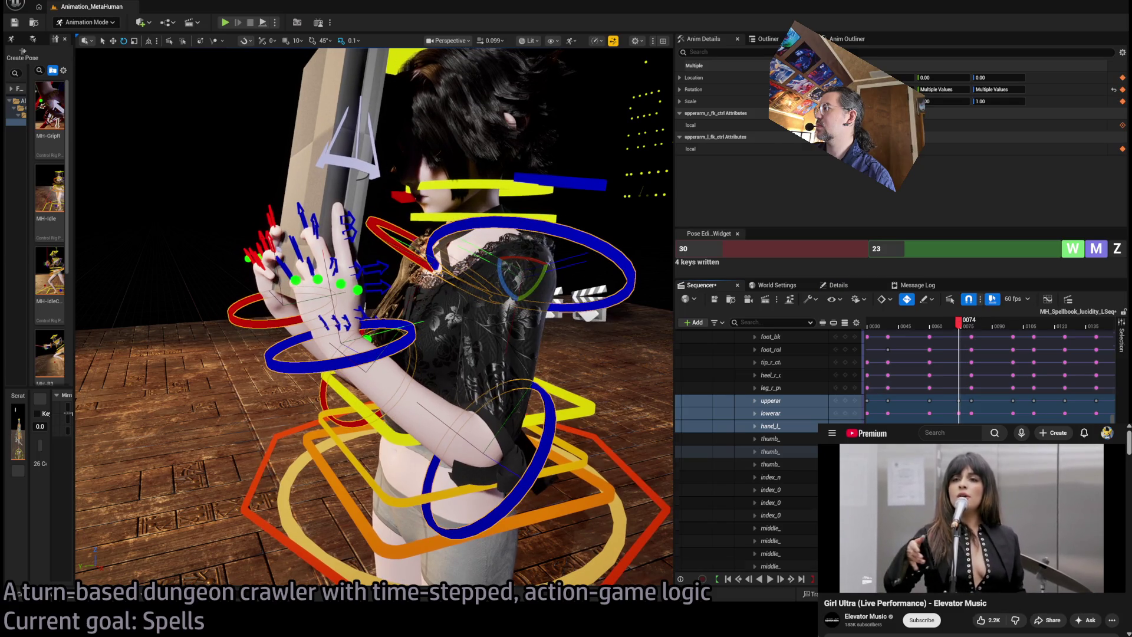
scroll(745, 448, "down", 5)
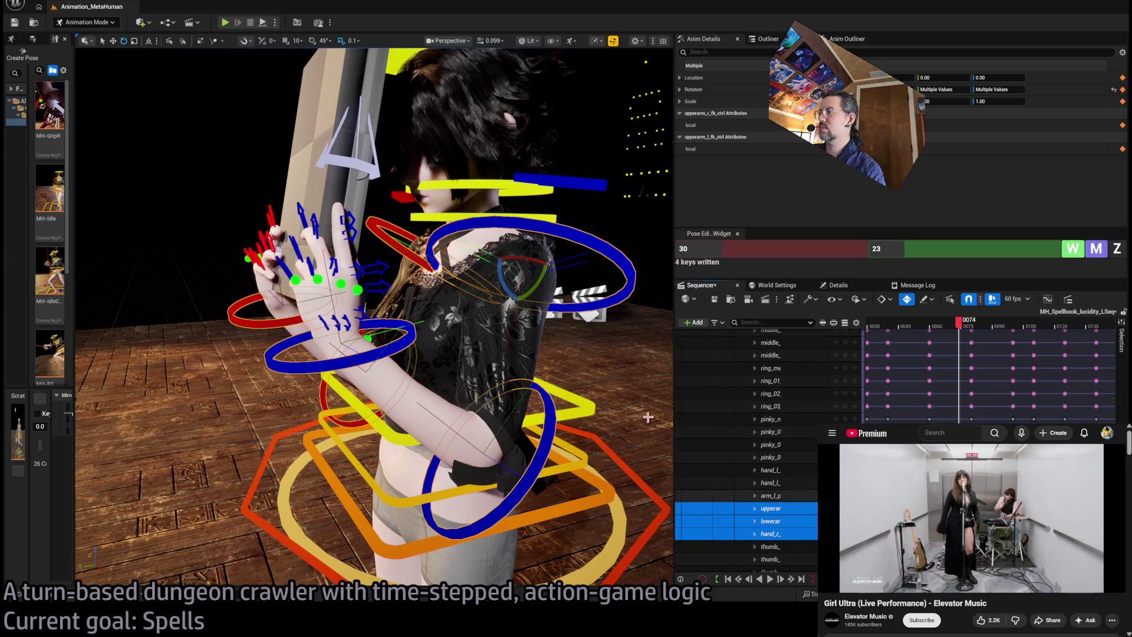
scroll(746, 448, "down", 5)
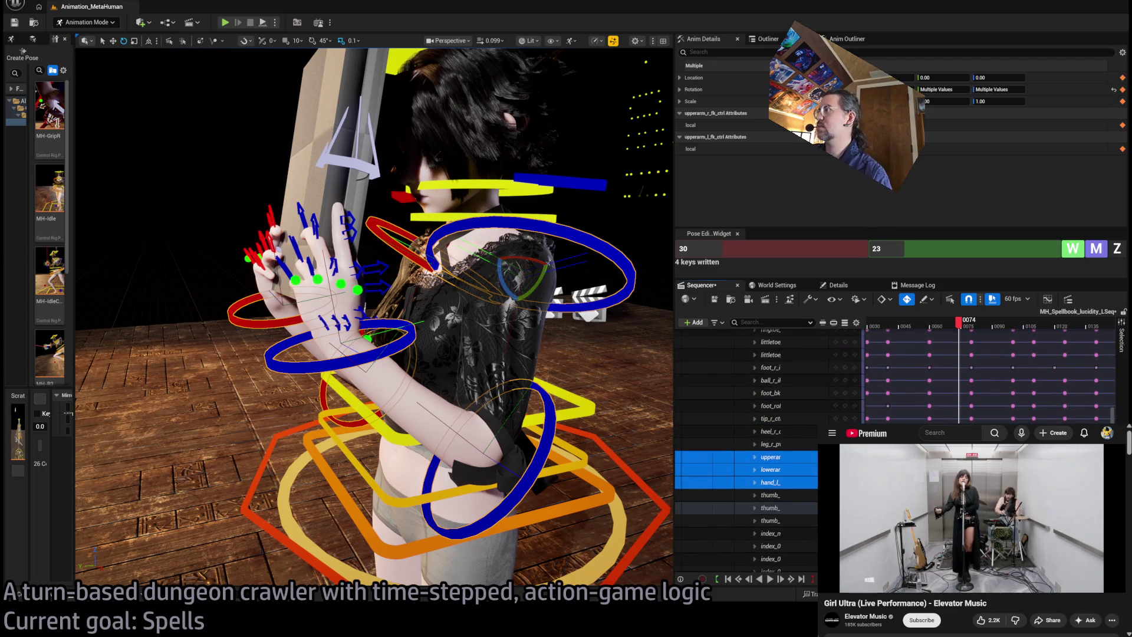
mouse_move(962, 332)
left_mouse_down()
mouse_move(940, 326)
mouse_move(982, 331)
mouse_move(993, 347)
mouse_move(970, 345)
left_mouse_up()
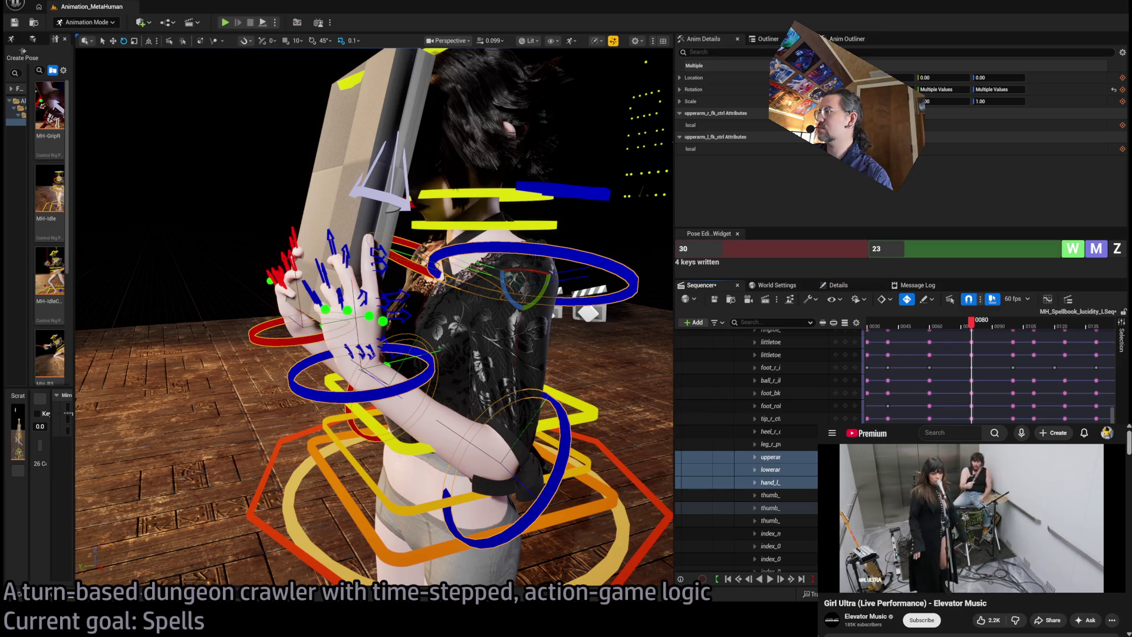
key("m")
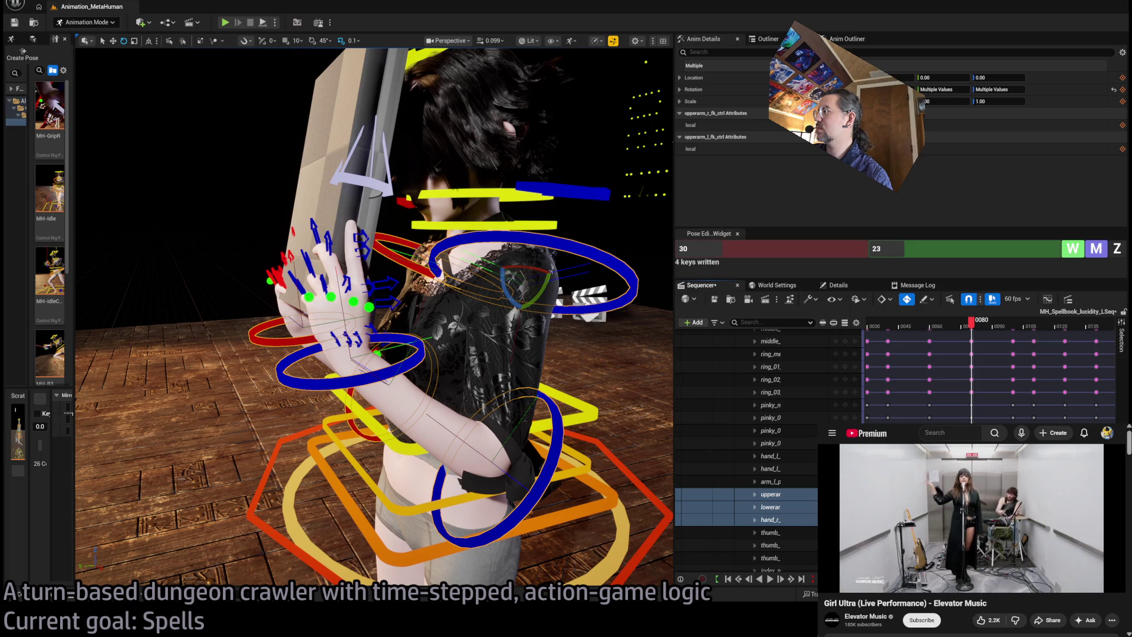
key("space")
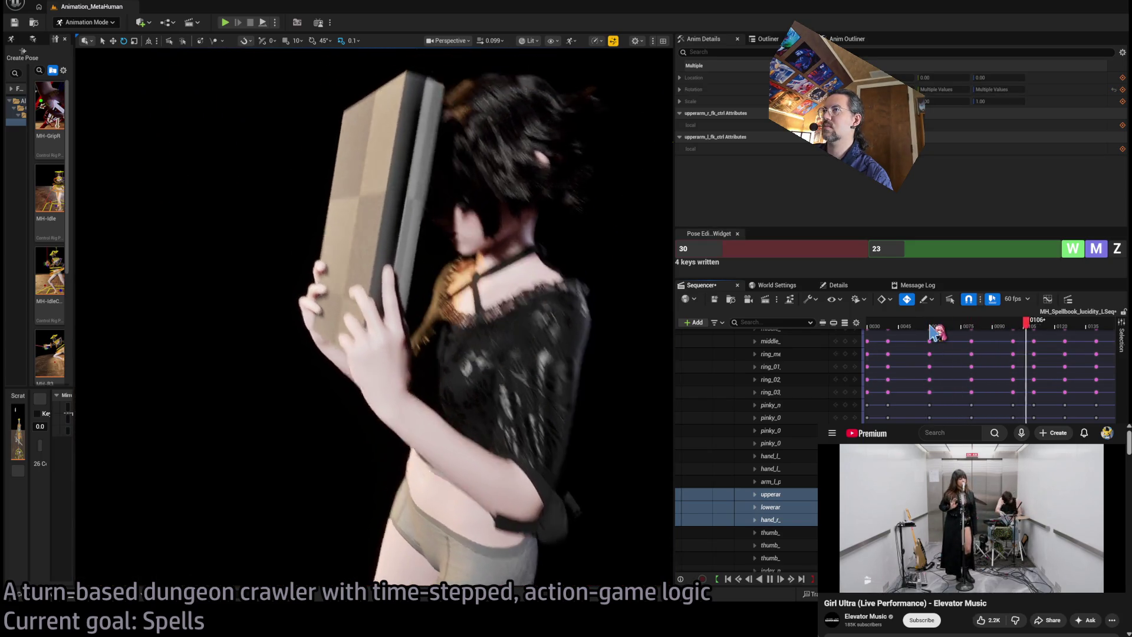
mouse_move(933, 332)
left_mouse_down()
mouse_move(998, 330)
mouse_move(925, 328)
mouse_move(967, 341)
left_mouse_up()
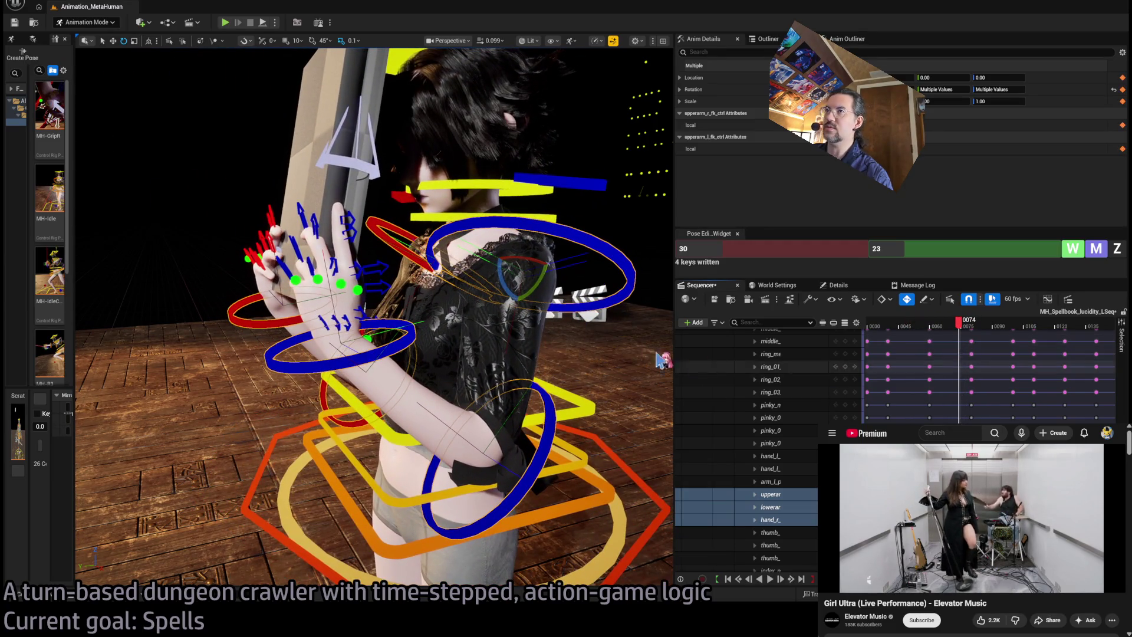
Step: Adjust both hands on the book at frame 74, right hand to 17.85 / 14.42, then return to frame 49
left_click_drag(661, 360, 518, 329)
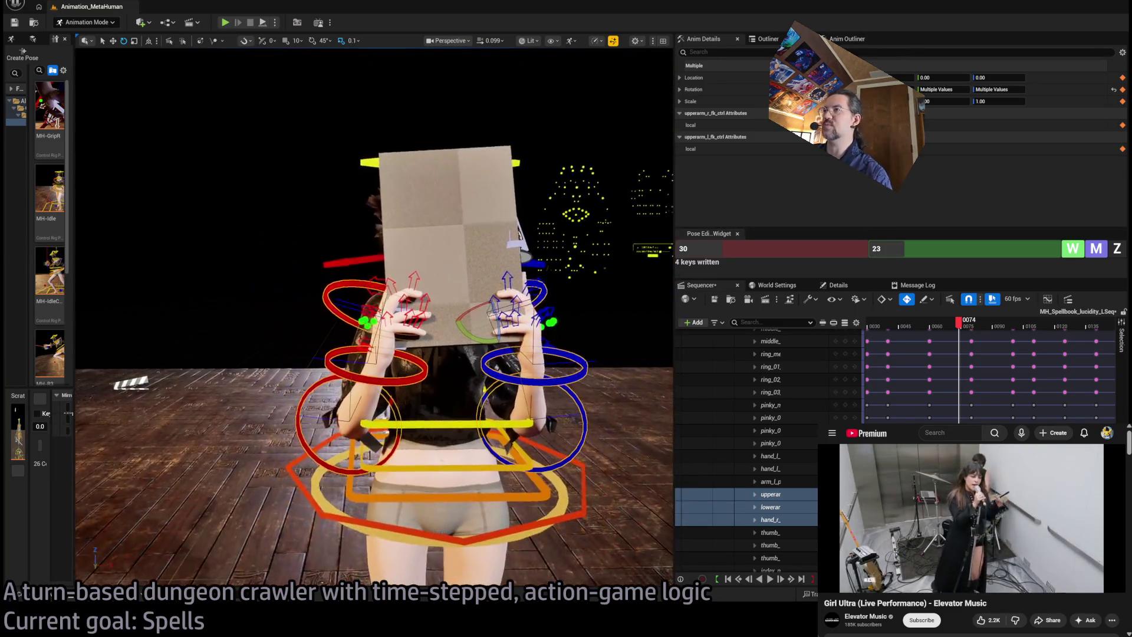
mouse_move(937, 333)
left_mouse_down()
mouse_move(961, 334)
mouse_move(958, 347)
left_mouse_up()
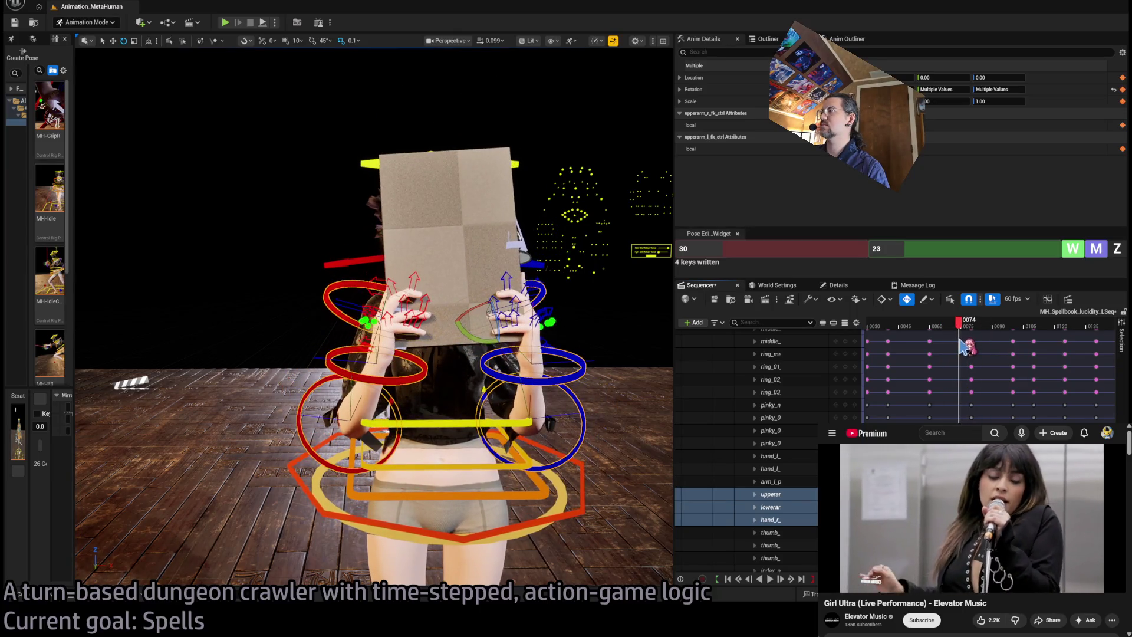
scroll(413, 295, "up", 3)
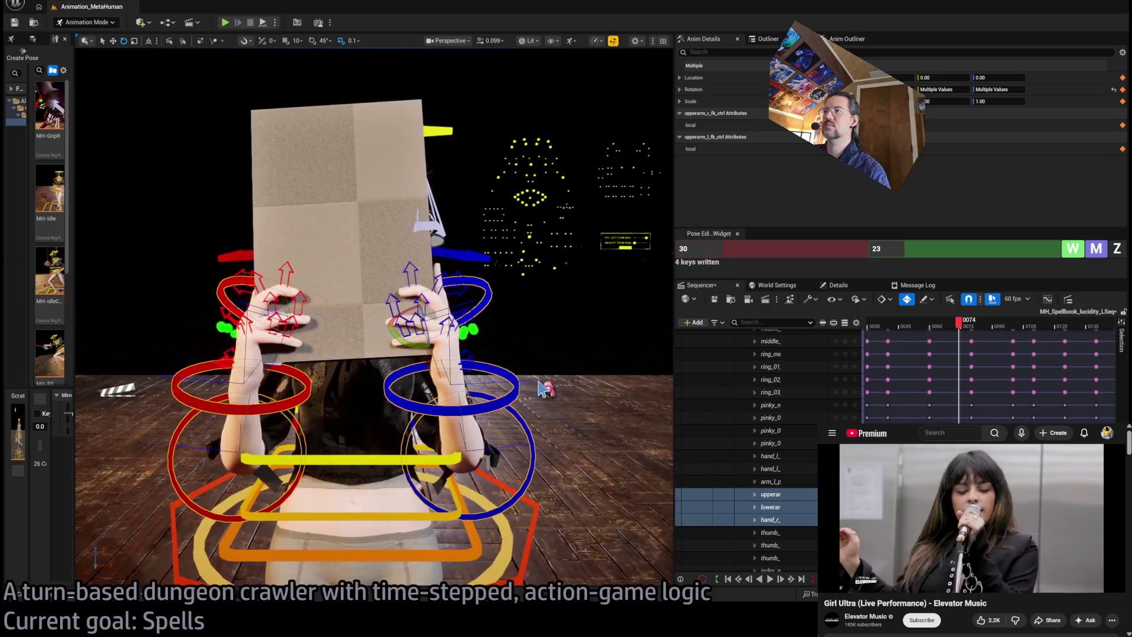
left_click(529, 391)
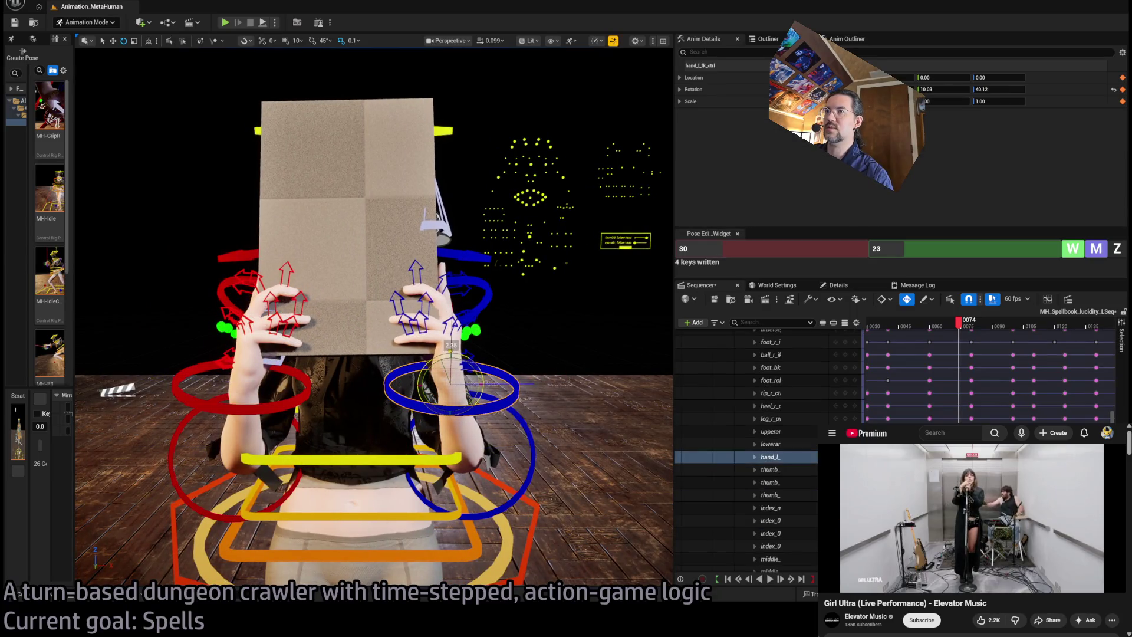
mouse_move(378, 295)
left_mouse_down()
mouse_move(377, 424)
mouse_move(377, 306)
mouse_move(389, 300)
left_mouse_up()
left_click_drag(389, 442, 378, 439)
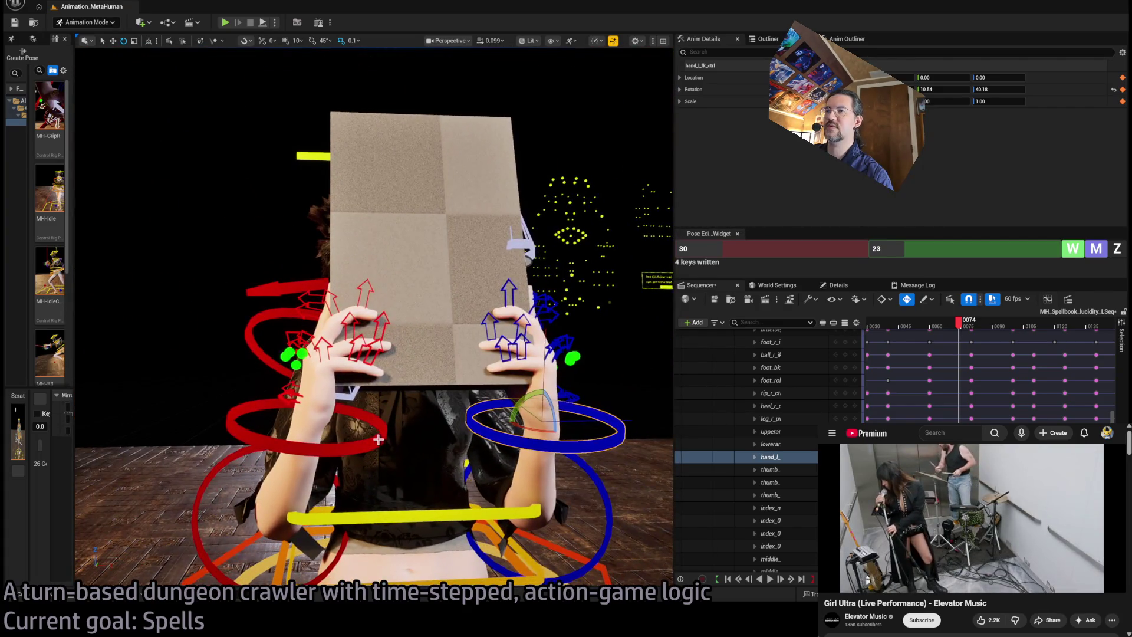
left_click_drag(305, 455, 306, 455)
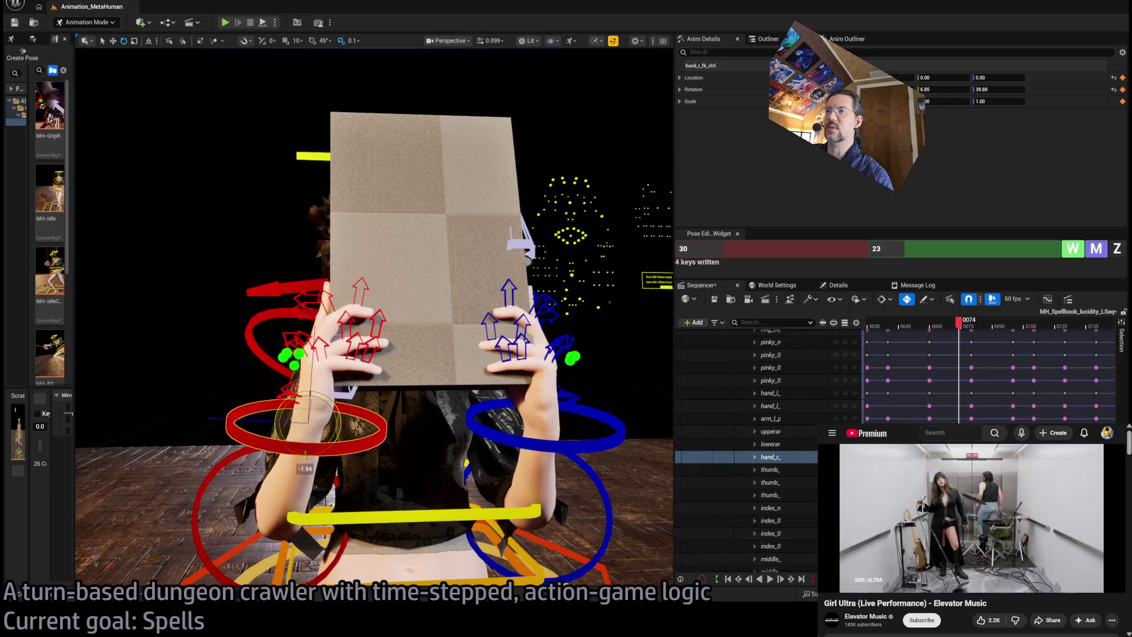
left_click_drag(378, 389, 247, 397)
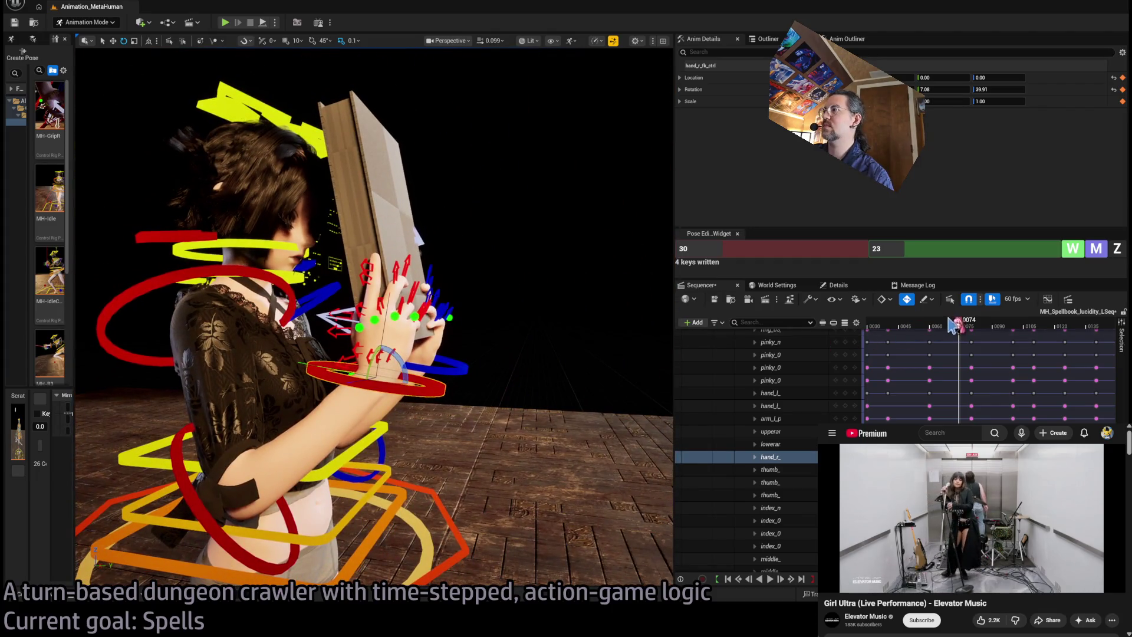
mouse_move(952, 324)
left_mouse_down()
mouse_move(865, 330)
mouse_move(913, 328)
left_mouse_up()
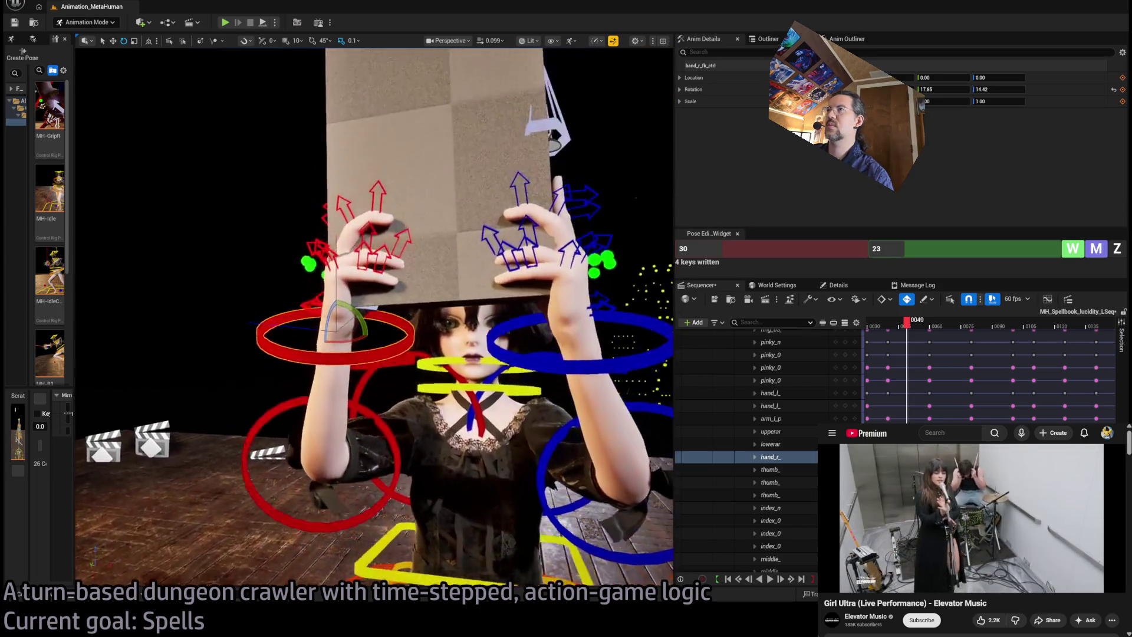
Step: Rotate the forearm at frame 49 to tilt the raised book, then scrub to about frame 47
left_click(617, 435)
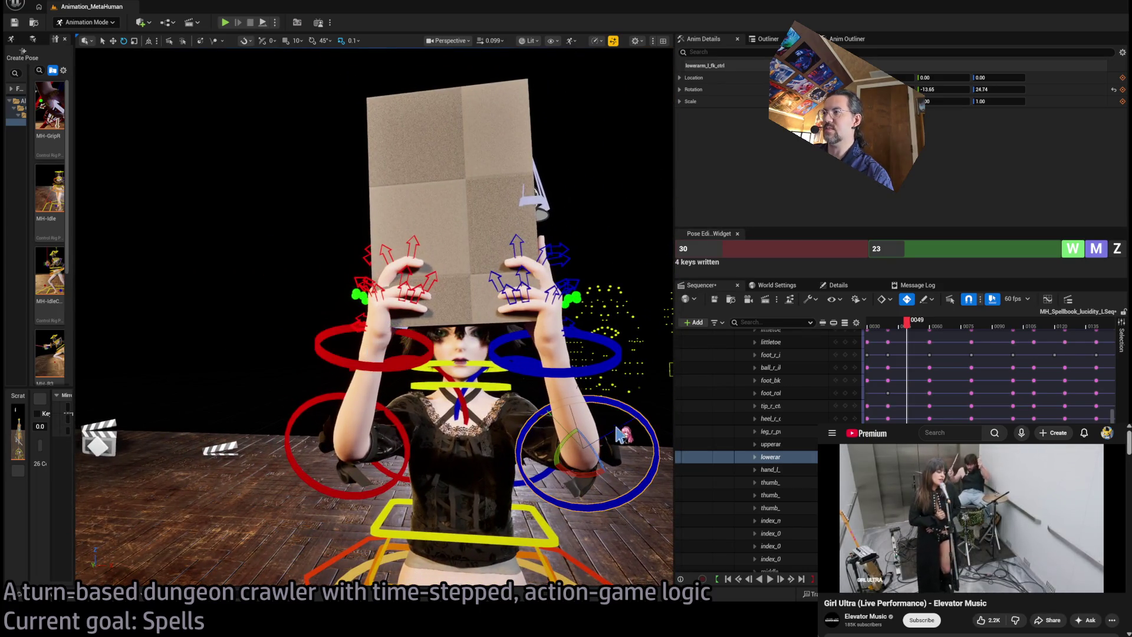
left_click_drag(571, 435, 576, 432)
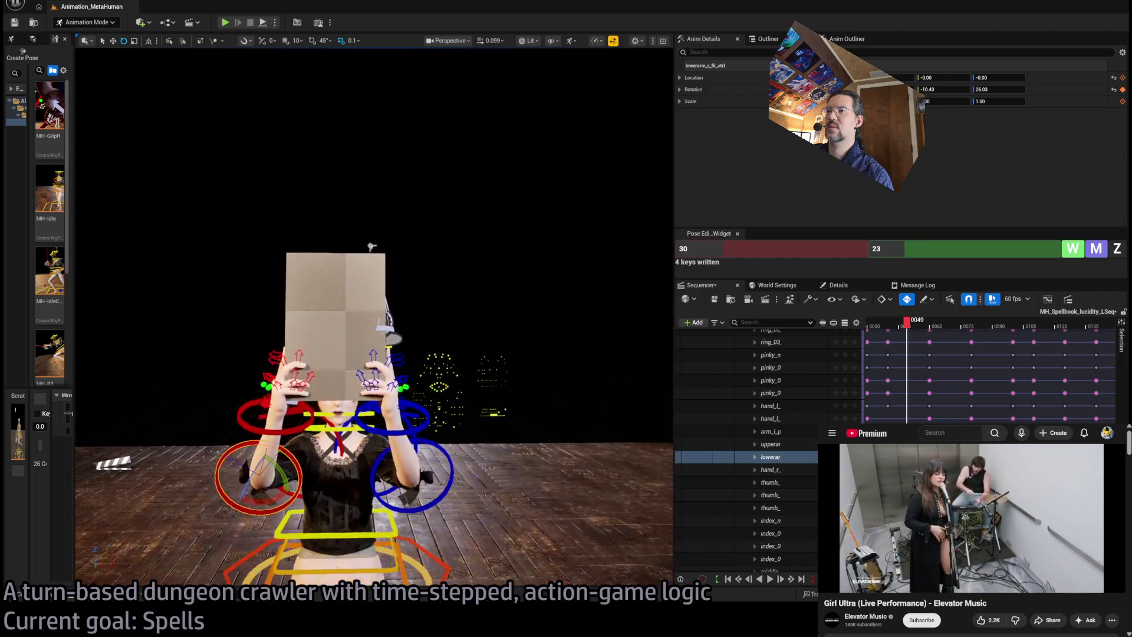
mouse_move(912, 328)
left_mouse_down()
mouse_move(902, 330)
mouse_move(924, 330)
mouse_move(884, 332)
mouse_move(914, 329)
mouse_move(897, 327)
left_mouse_up()
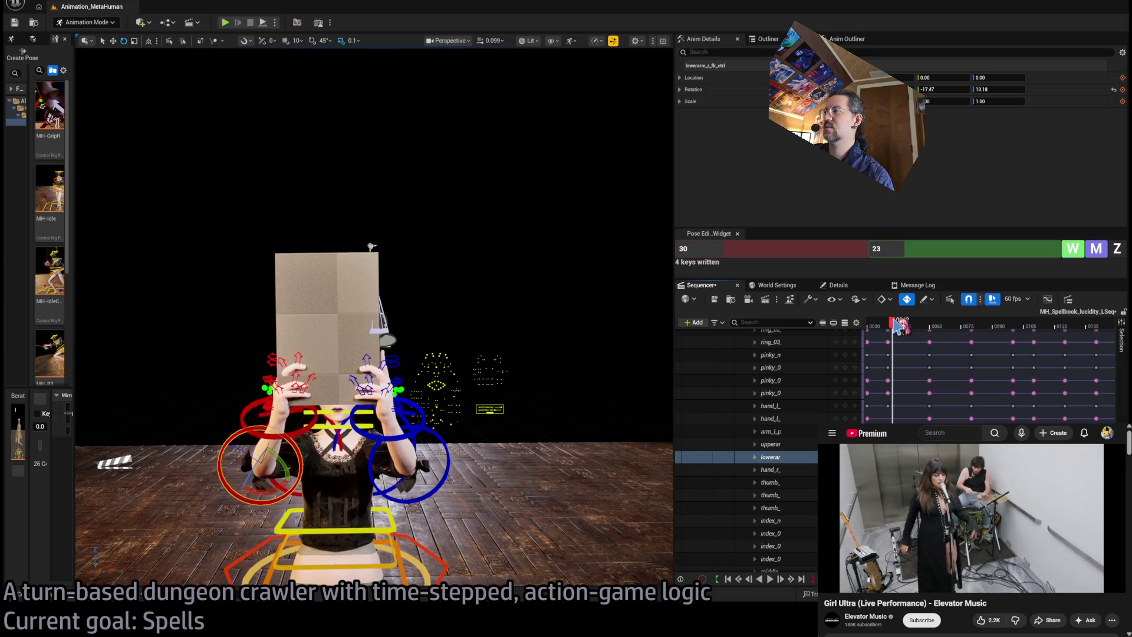
Step: Rotate the right forearm at frame 42 to -4.62 / 63.51, checking the grip from the side and front
scroll(432, 363, "up", 3)
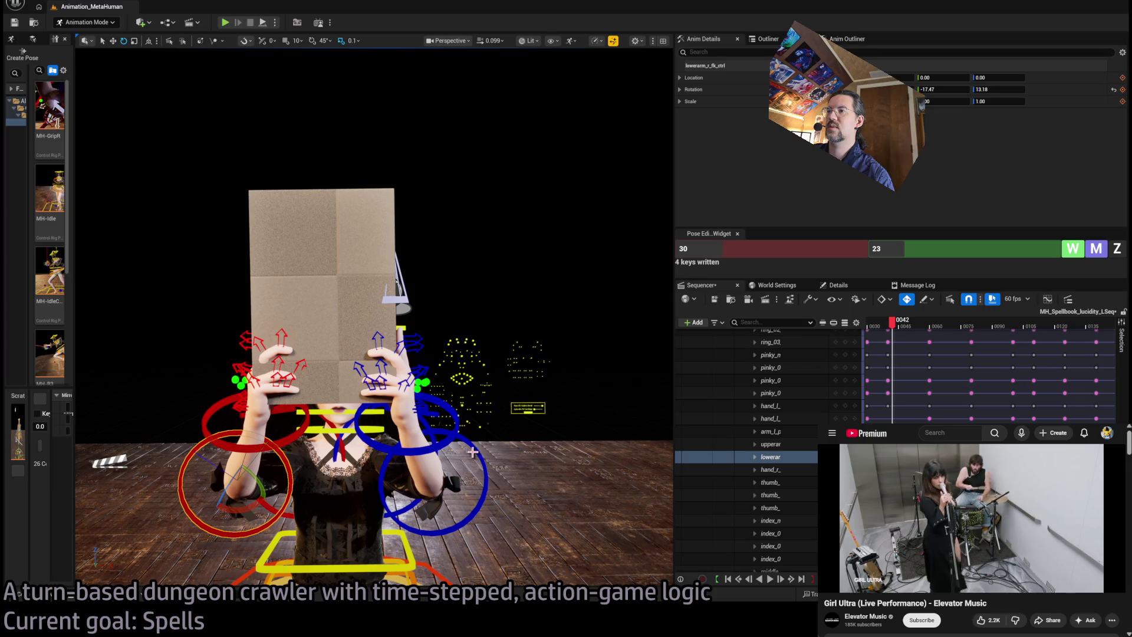
left_click(472, 452)
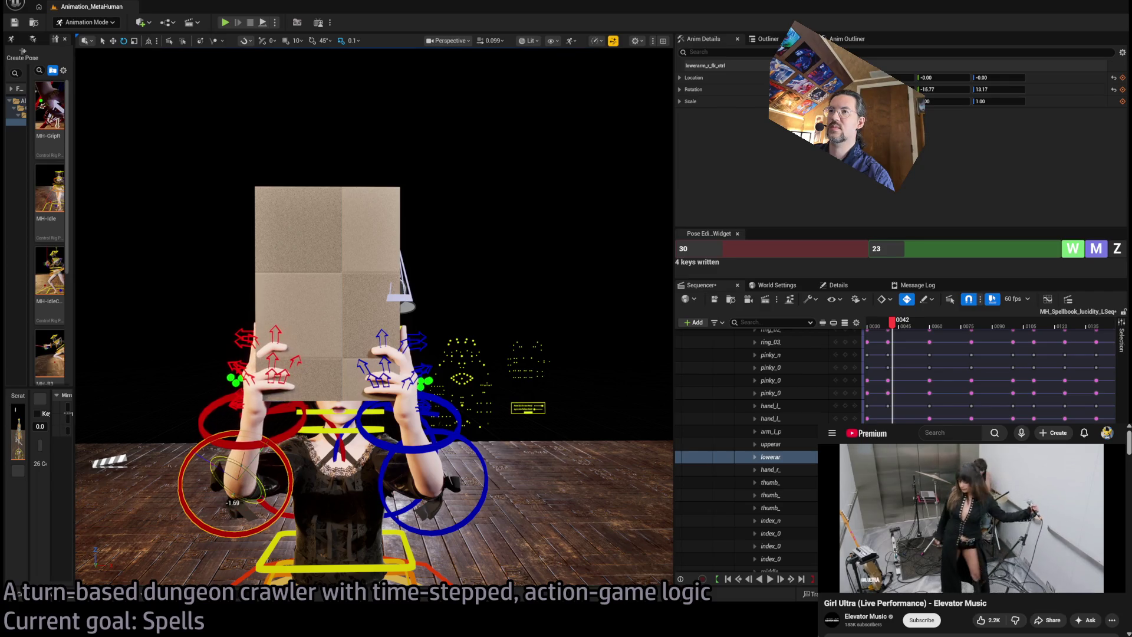
left_click_drag(232, 495, 214, 488)
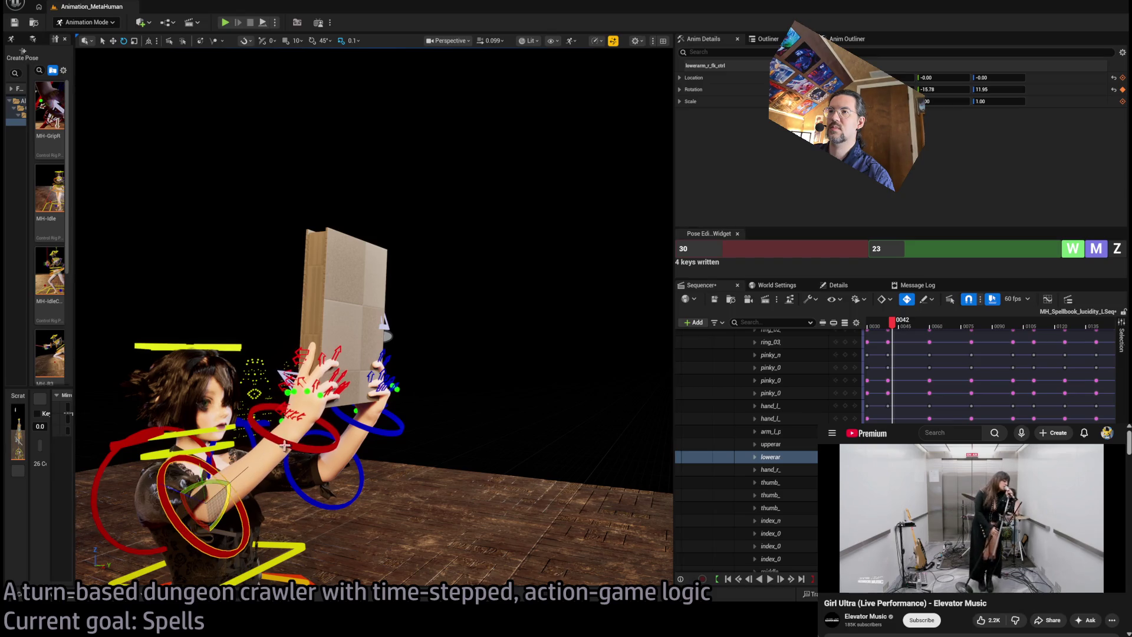
mouse_move(284, 445)
left_mouse_down()
mouse_move(177, 303)
mouse_move(589, 359)
left_mouse_up()
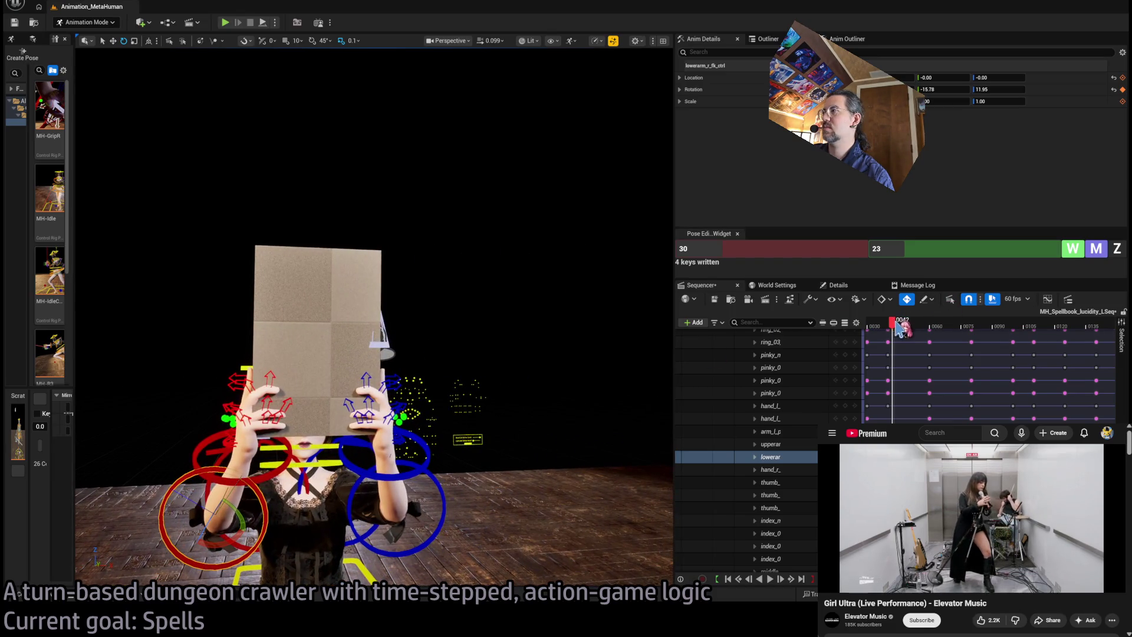
mouse_move(893, 332)
left_mouse_down()
mouse_move(967, 326)
mouse_move(951, 330)
left_mouse_up()
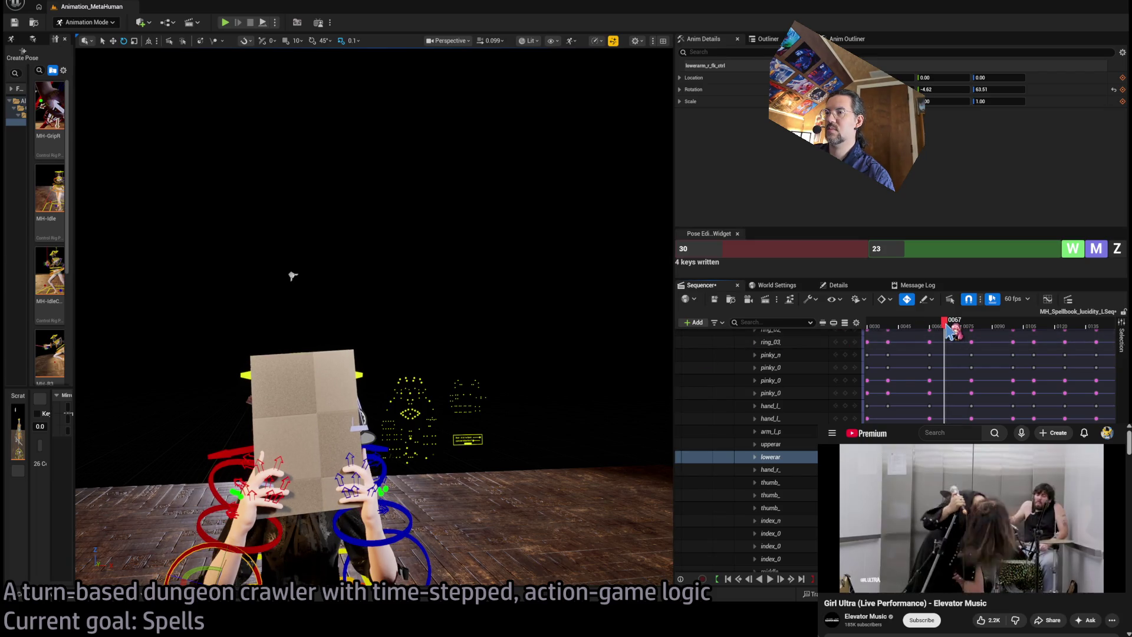
Step: Tilt the left hand further and rotate the right hand to 11.62 / 29.82, then scrub to compare
scroll(619, 335, "up", 5)
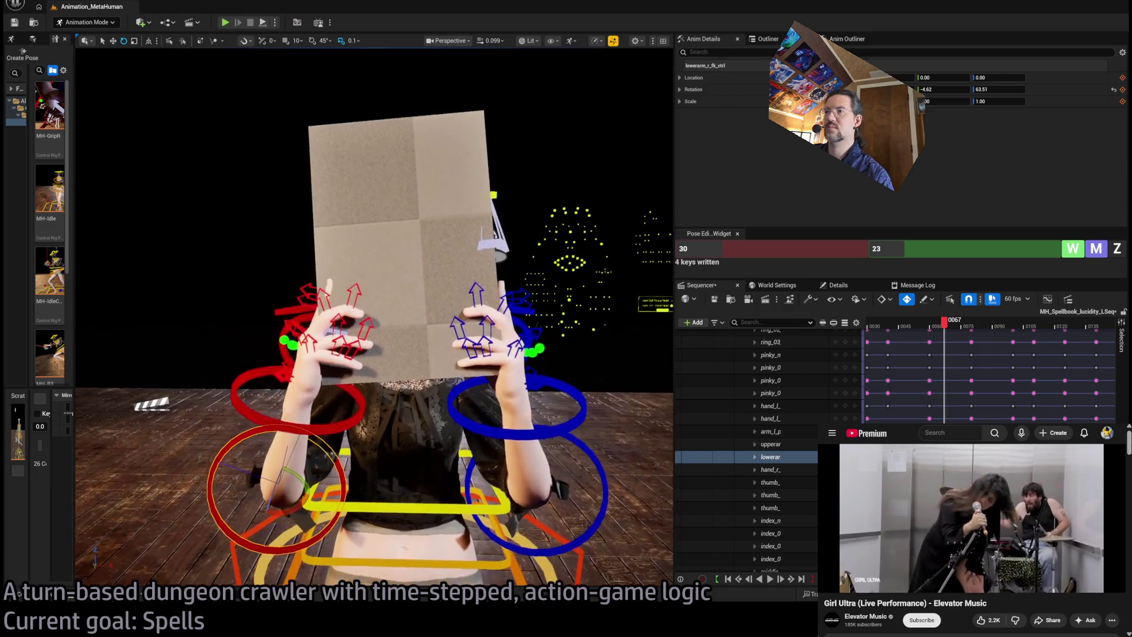
left_click(575, 390)
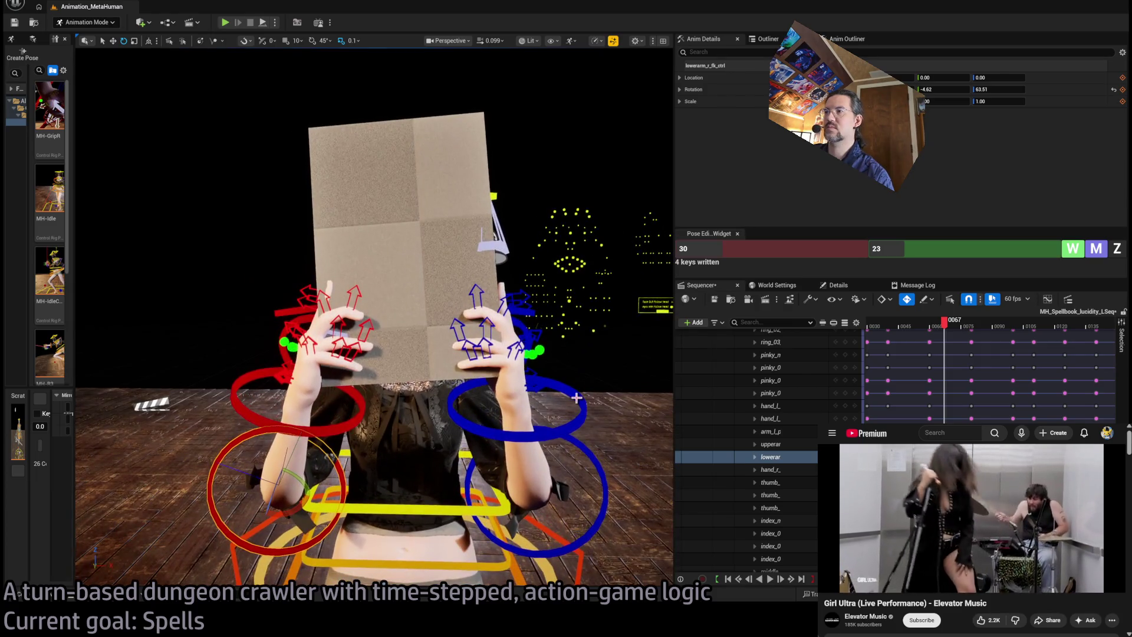
left_click_drag(502, 383, 514, 371)
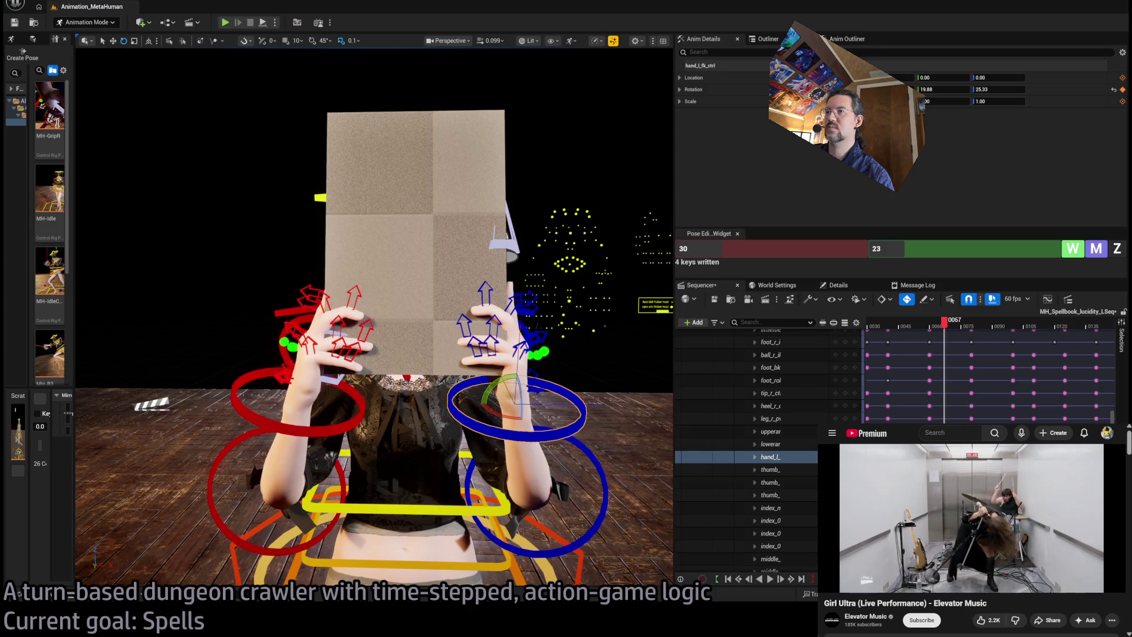
left_click_drag(300, 429, 294, 426)
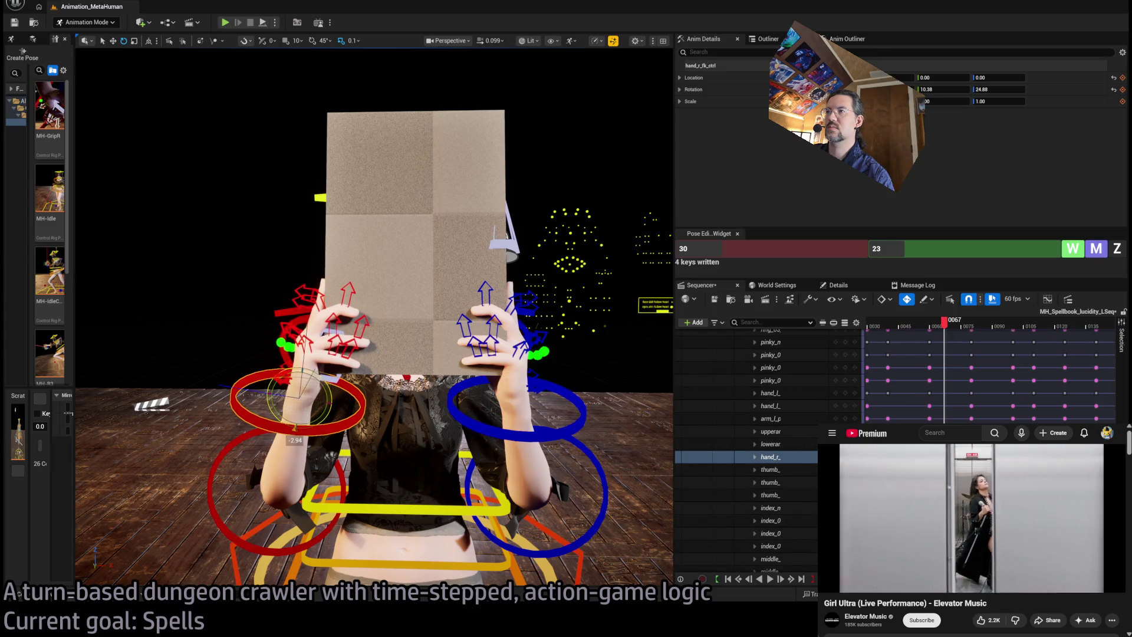
mouse_move(944, 322)
left_mouse_down()
mouse_move(901, 329)
mouse_move(970, 345)
mouse_move(951, 351)
mouse_move(1106, 348)
mouse_move(1083, 354)
left_mouse_up()
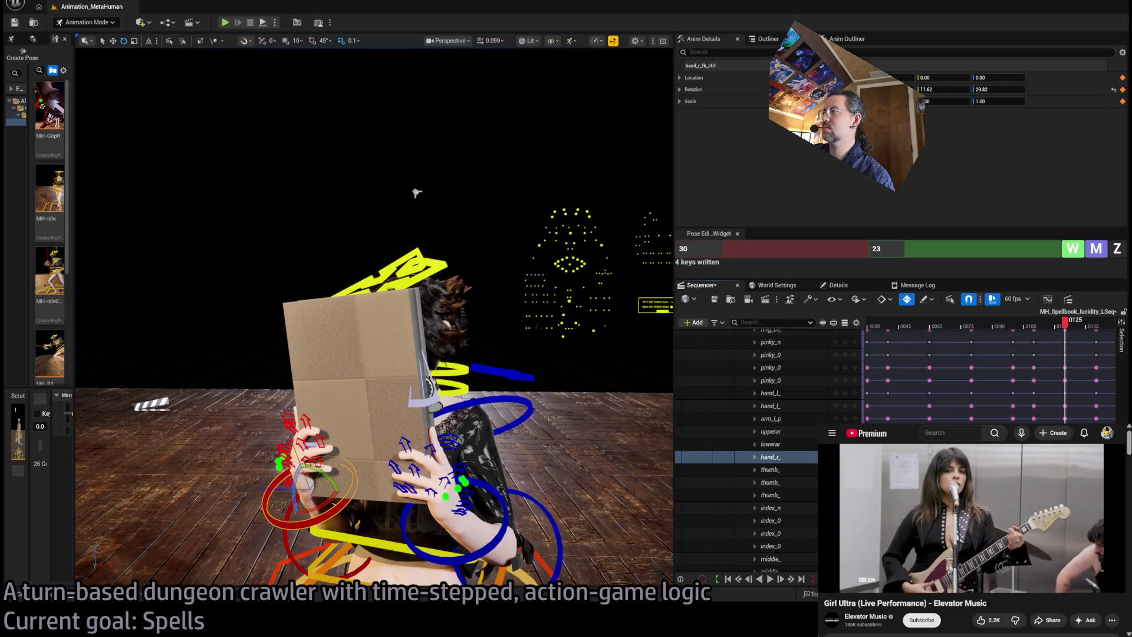
scroll(990, 372, "right", 5)
mouse_move(983, 332)
left_mouse_down()
mouse_move(1128, 349)
mouse_move(1024, 349)
mouse_move(931, 370)
mouse_move(987, 370)
left_mouse_up()
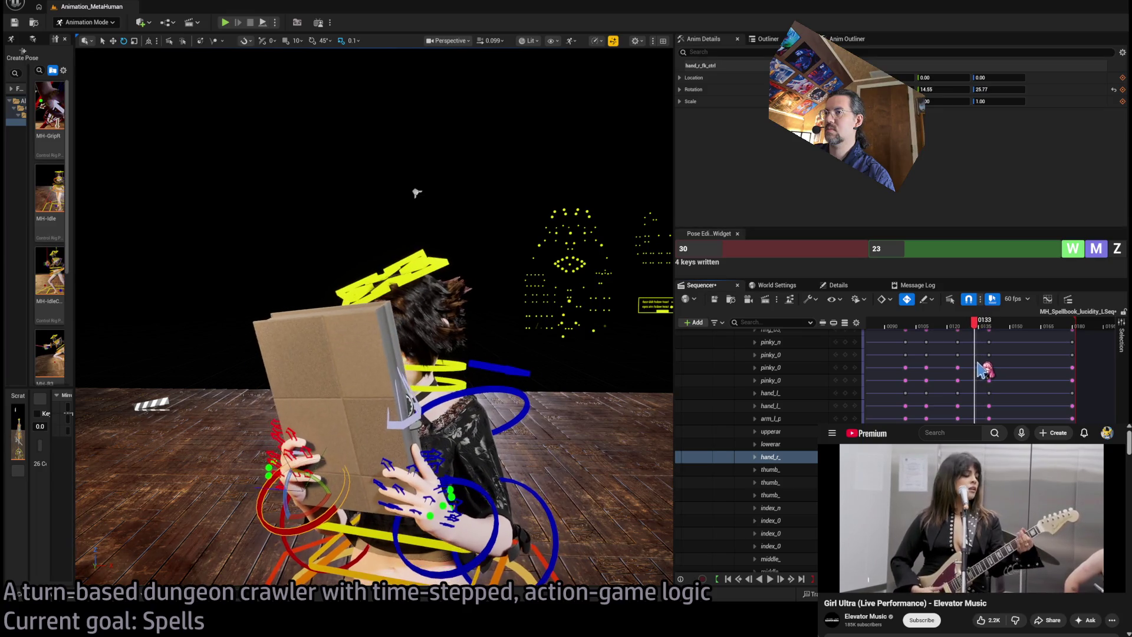
left_click_drag(417, 192, 479, 196)
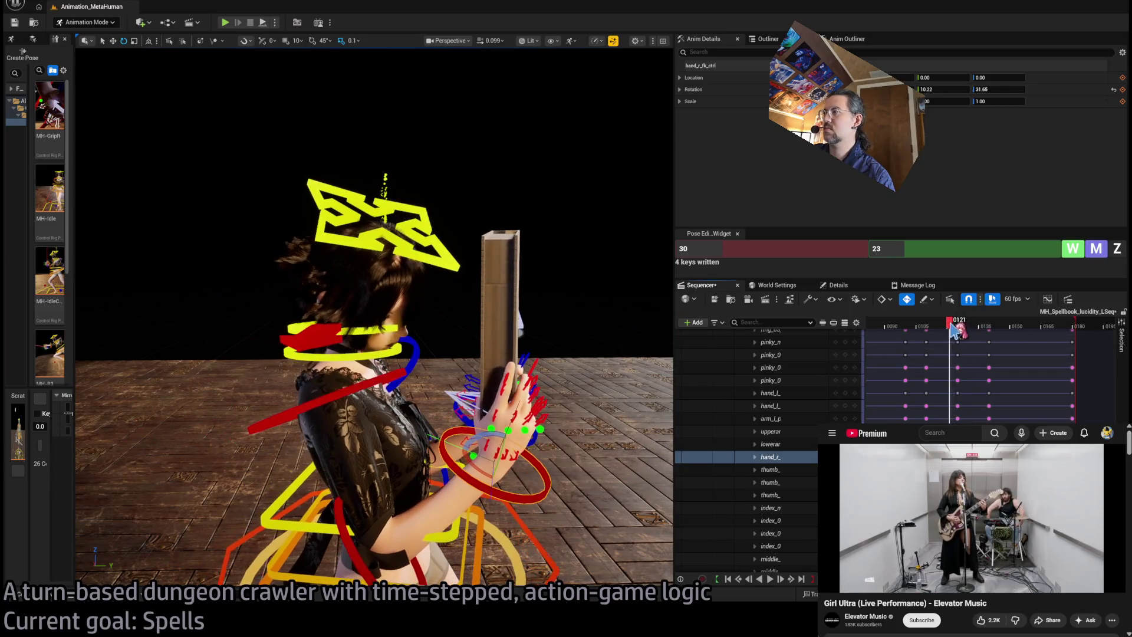
mouse_move(972, 331)
left_mouse_down()
mouse_move(929, 335)
mouse_move(962, 337)
left_mouse_up()
left_click_drag(413, 265, 507, 269)
mouse_move(966, 330)
left_mouse_down()
mouse_move(935, 333)
mouse_move(1066, 338)
mouse_move(952, 349)
mouse_move(1002, 352)
mouse_move(992, 351)
left_mouse_up()
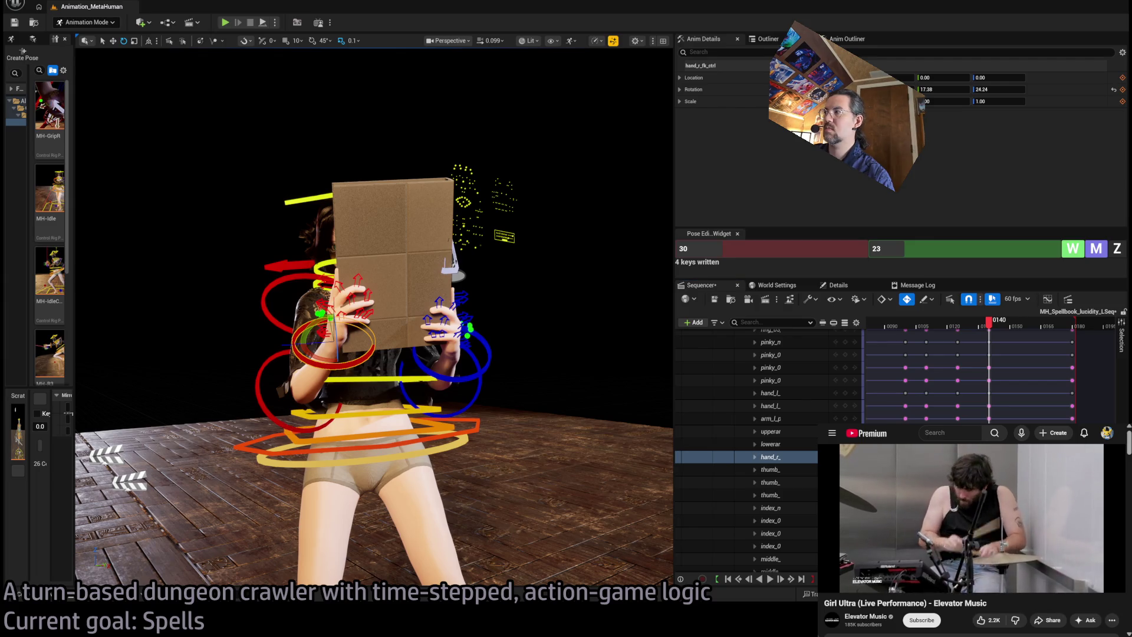
Step: Slightly rotate the right forearm and the right upper arm, reaching -23.22 / 18.80
left_click(770, 444)
left_click_drag(267, 298, 270, 312)
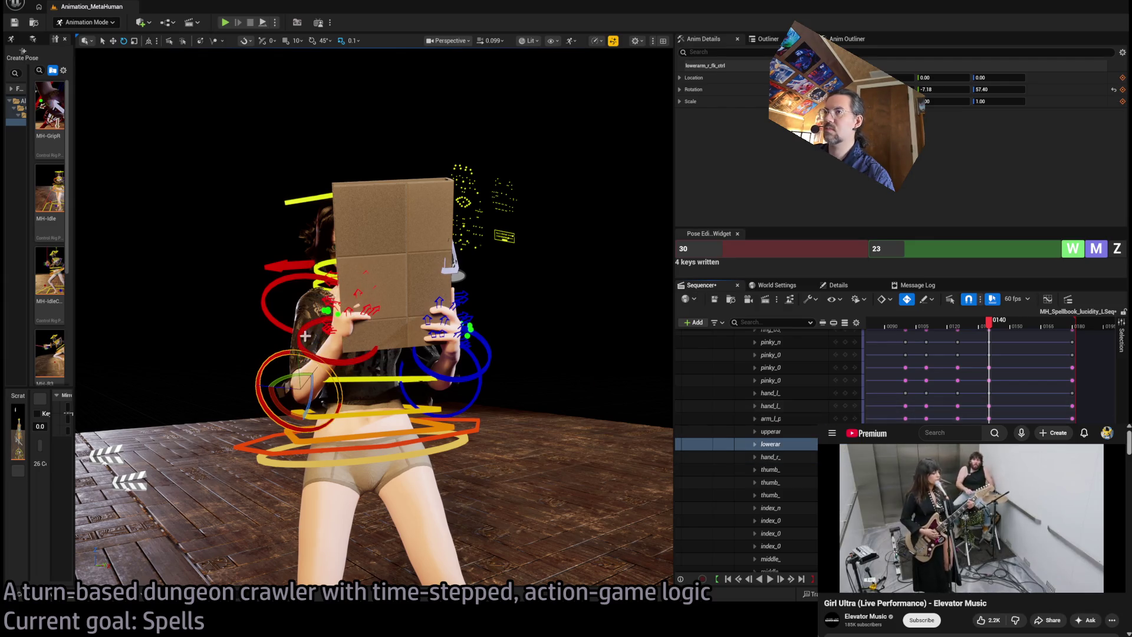
left_click(770, 431)
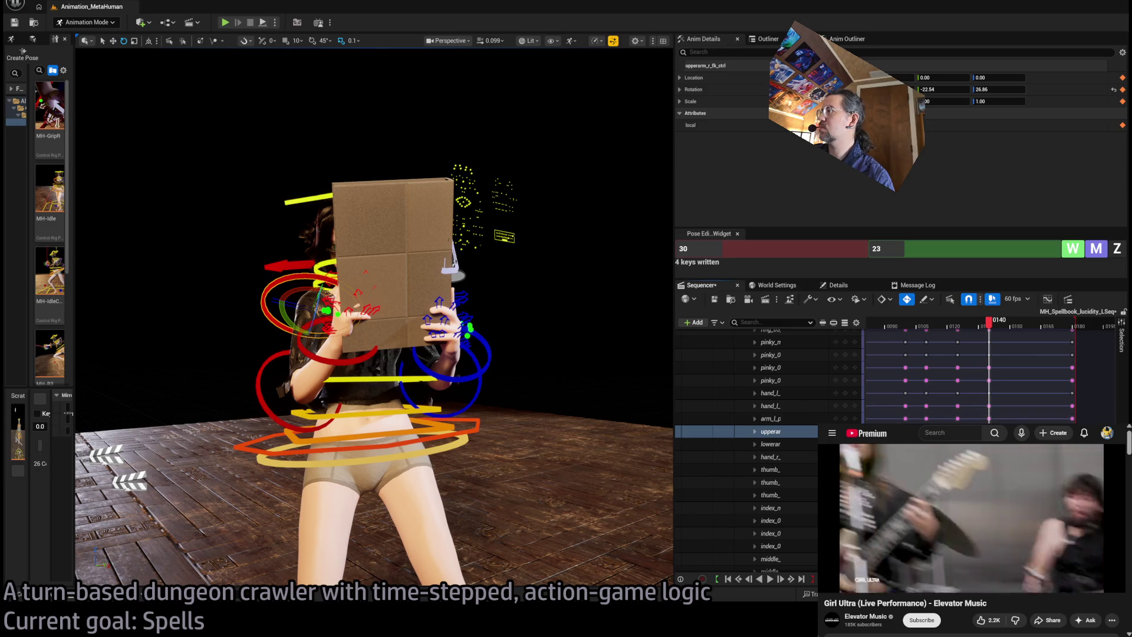
left_click_drag(479, 420, 485, 423)
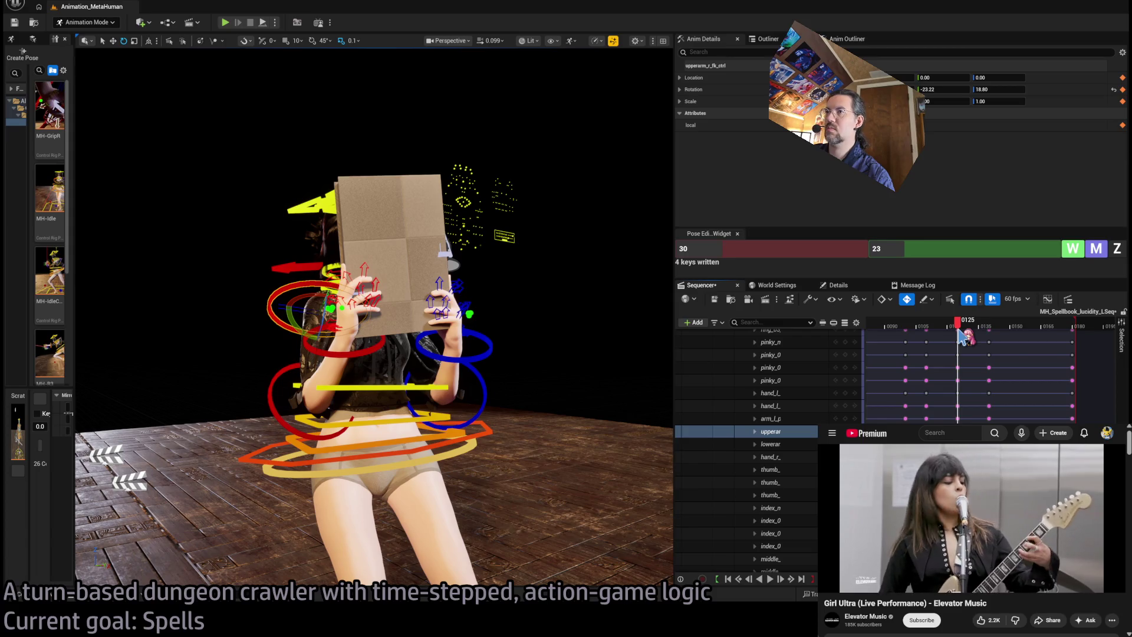
Step: Scrub between frames 98 and 111 to review the right arm motion
scroll(489, 361, "up", 5)
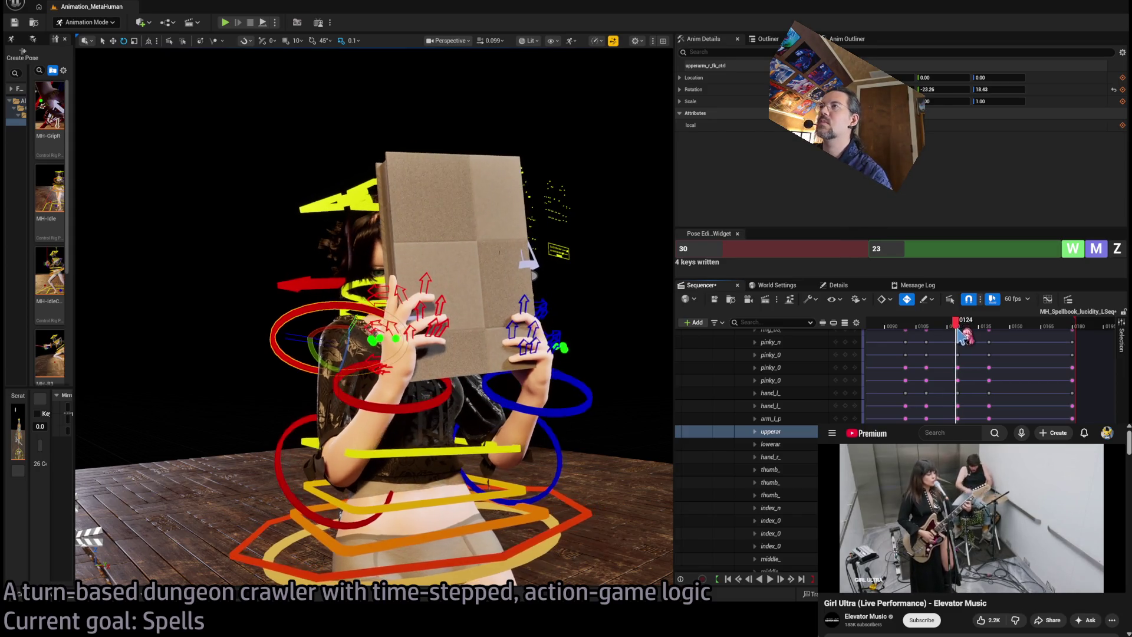
left_click_drag(929, 346, 911, 349)
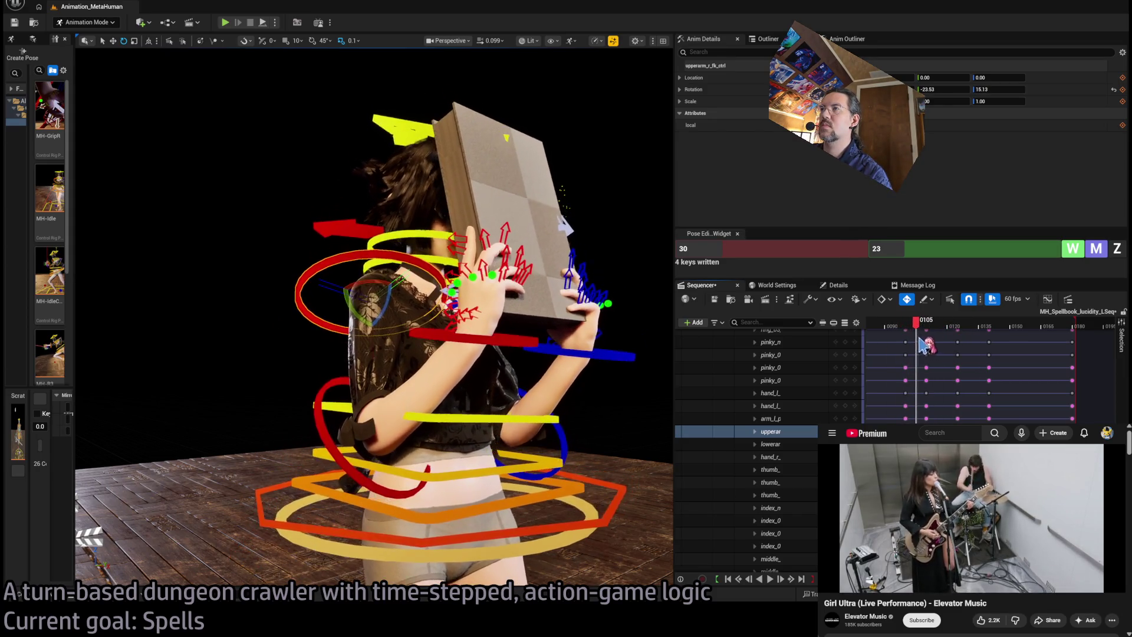
left_click_drag(448, 330, 386, 342)
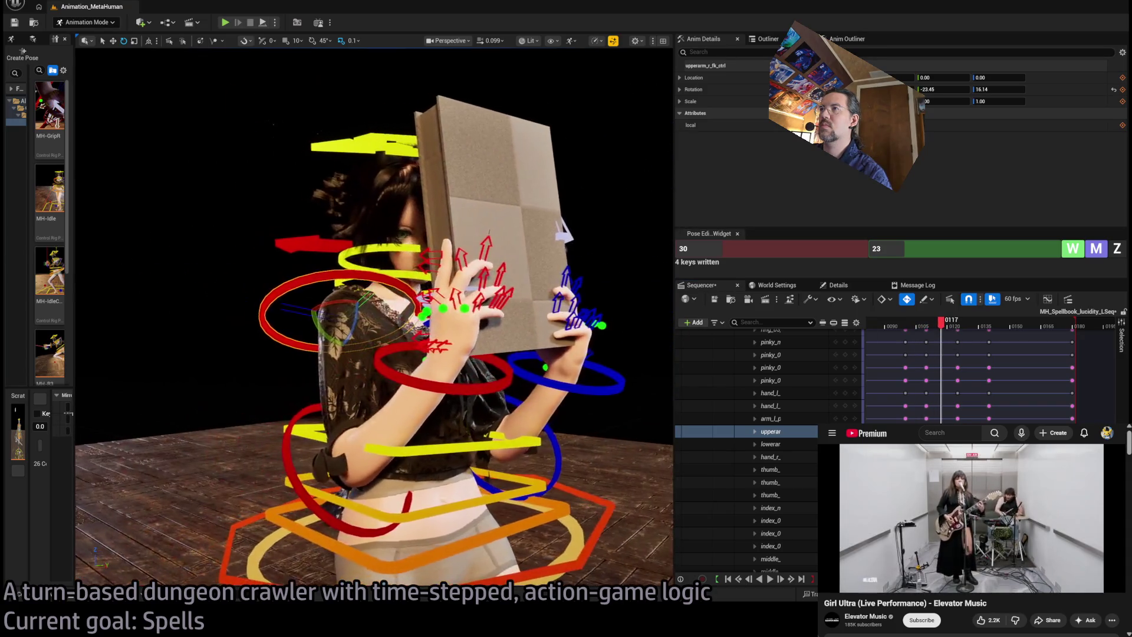
mouse_move(941, 329)
left_mouse_down()
mouse_move(915, 329)
mouse_move(956, 326)
mouse_move(893, 328)
mouse_move(959, 328)
left_mouse_up()
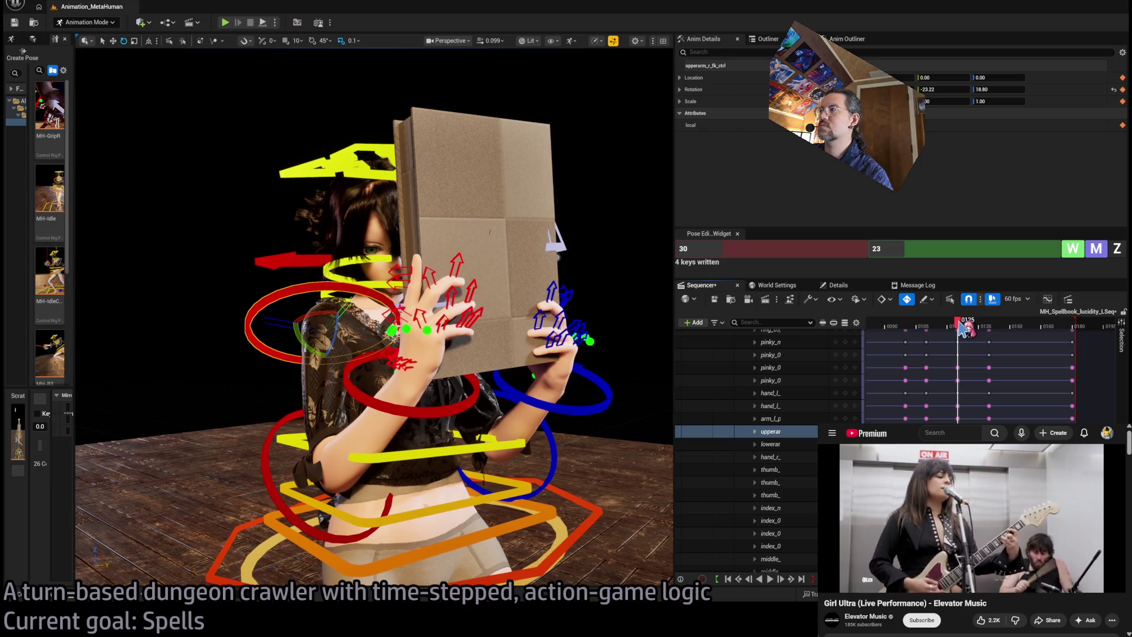
Step: Rotate the right upper arm upward so the right hand sits higher on the book
mouse_move(434, 384)
left_mouse_down()
mouse_move(389, 380)
mouse_move(433, 384)
left_mouse_up()
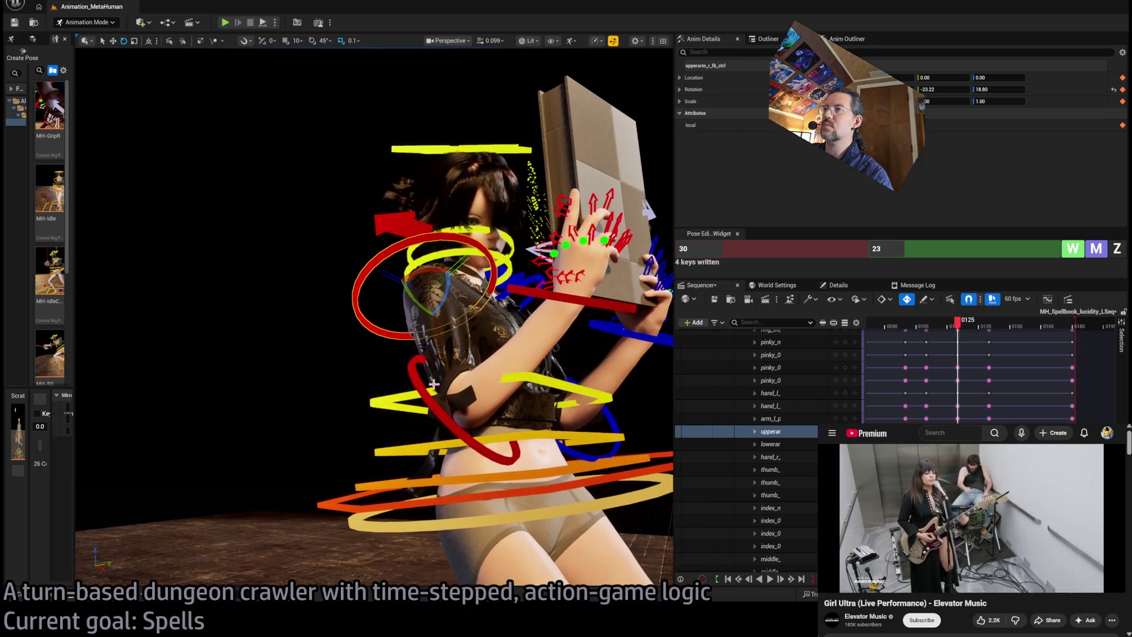
mouse_move(443, 297)
left_mouse_down()
mouse_move(441, 282)
mouse_move(575, 304)
left_mouse_up()
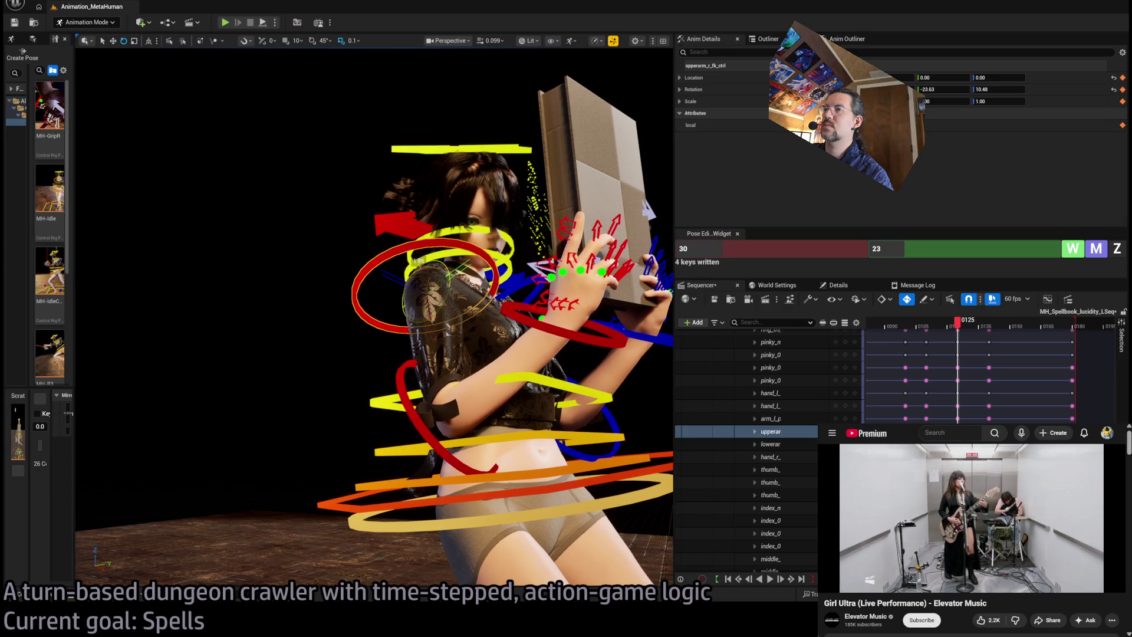
left_click(432, 401)
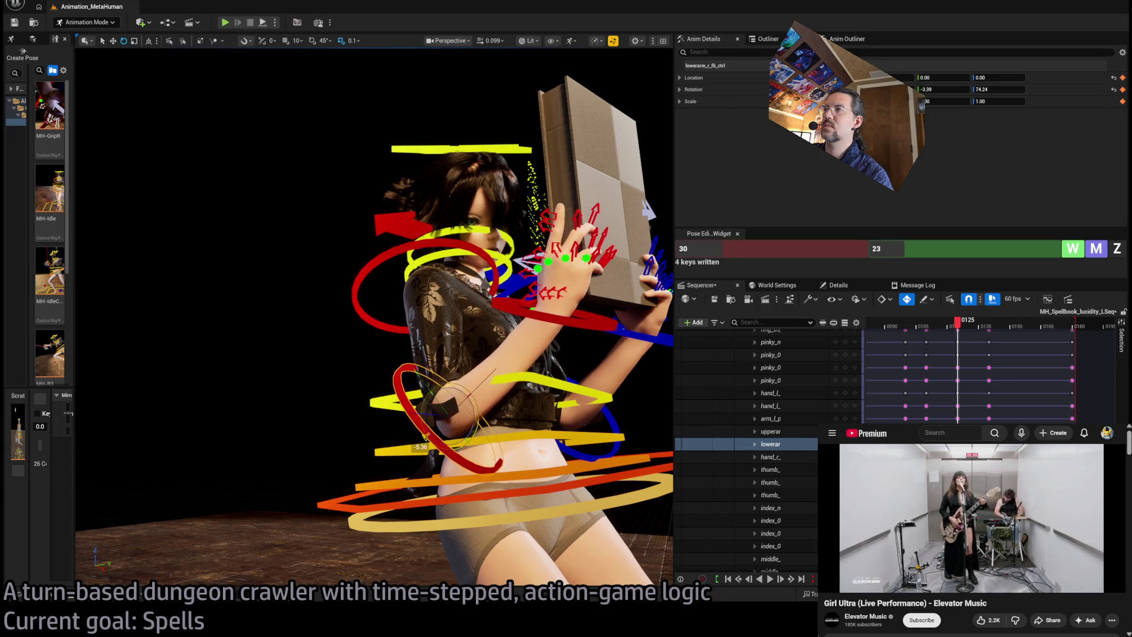
mouse_move(126, 417)
left_mouse_down()
mouse_move(177, 413)
mouse_move(127, 417)
left_mouse_up()
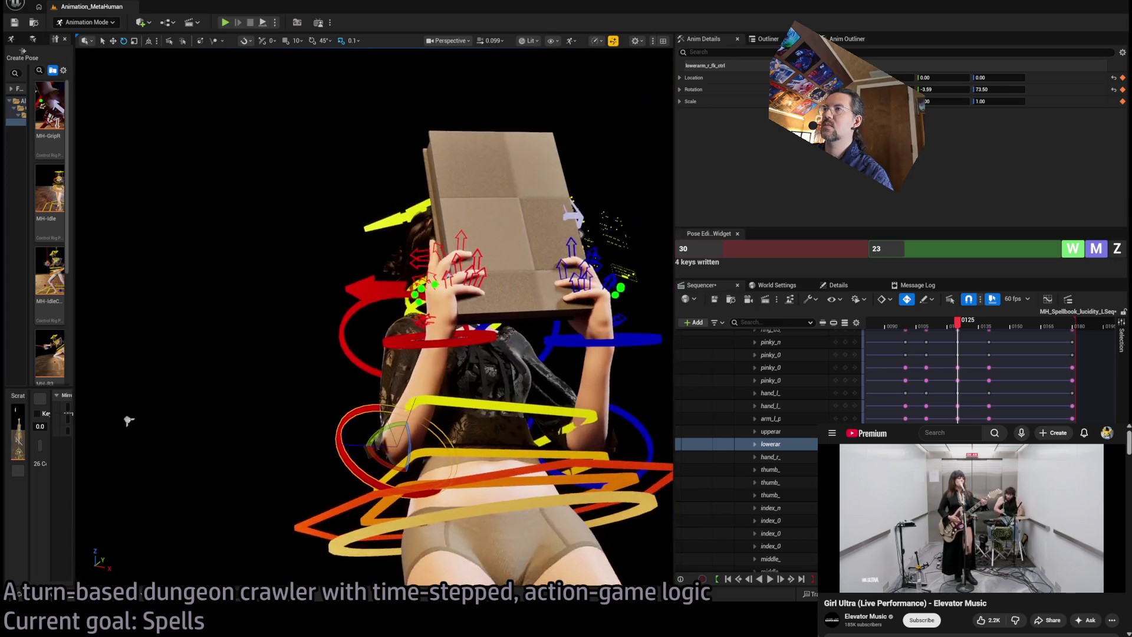
scroll(148, 394, "up", 2)
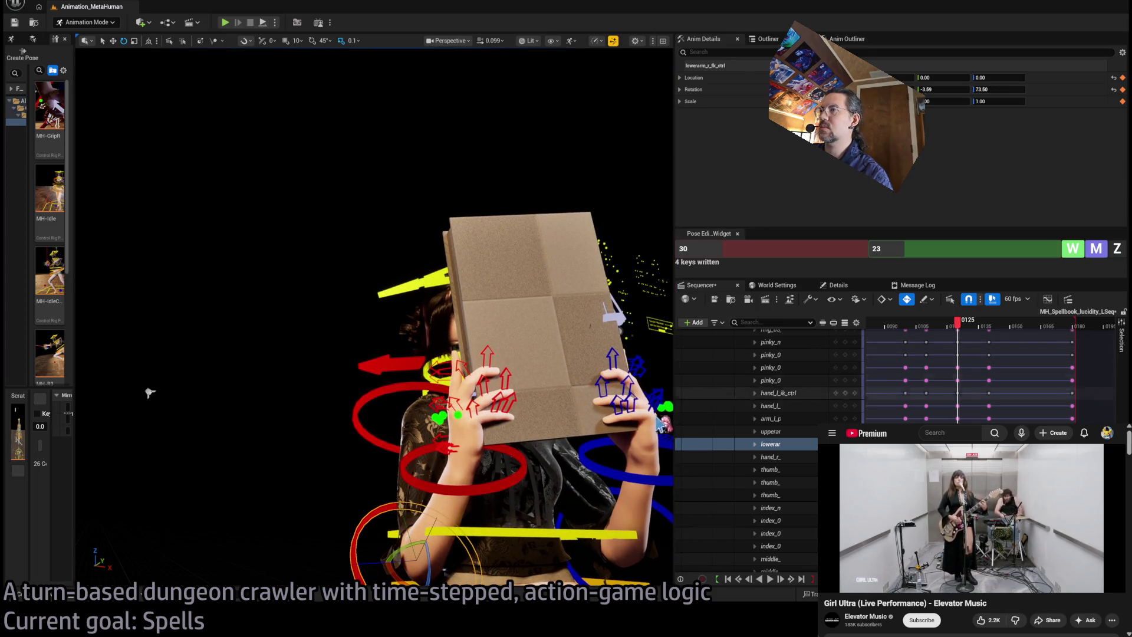
left_click_drag(147, 394, 236, 394)
left_click(357, 368)
left_click_drag(357, 369, 371, 336)
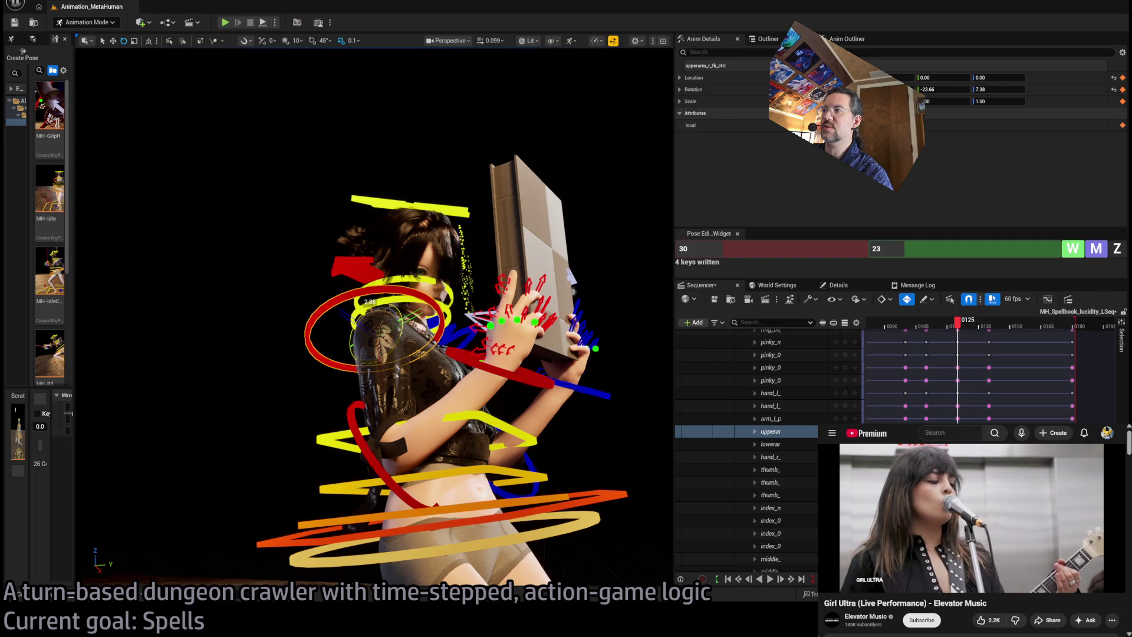
Step: Review the pose around frame 111, checking the right forearm and hand controls
left_click_drag(212, 321, 259, 320)
scroll(214, 320, "up", 3)
scroll(247, 320, "down", 3)
mouse_move(959, 333)
left_mouse_down()
mouse_move(920, 326)
mouse_move(959, 326)
left_mouse_up()
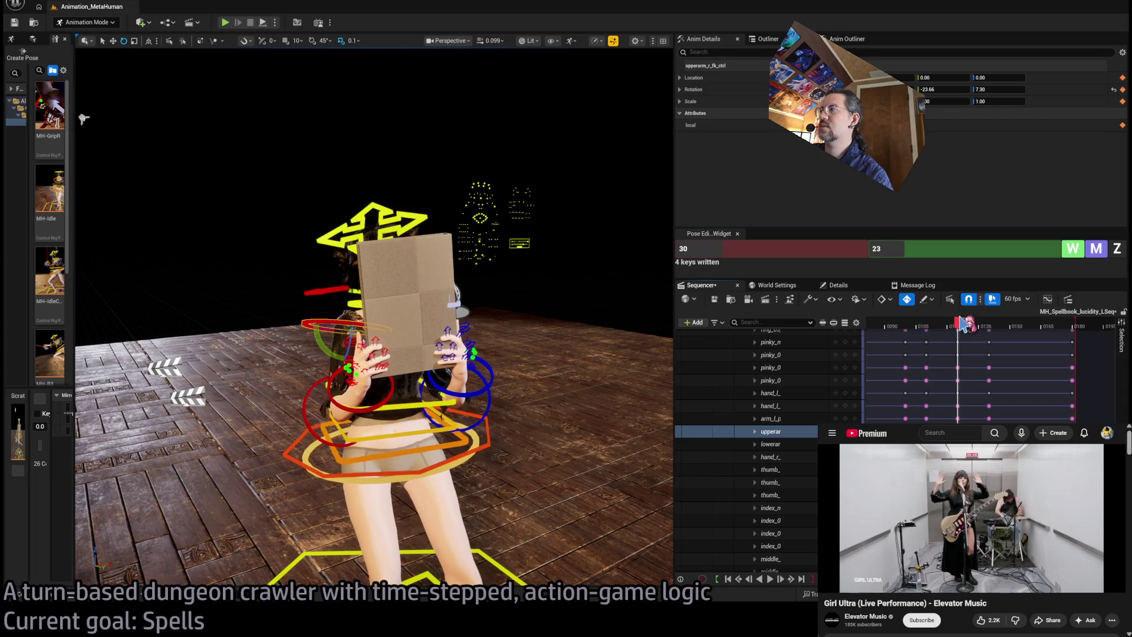
left_click_drag(541, 340, 501, 295)
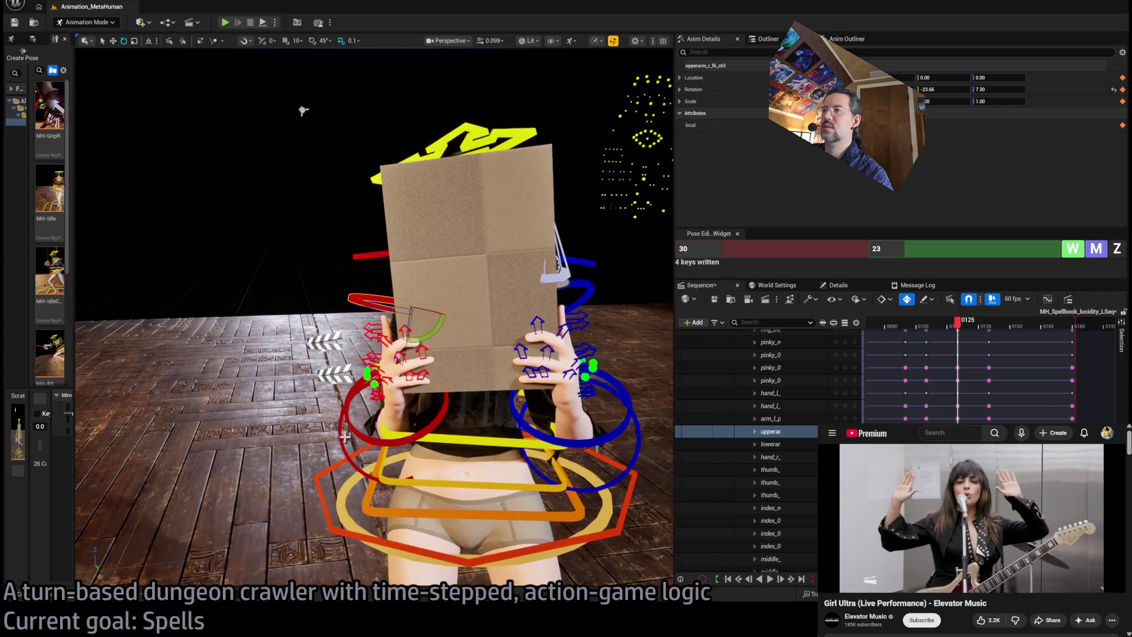
left_click(368, 448)
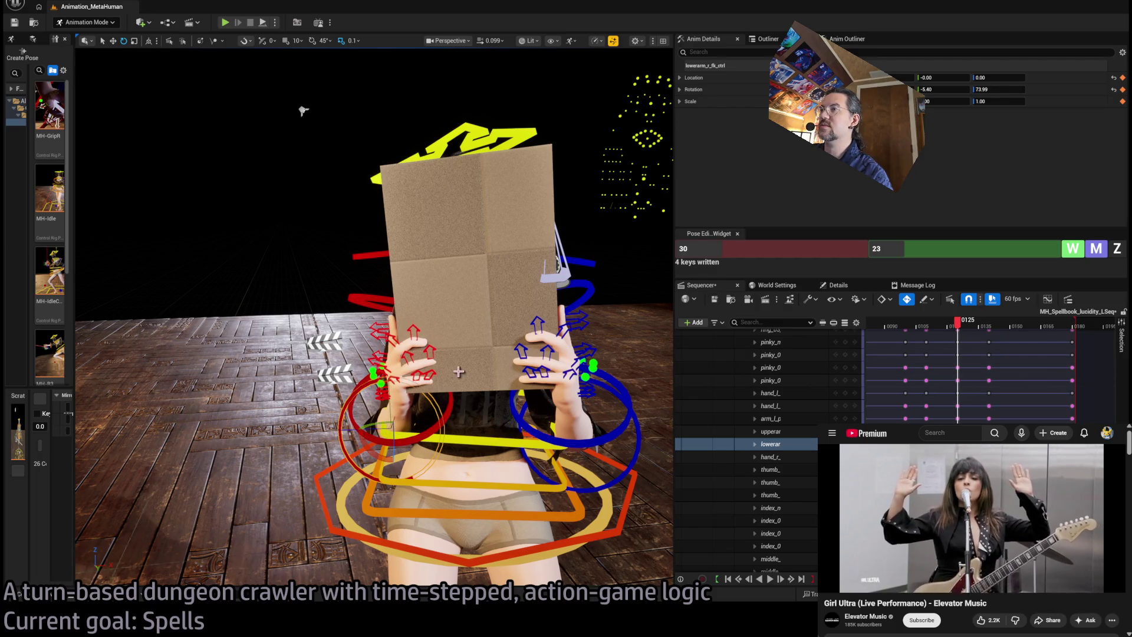
left_click_drag(458, 372, 352, 464)
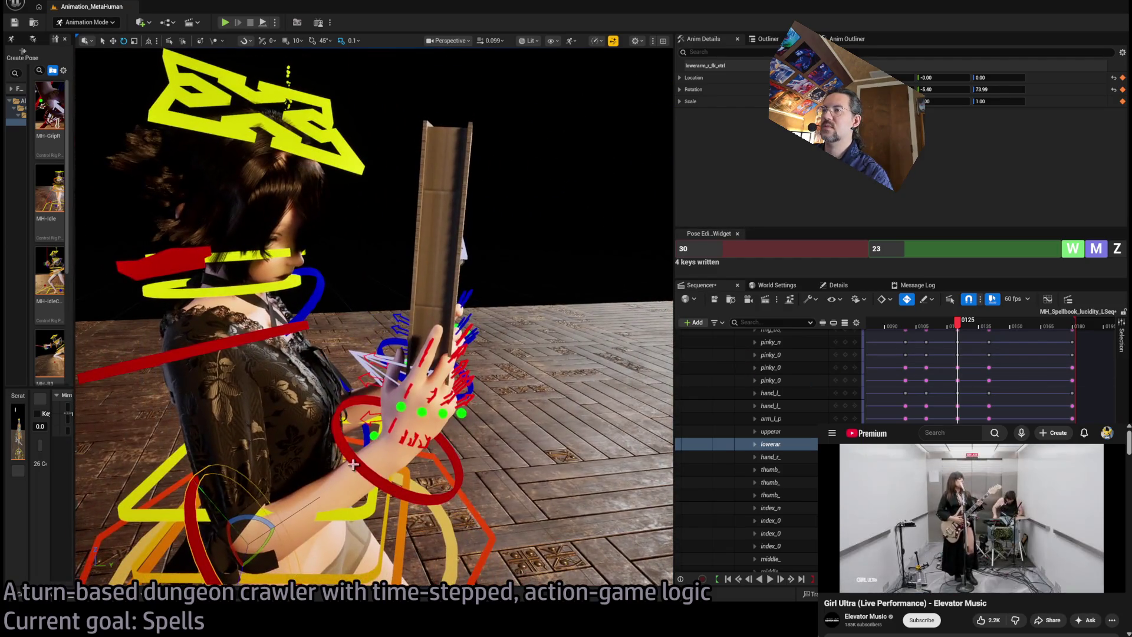
left_click(391, 469)
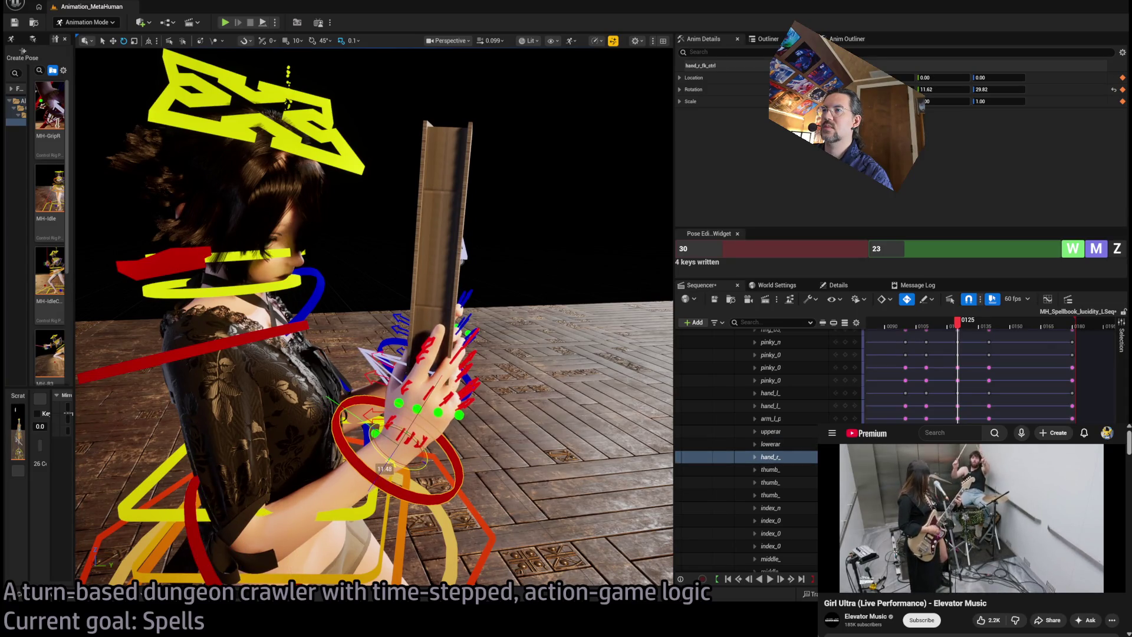
left_click_drag(383, 466, 531, 454)
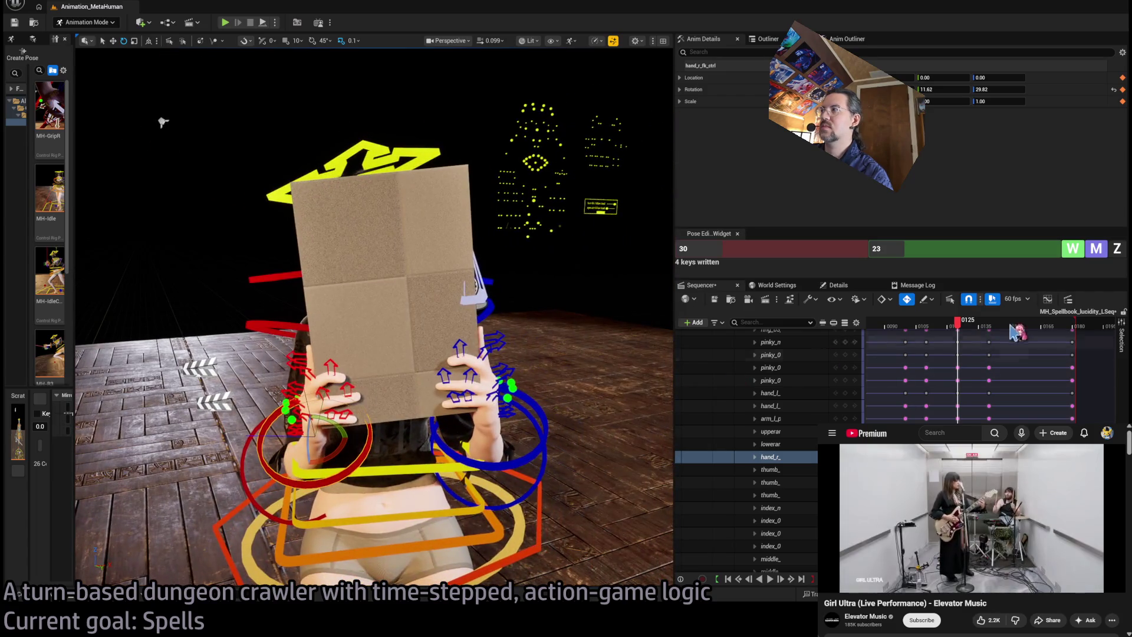
mouse_move(959, 327)
left_mouse_down()
mouse_move(914, 328)
mouse_move(950, 328)
mouse_move(929, 352)
left_mouse_up()
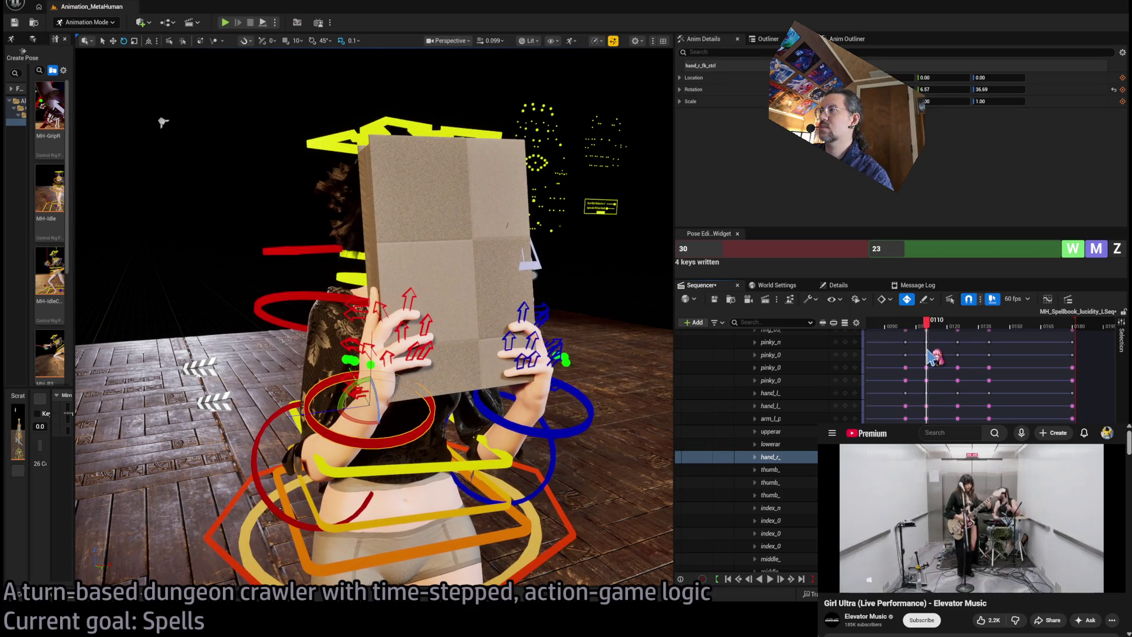
Step: Rotate the right upper arm upward again at frame 110, refining it to -23.85 / 7.63
mouse_move(446, 319)
left_mouse_down()
mouse_move(383, 319)
mouse_move(446, 319)
left_mouse_up()
left_click(415, 315)
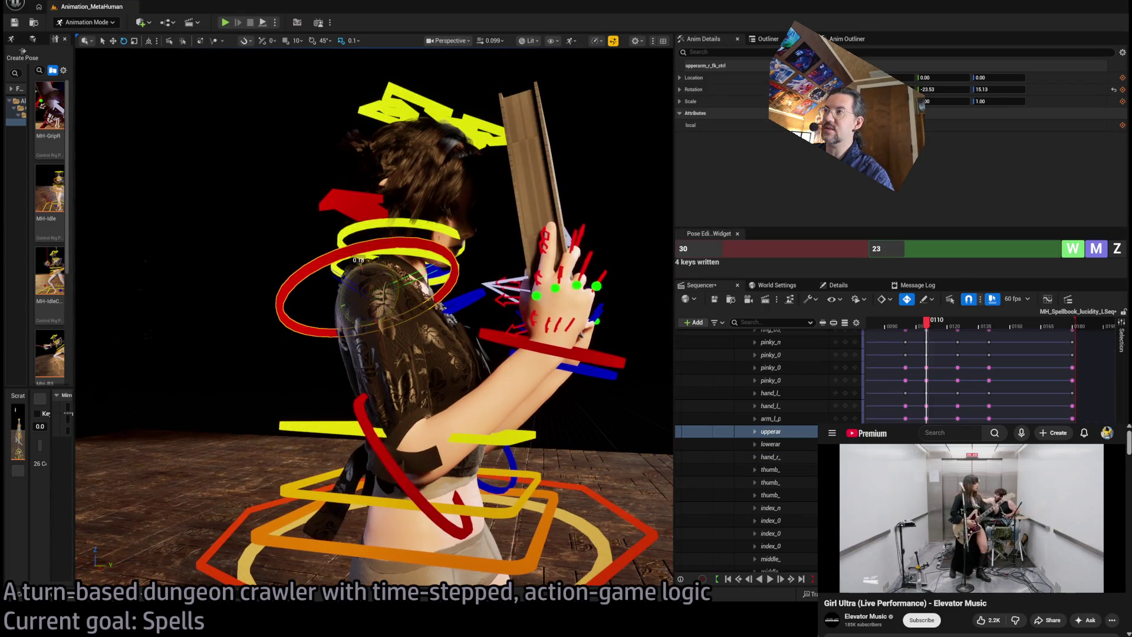
left_click_drag(360, 262, 472, 260)
mouse_move(933, 331)
left_mouse_down()
mouse_move(908, 333)
mouse_move(931, 358)
mouse_move(915, 347)
mouse_move(930, 339)
left_mouse_up()
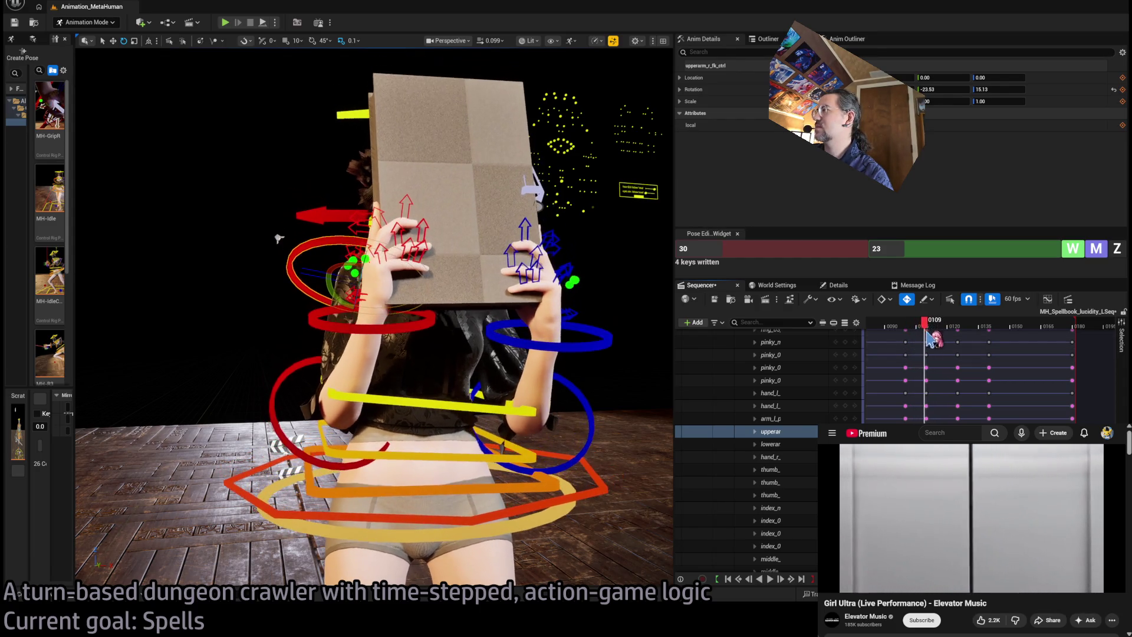
scroll(990, 371, "up", 3)
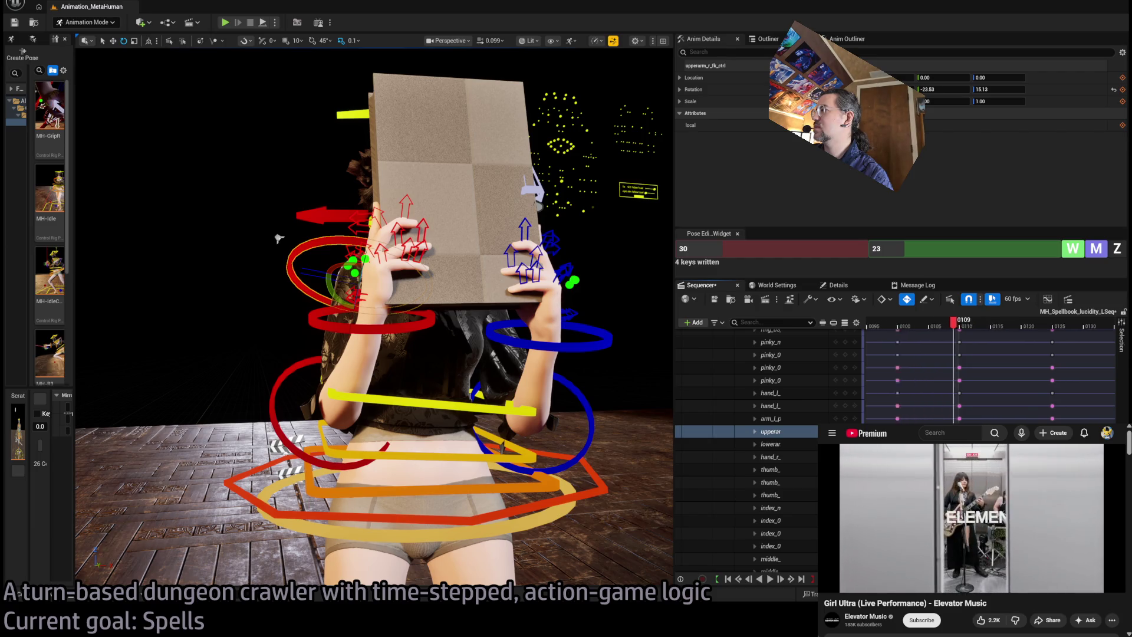
left_click(955, 326)
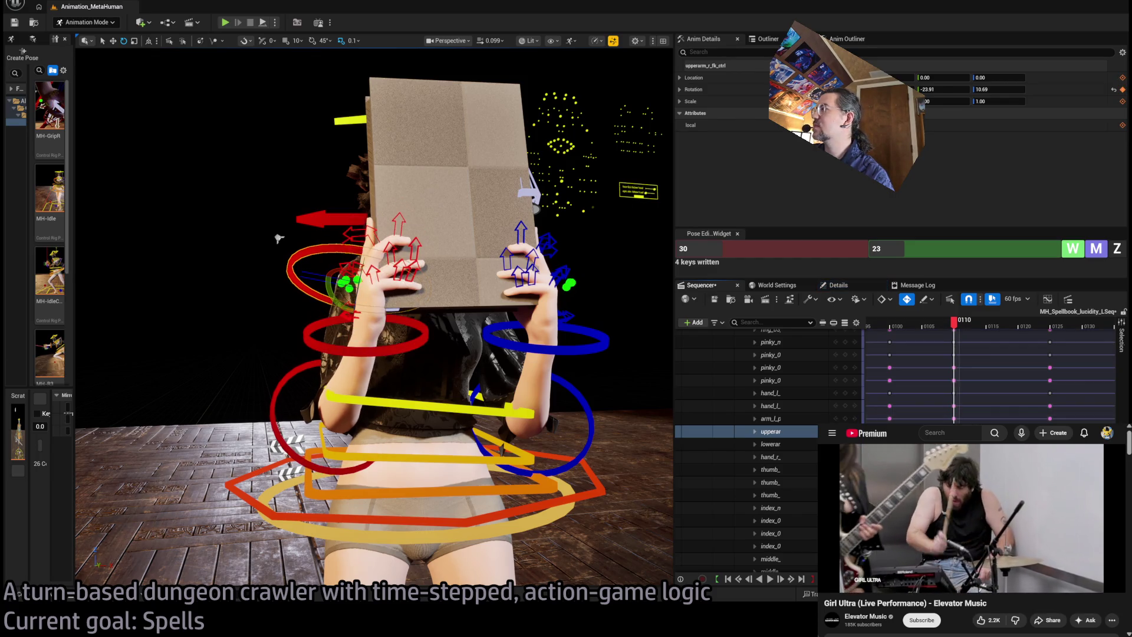
key("ctrl+z")
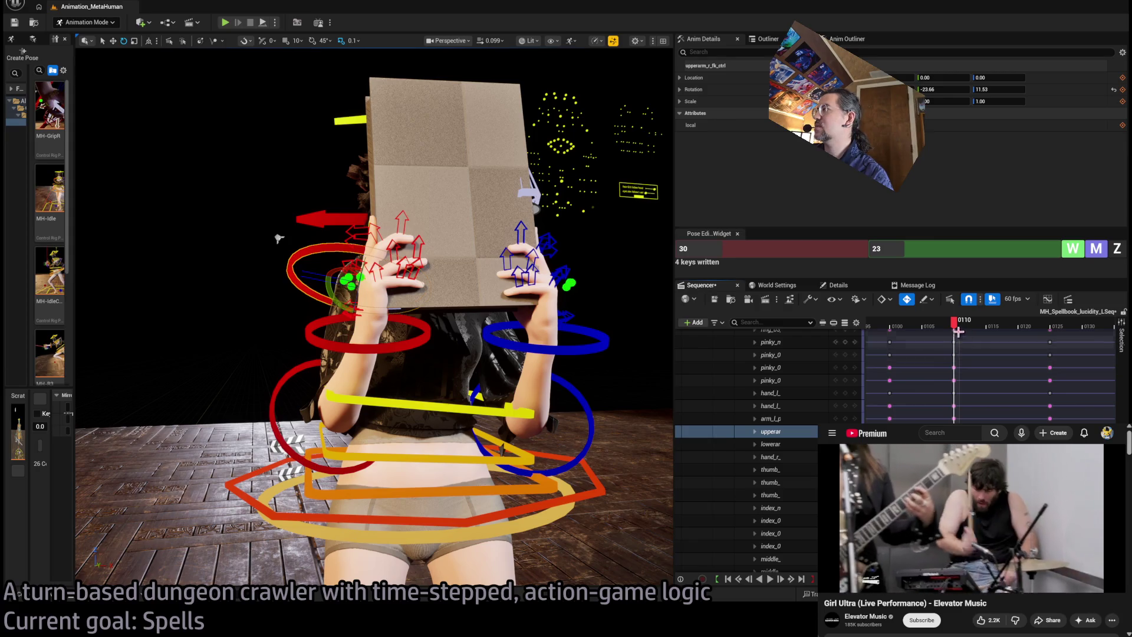
Step: Scrub around frames 110–111 and play back the animation
mouse_move(958, 332)
left_mouse_down()
mouse_move(937, 332)
mouse_move(962, 342)
left_mouse_up()
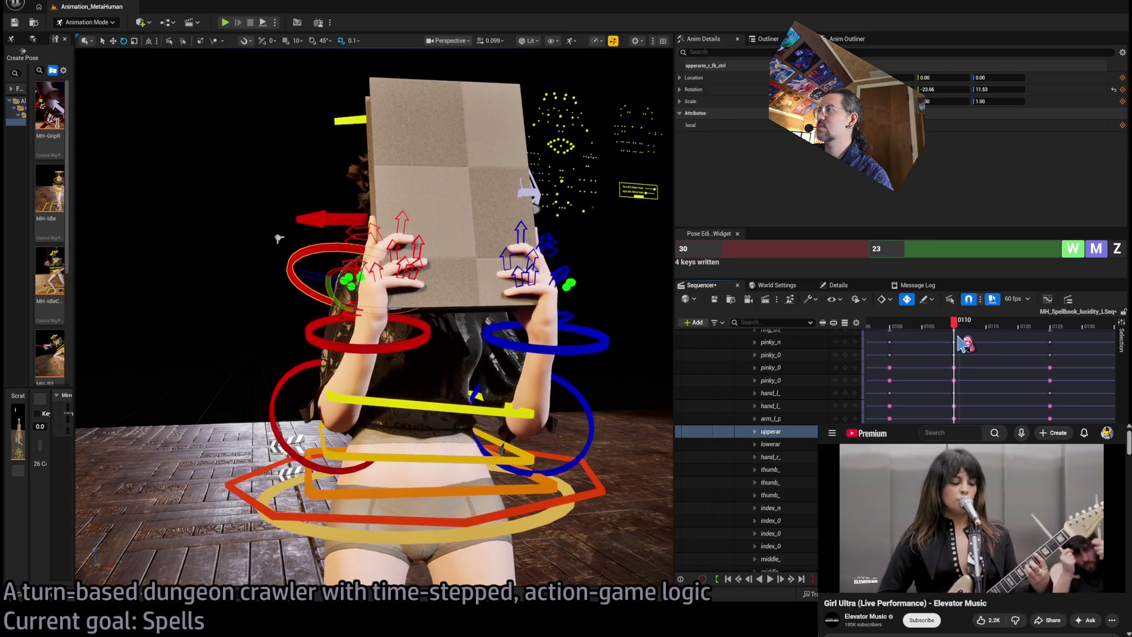
mouse_move(325, 388)
left_mouse_down()
mouse_move(328, 349)
mouse_move(352, 330)
left_mouse_up()
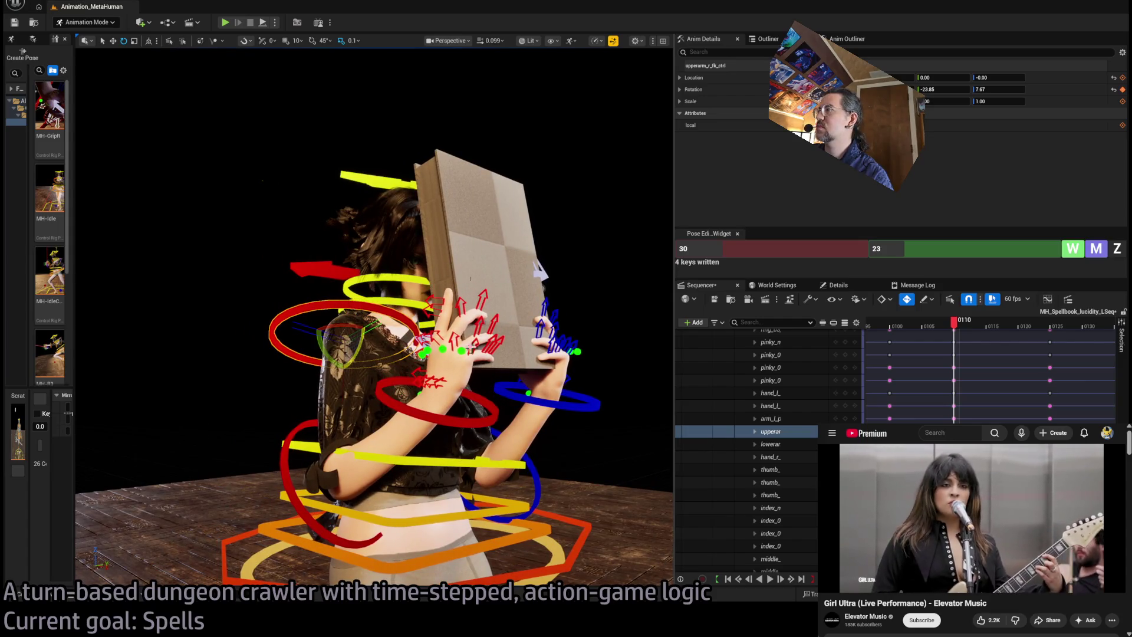
mouse_move(953, 323)
left_mouse_down()
mouse_move(925, 323)
mouse_move(961, 323)
left_mouse_up()
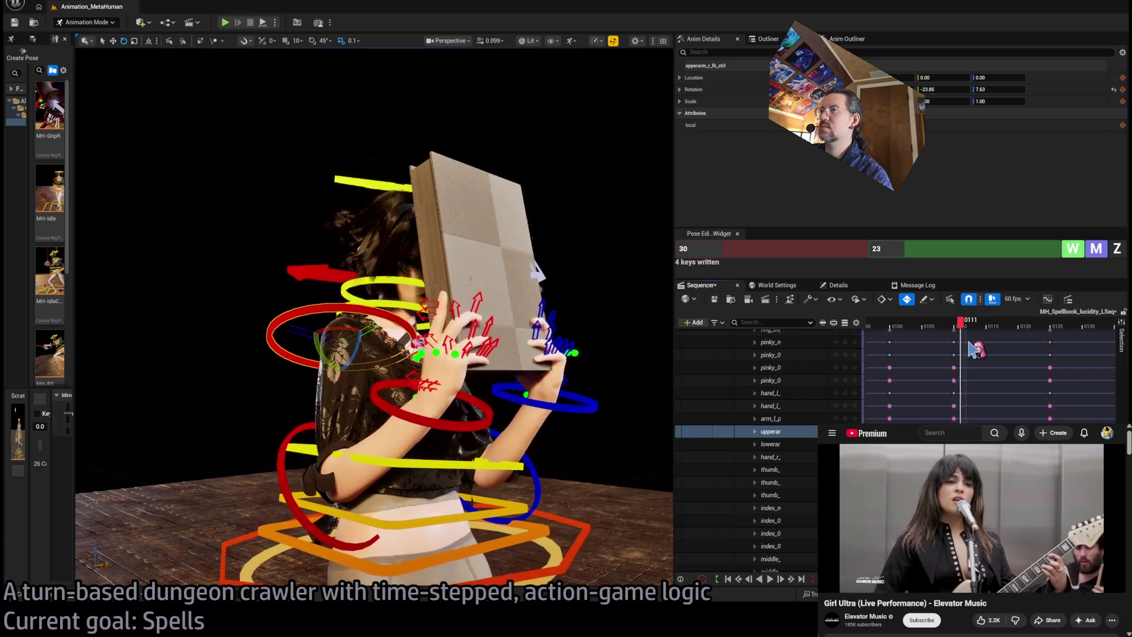
key("space")
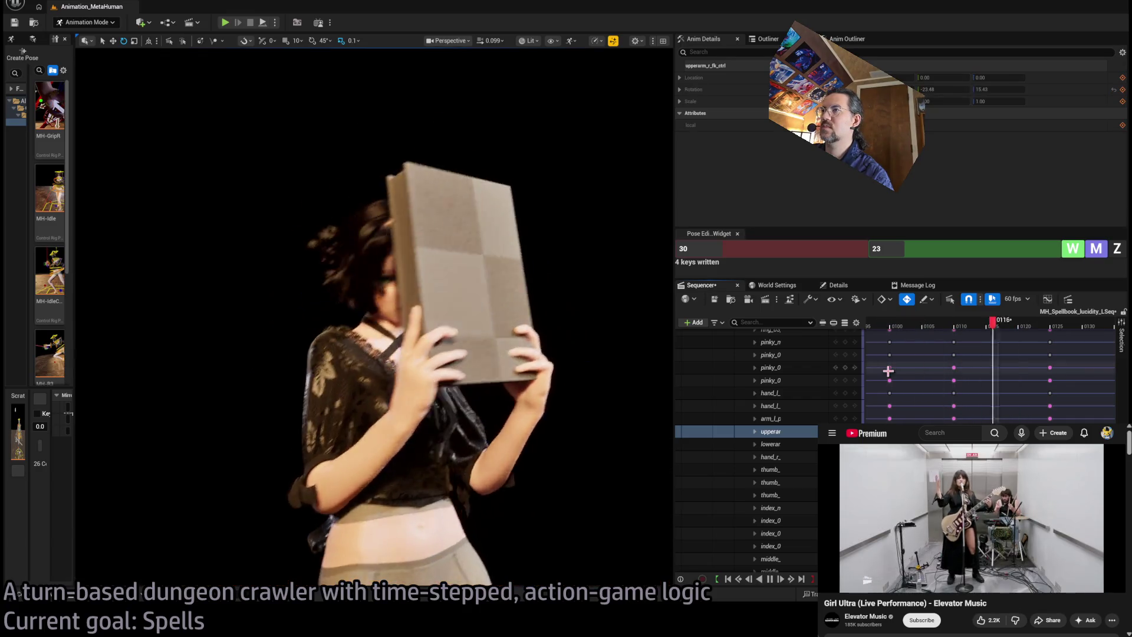
Step: Stop playback and scrub to around frame 155 with the character framed
key("space")
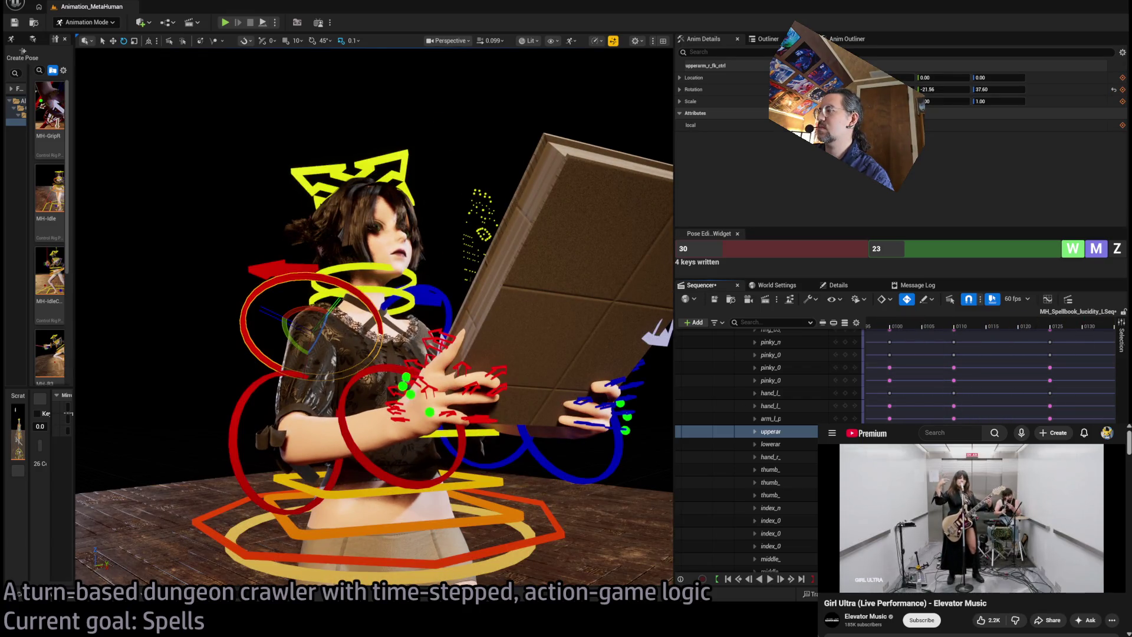
scroll(990, 372, "left", 3)
mouse_move(993, 328)
left_mouse_down()
mouse_move(967, 326)
mouse_move(1020, 323)
mouse_move(1078, 341)
left_mouse_up()
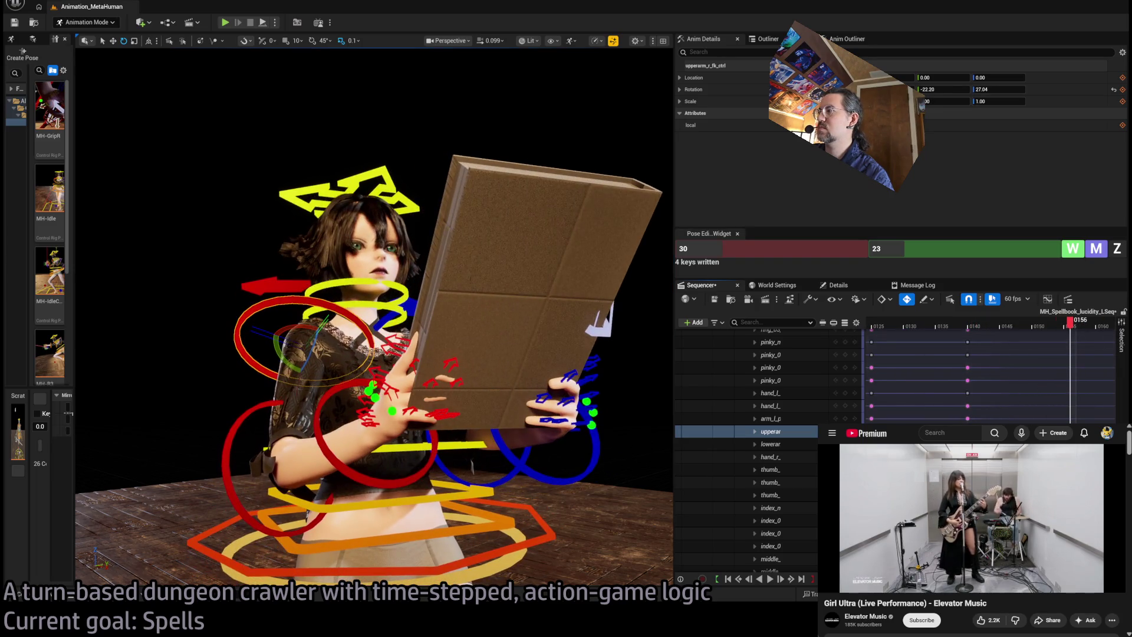
scroll(990, 372, "right", 3)
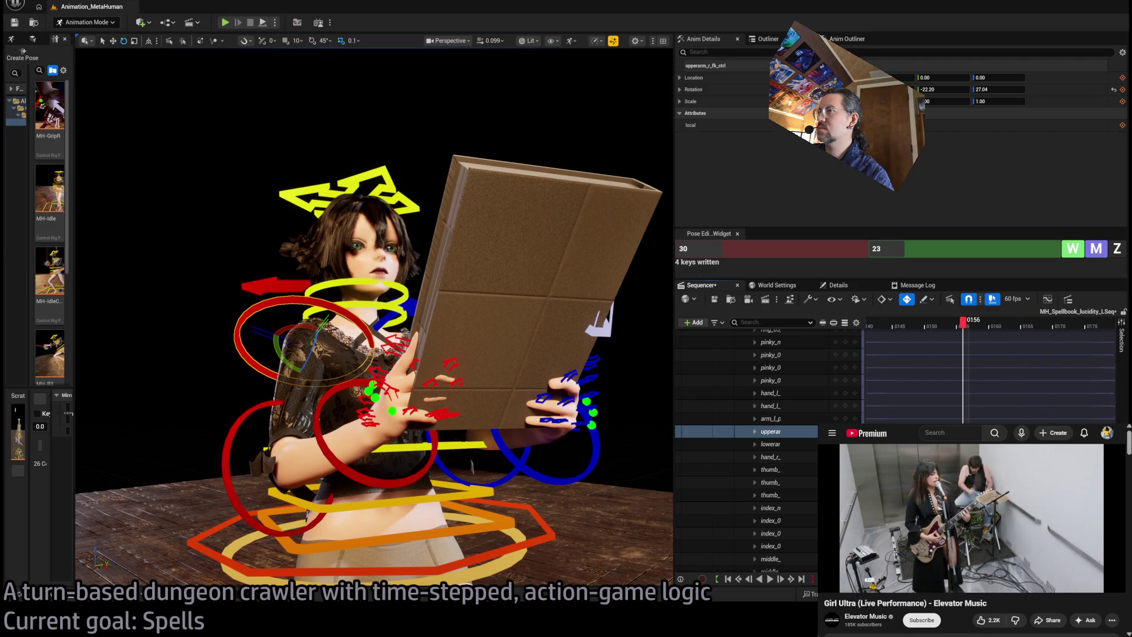
key("f")
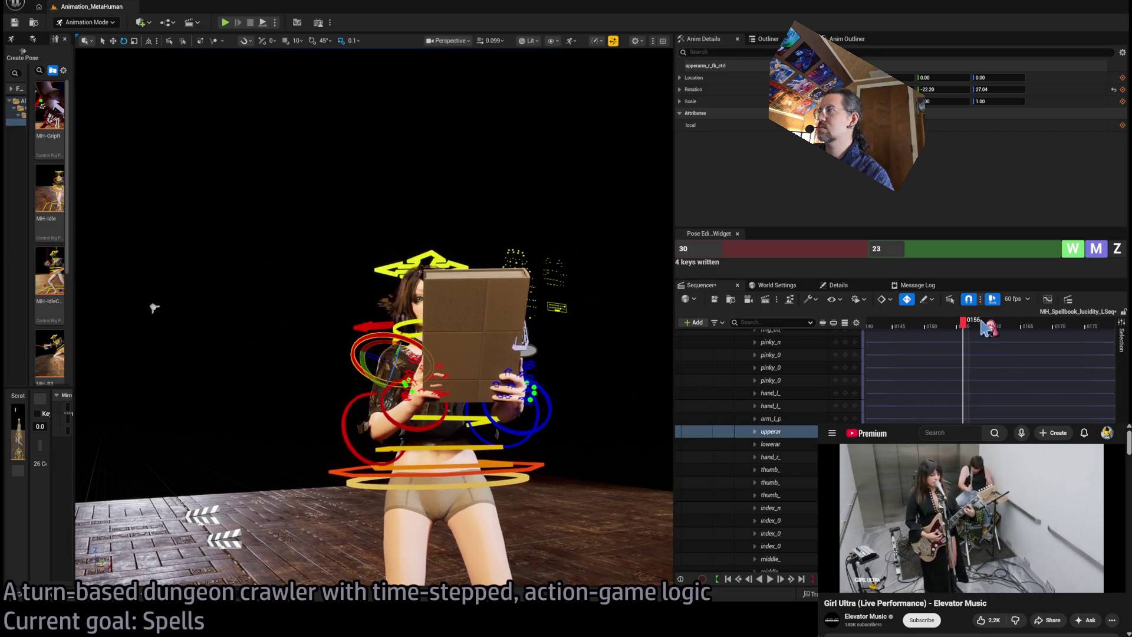
left_click_drag(982, 326, 948, 331)
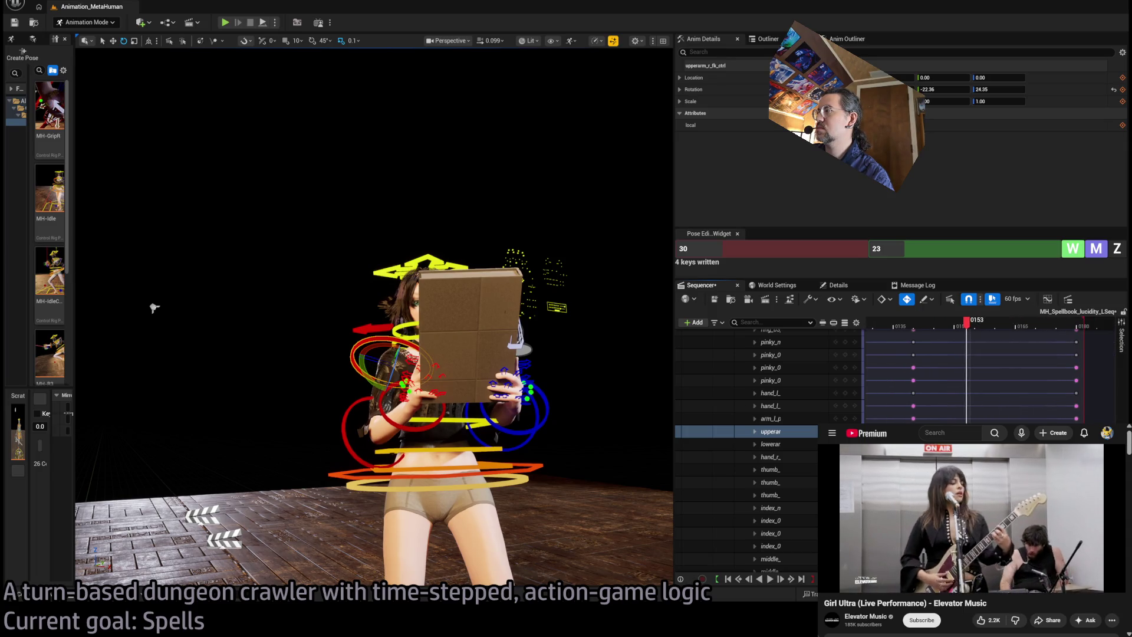
mouse_move(965, 326)
left_mouse_down()
mouse_move(930, 326)
mouse_move(1078, 349)
left_mouse_up()
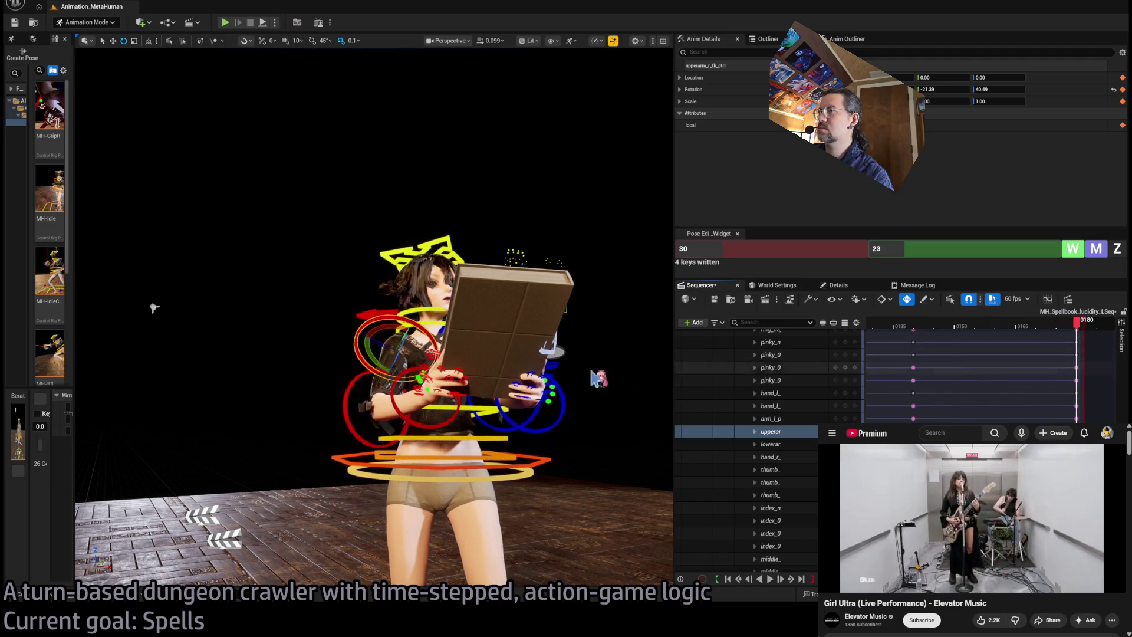
left_click_drag(413, 295, 531, 295)
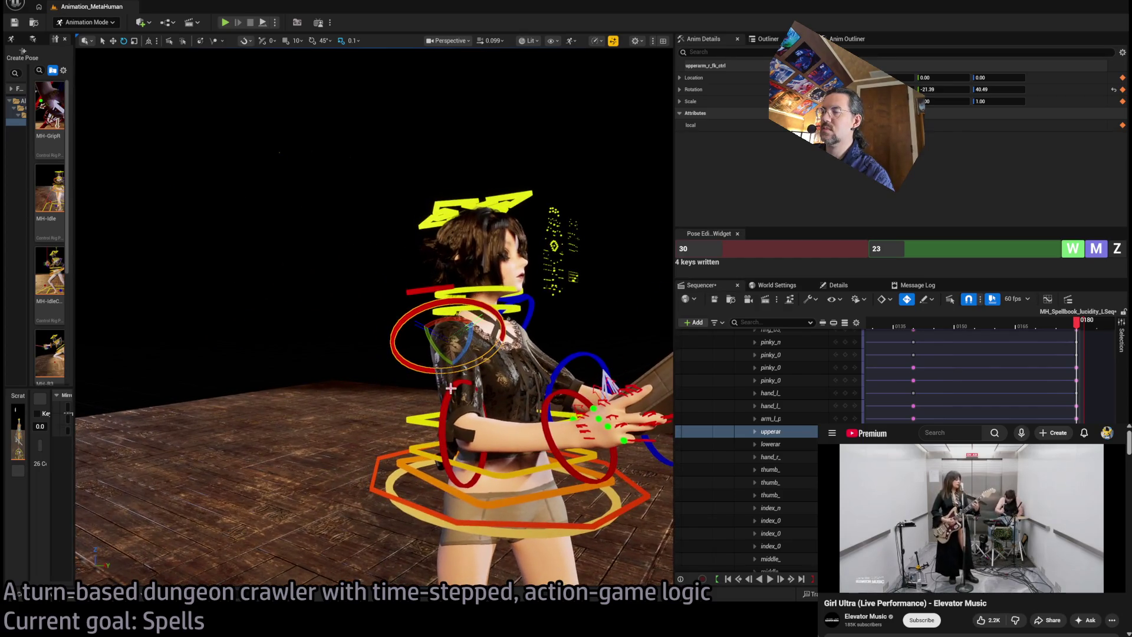
Step: Rotate the right forearm down toward her hip, then select the upper arm and forearm together
left_click(451, 390)
mouse_move(465, 412)
left_mouse_down()
mouse_move(477, 384)
mouse_move(459, 415)
mouse_move(241, 169)
left_mouse_up()
left_click_drag(448, 353, 484, 376)
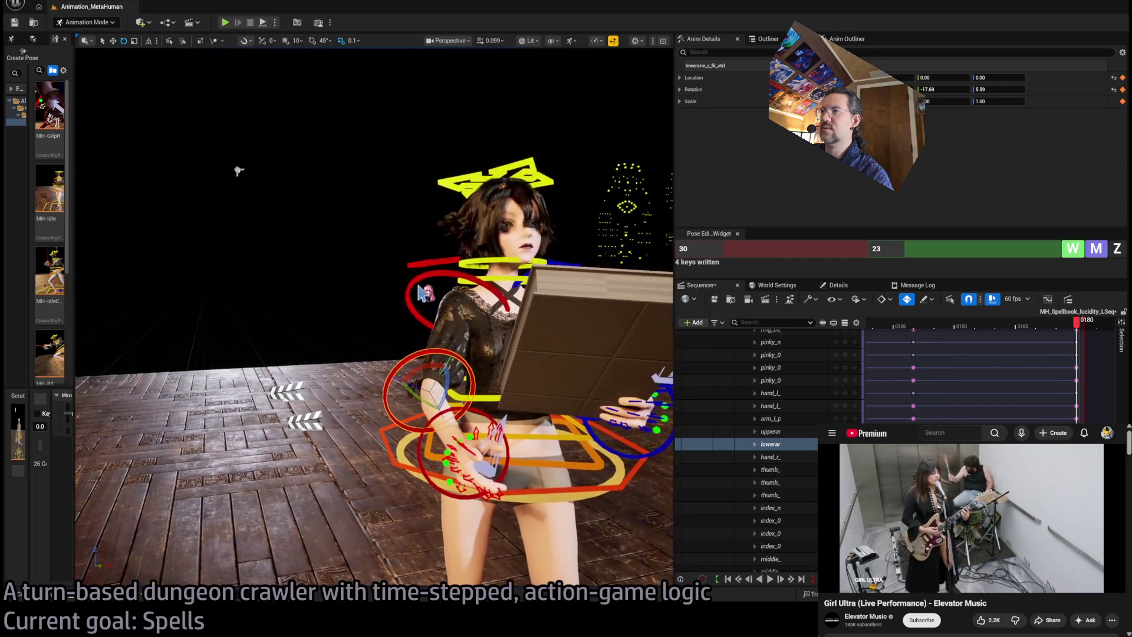
left_click(485, 376)
left_click(431, 422, "ctrl")
type("180")
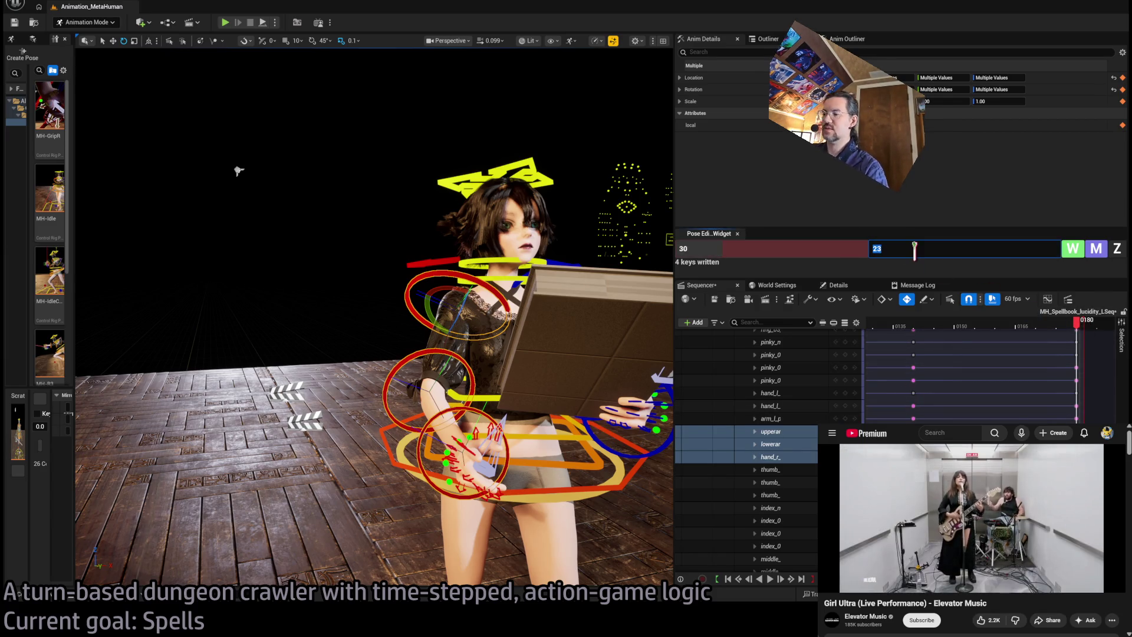
Step: Zero the selected right arm controls at frame 180 in the Pose widget
left_click(1117, 251)
left_click_drag(518, 383, 613, 380)
mouse_move(1075, 322)
left_mouse_down()
mouse_move(873, 330)
mouse_move(939, 326)
mouse_move(961, 342)
mouse_move(919, 354)
left_mouse_up()
scroll(116, 185, "up", 8)
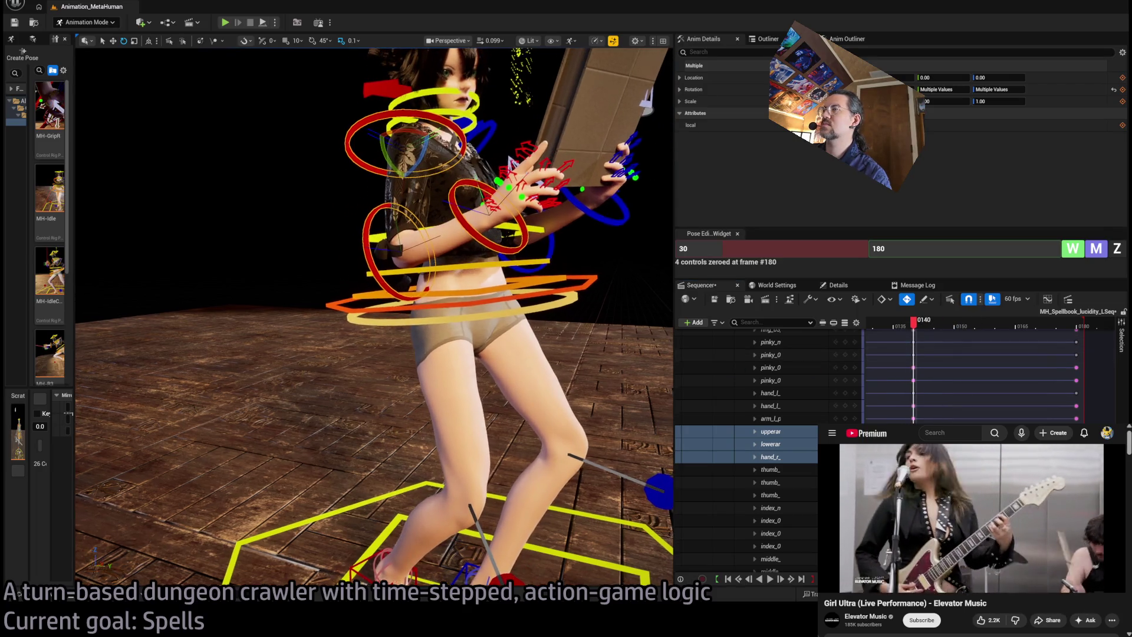
left_click_drag(192, 118, 482, 319)
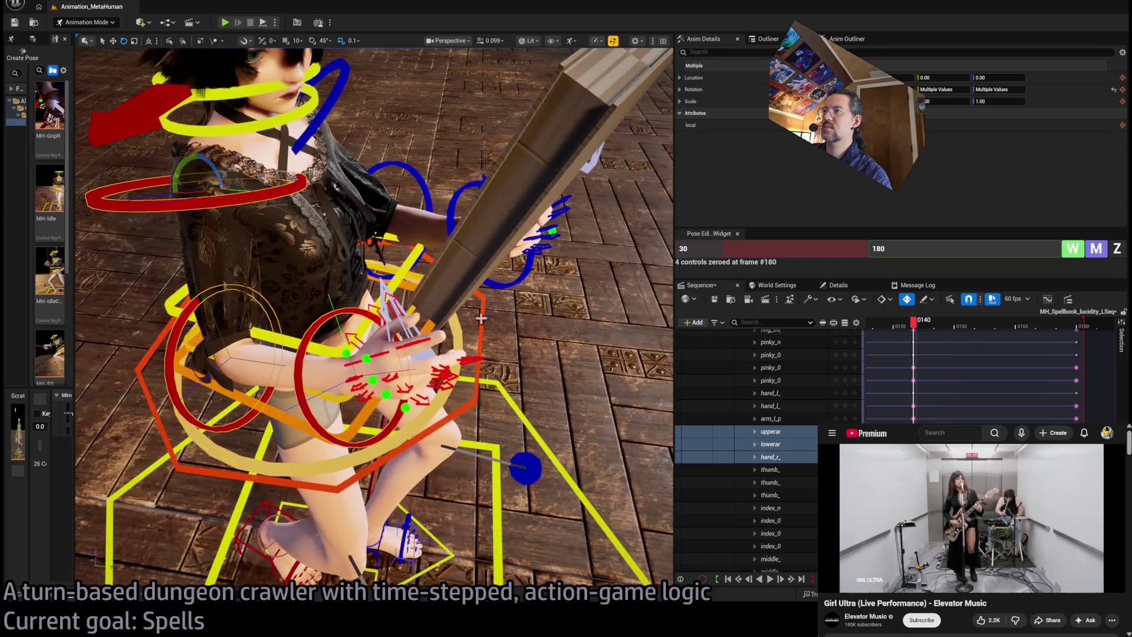
Step: Select all the right-hand finger and hand control tracks in the Sequencer
left_click(418, 342)
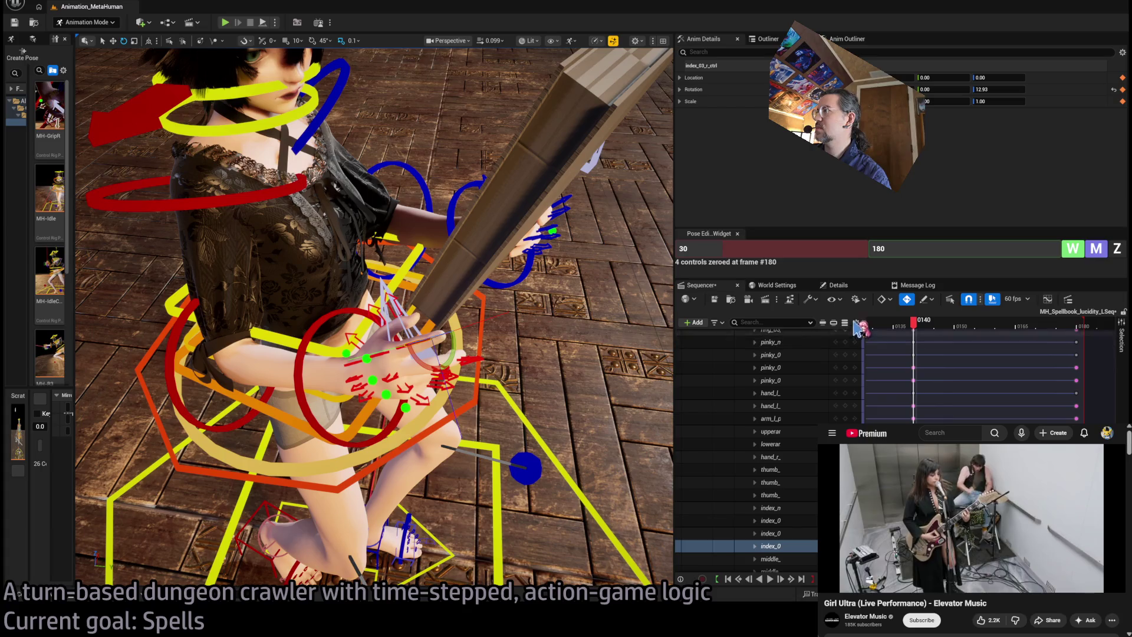
mouse_move(870, 354)
left_mouse_down()
mouse_move(955, 353)
mouse_move(942, 354)
left_mouse_up()
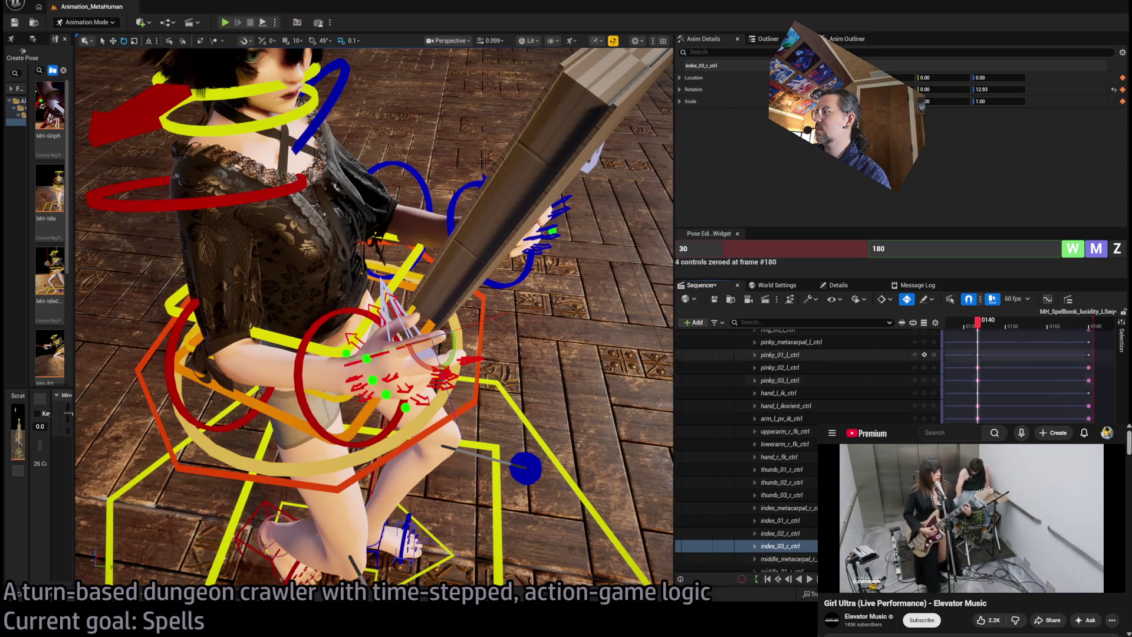
left_click(802, 470)
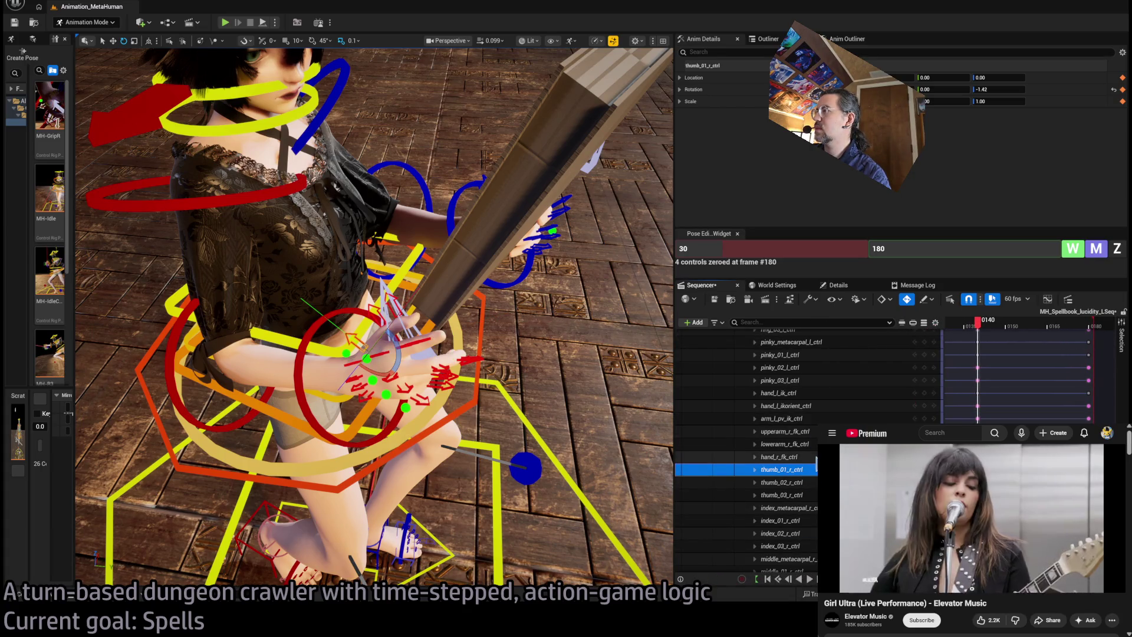
scroll(779, 465, "down", 6)
left_click(755, 511)
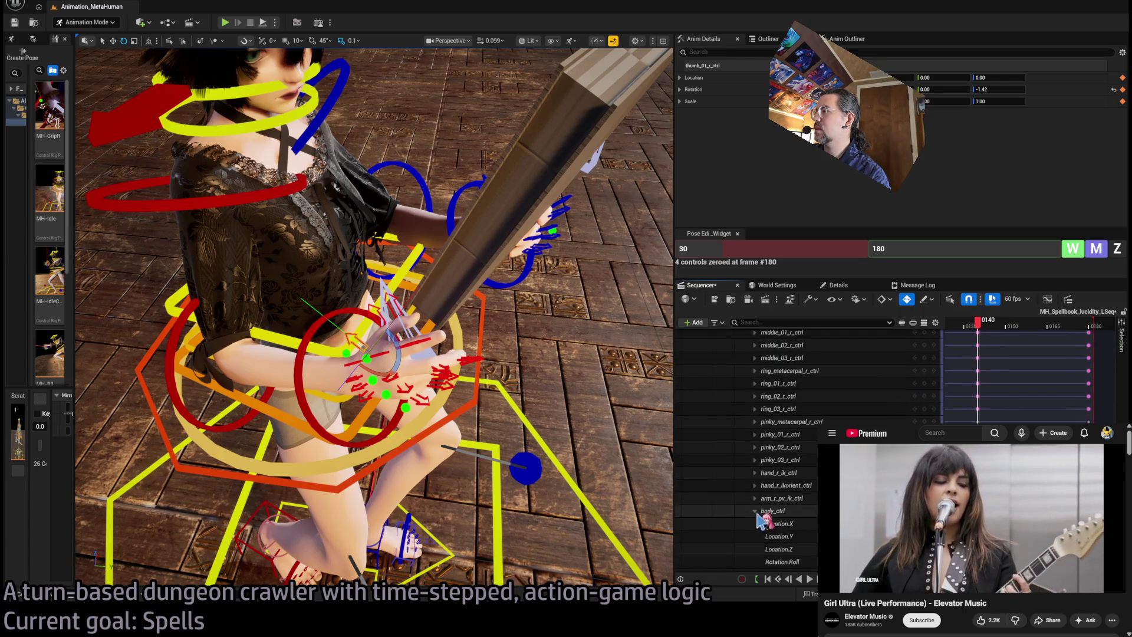
left_click(756, 511)
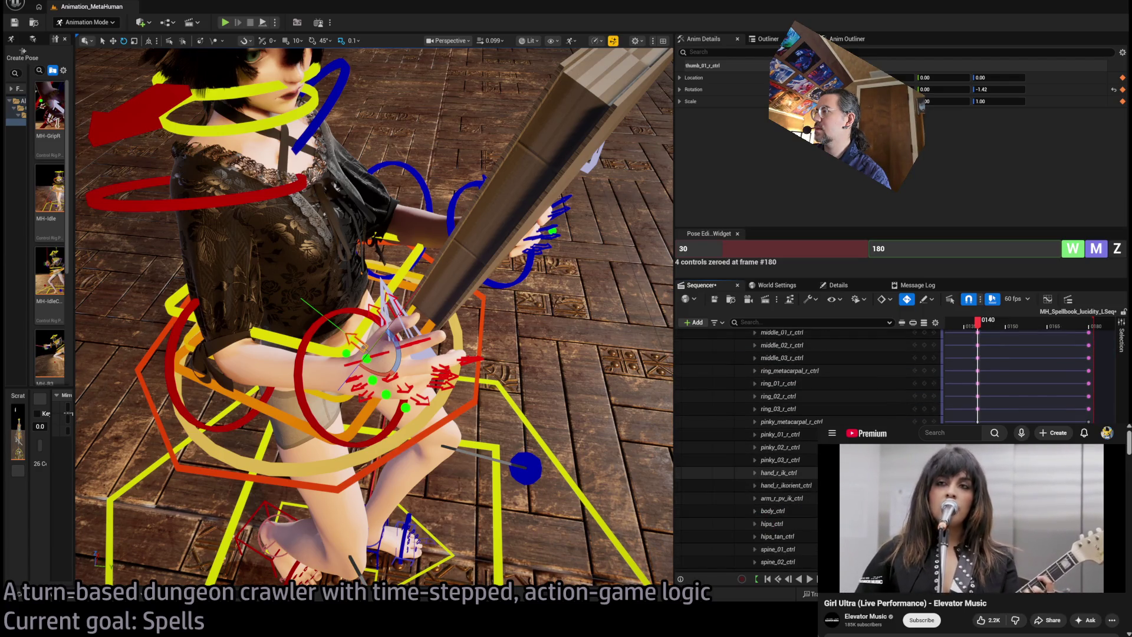
left_click(784, 485, "shift")
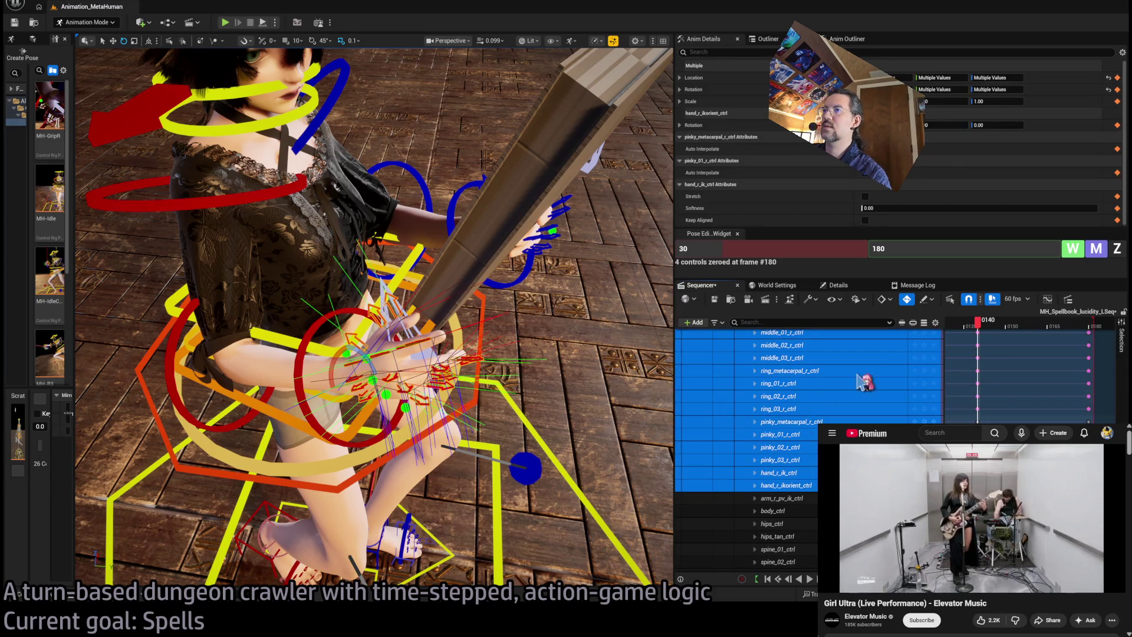
Step: Zero the 26 right-hand controls at frame 140, then scrub back to frame 128
left_click(935, 247)
type("14")
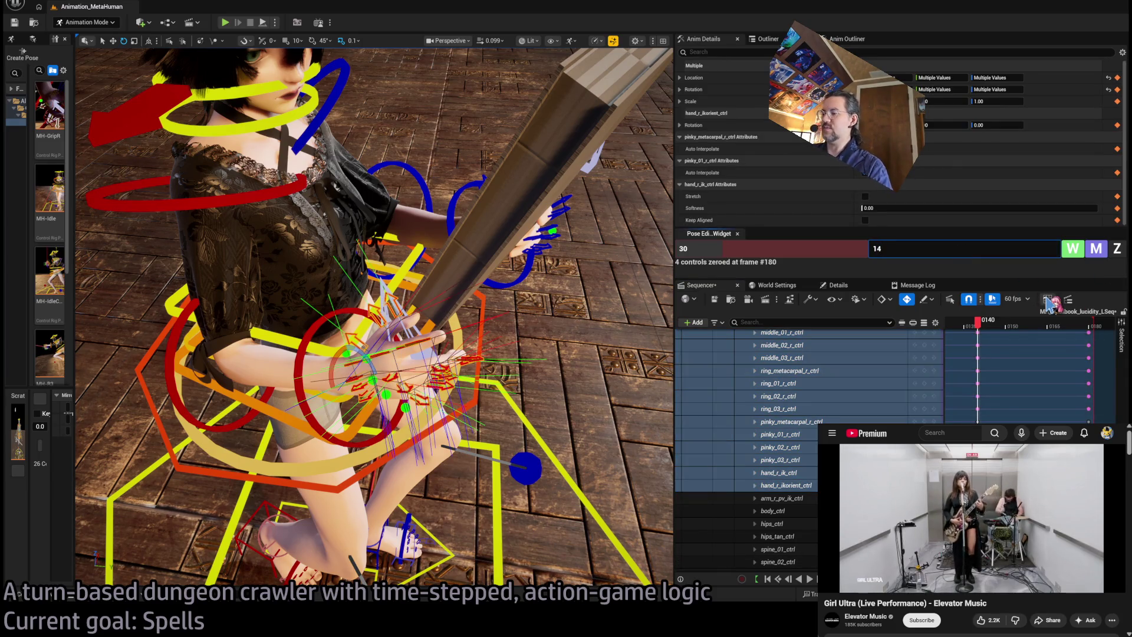
left_click(1117, 249)
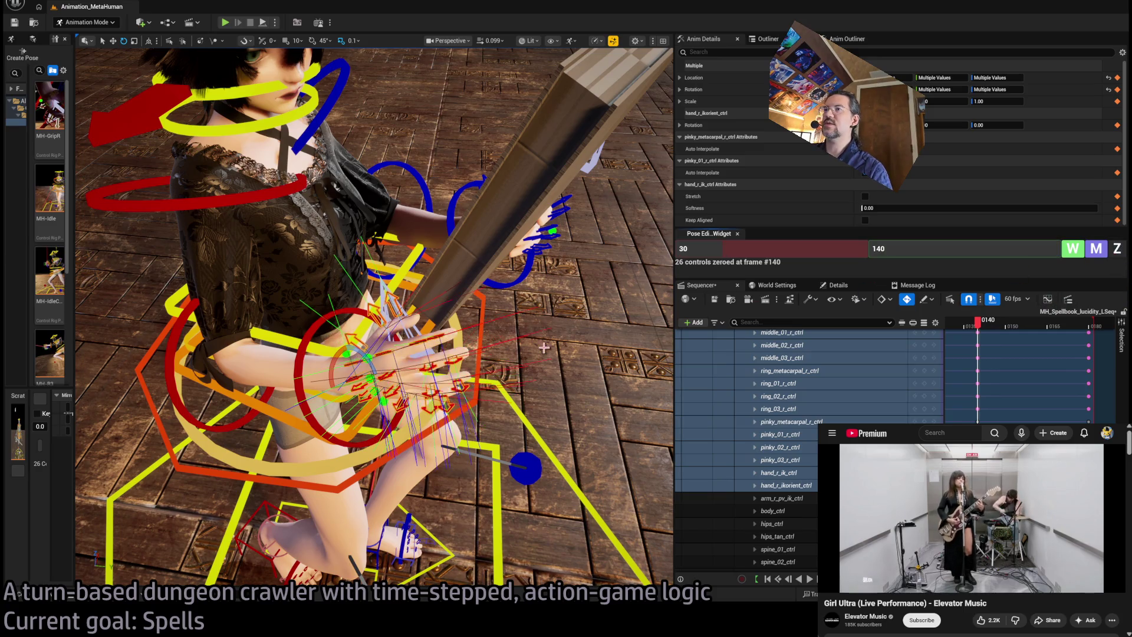
key("f")
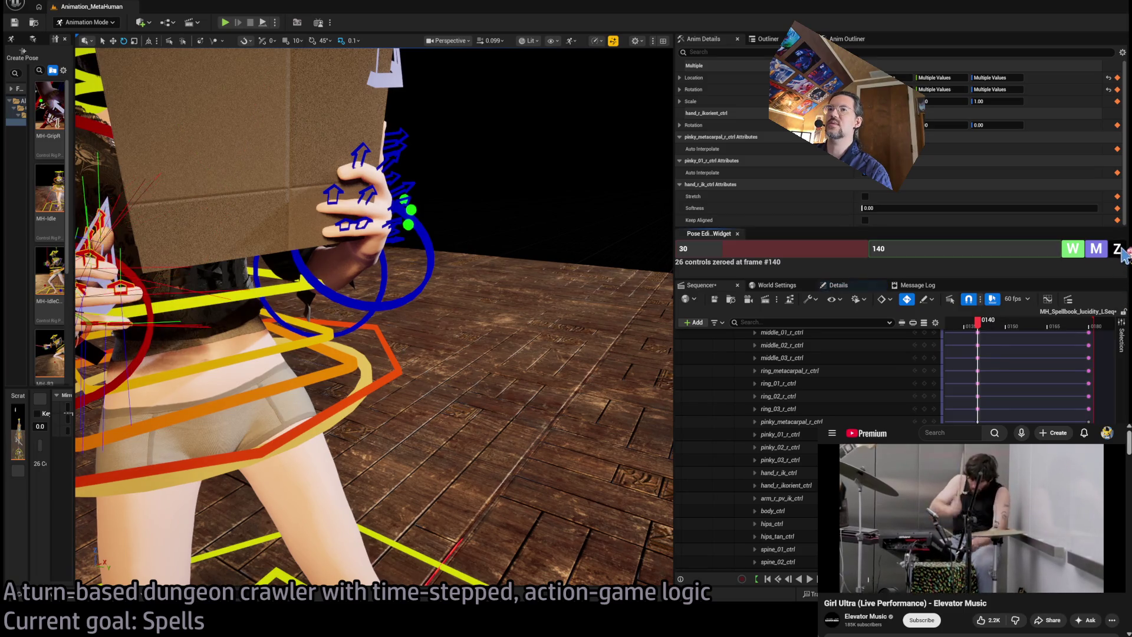
left_click_drag(543, 254, 543, 302)
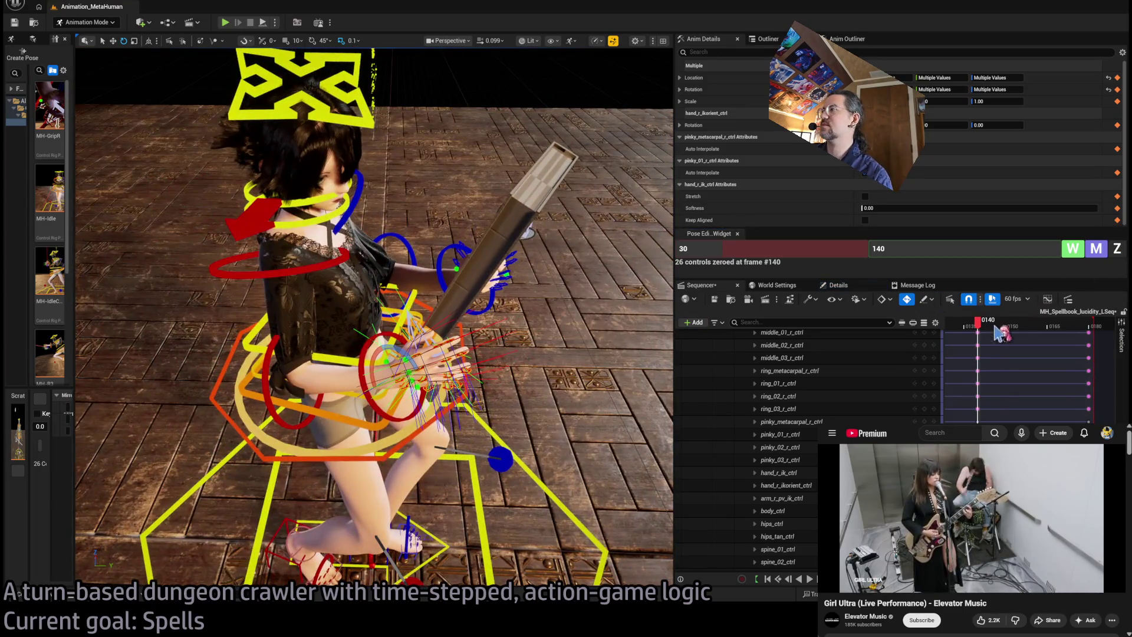
mouse_move(974, 331)
left_mouse_down()
mouse_move(934, 336)
mouse_move(1091, 349)
left_mouse_up()
Step: Select the right upper arm and forearm, then play back from around frame 142
key("f")
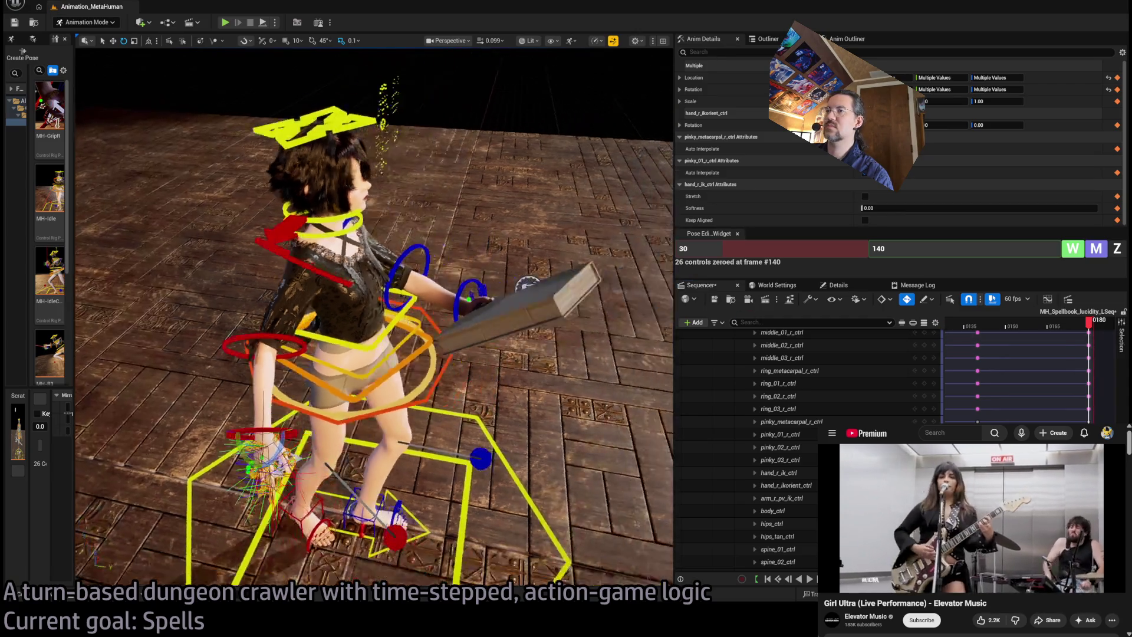
left_click(391, 304)
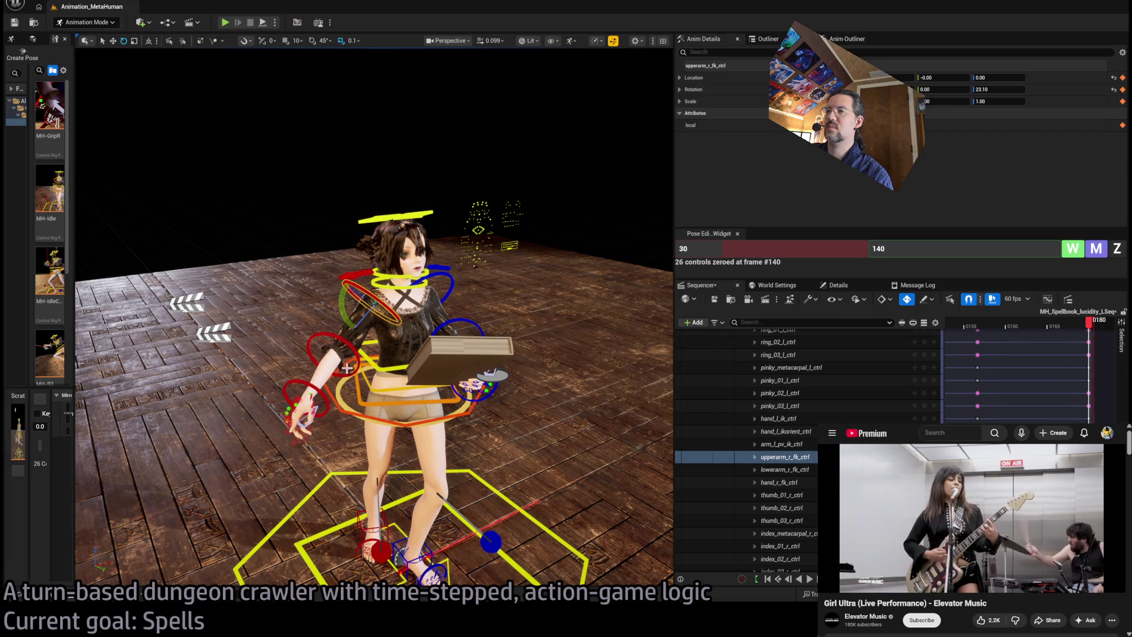
left_click(366, 354)
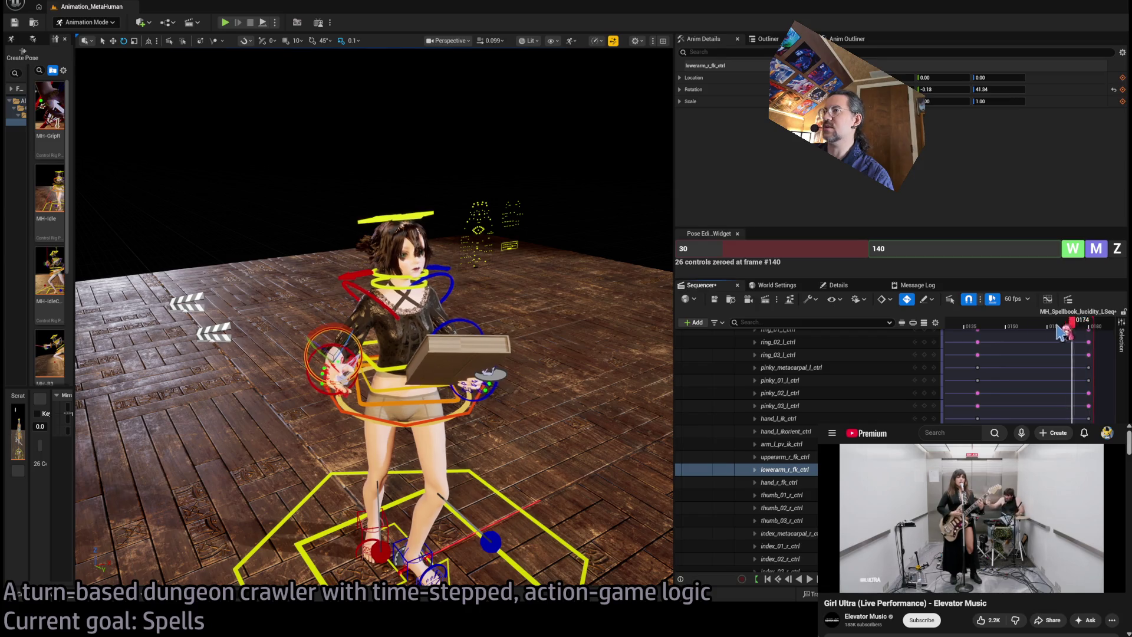
left_click_drag(1061, 332, 940, 340)
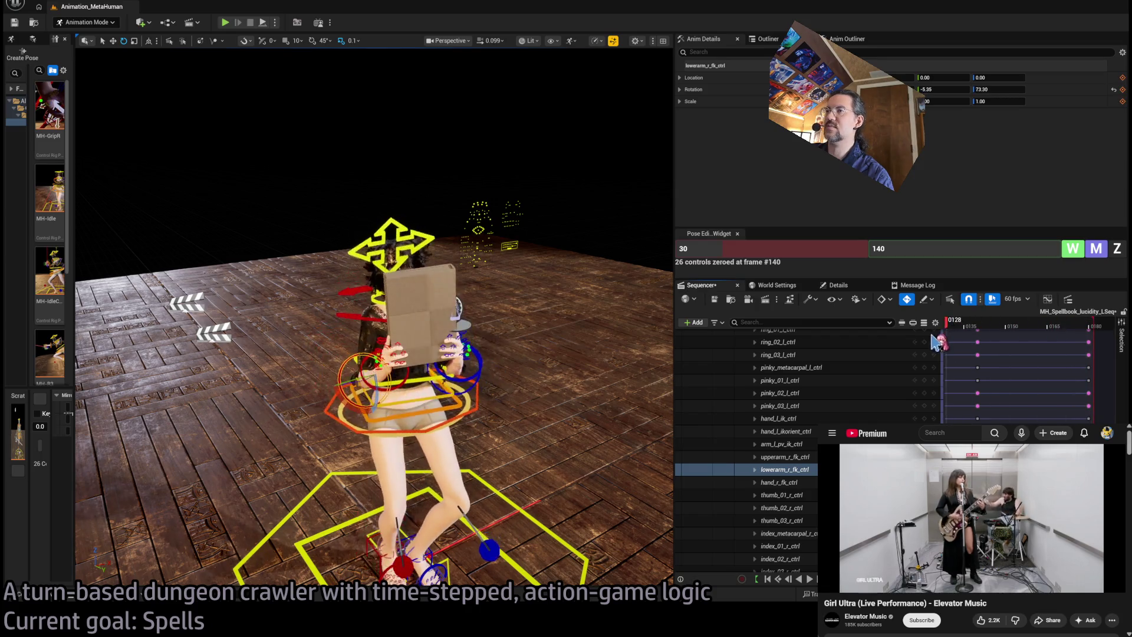
key("space")
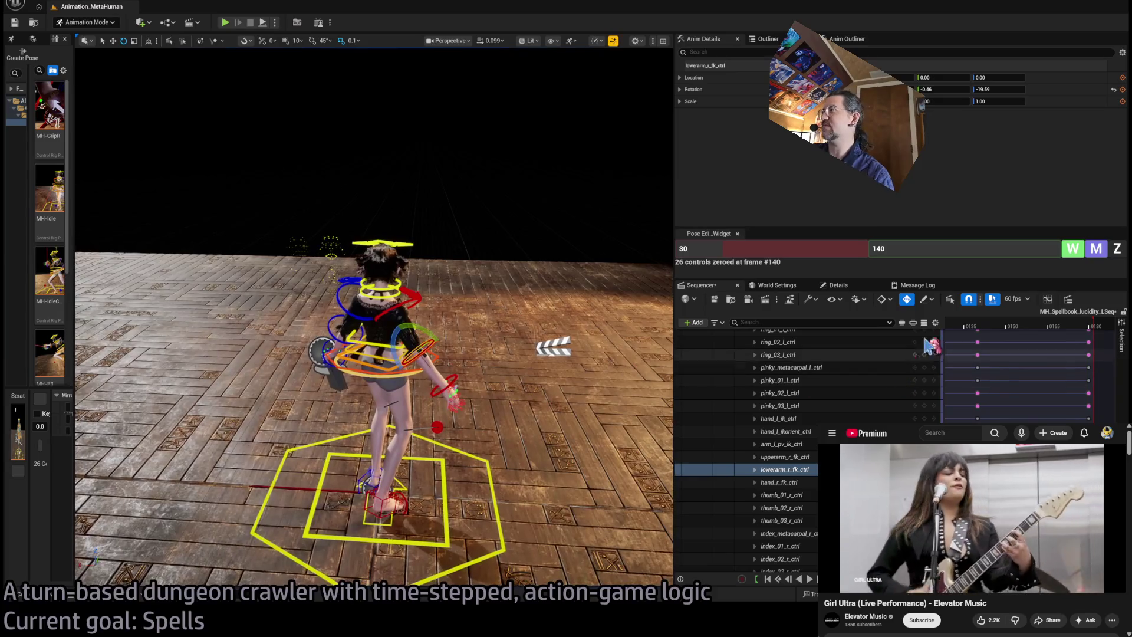
key("space")
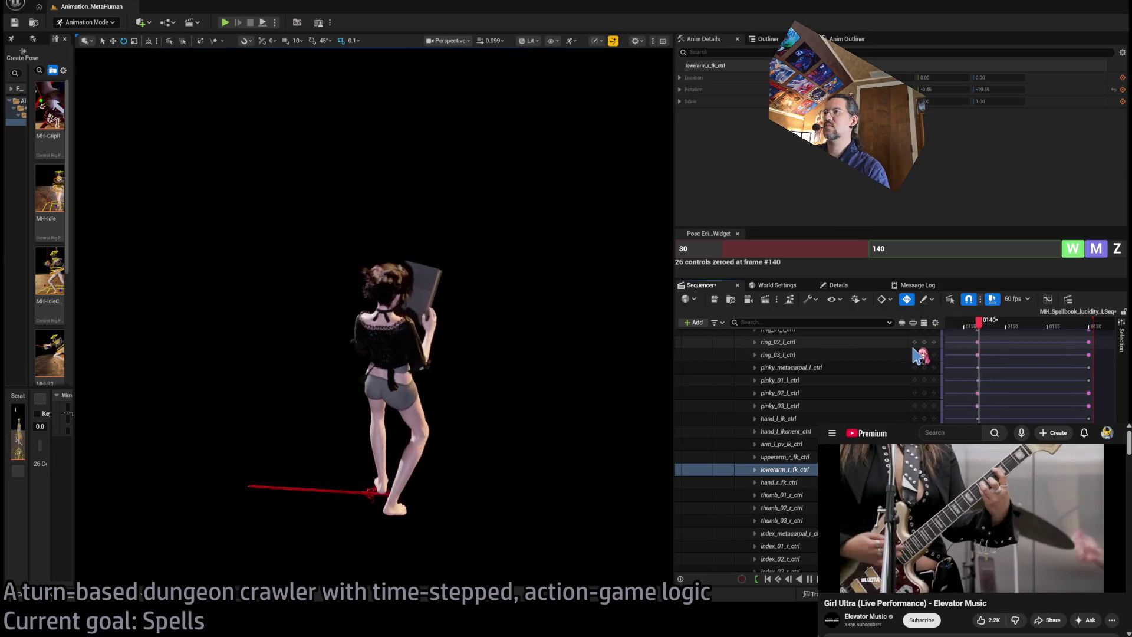
key("space")
Step: Zero the right clavicle control and rotate it to reposition the shoulder at the final frames
left_click_drag(1072, 329, 1088, 326)
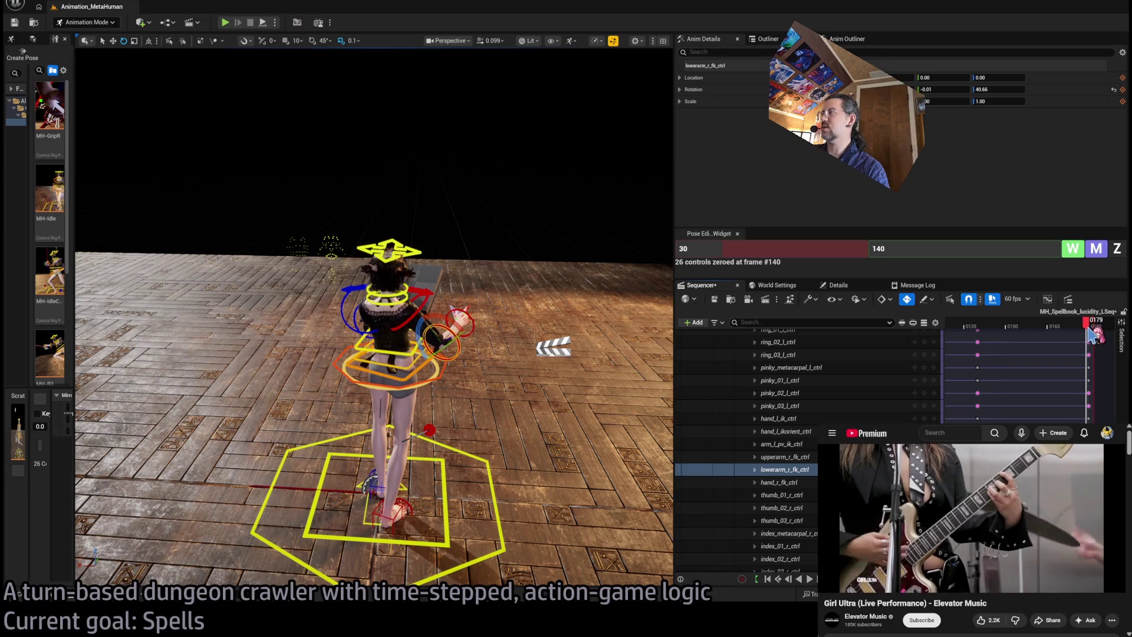
left_click(418, 310)
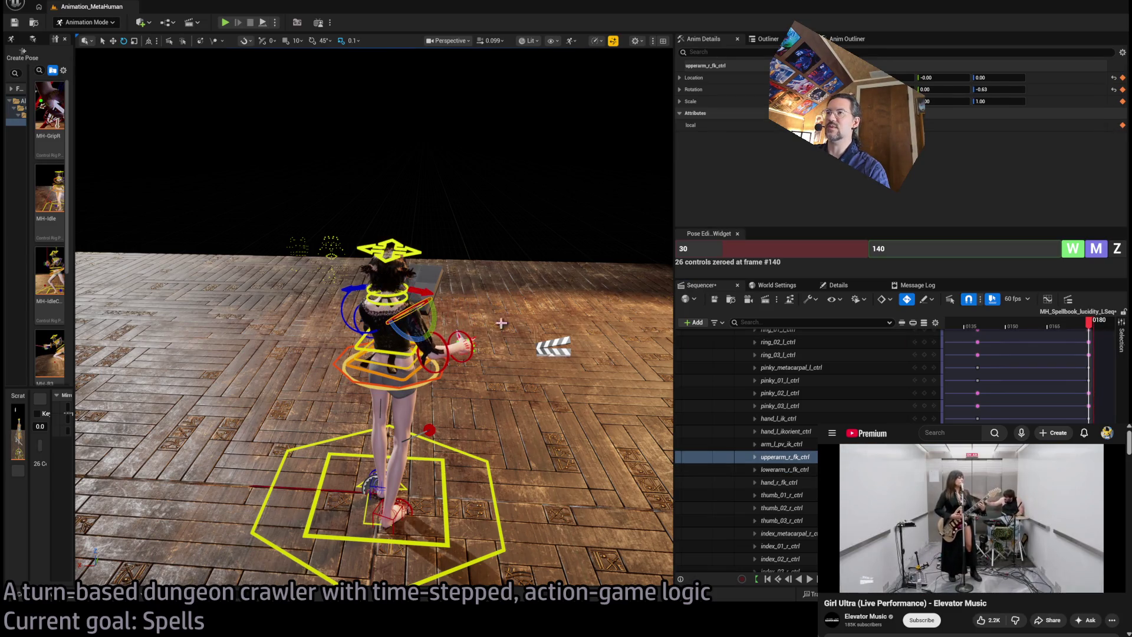
left_click(433, 288)
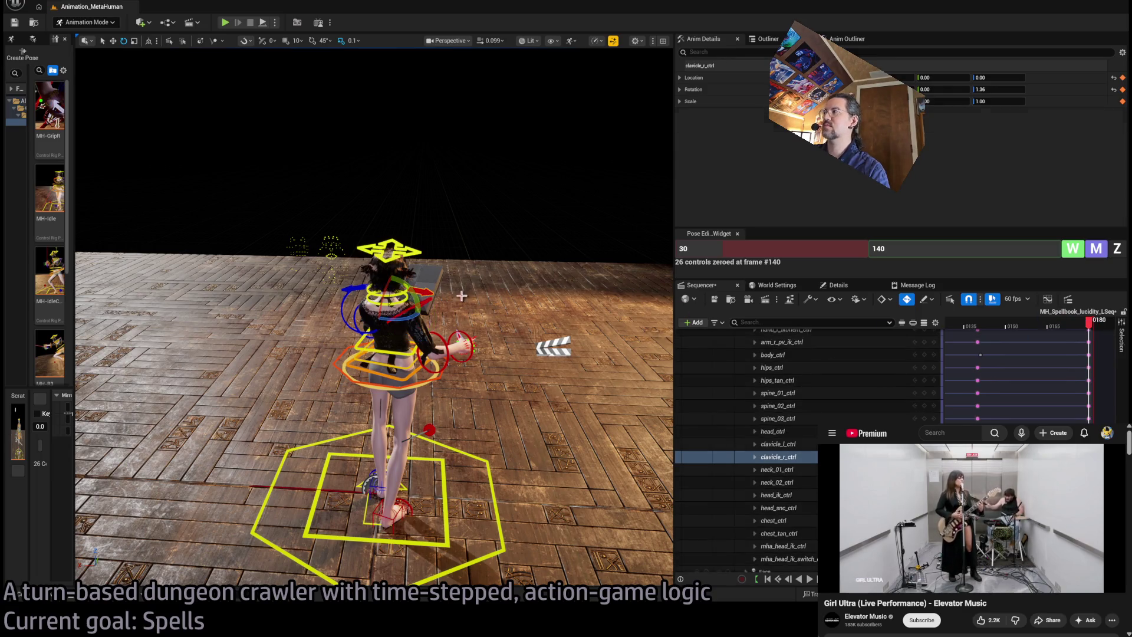
left_click(1116, 248)
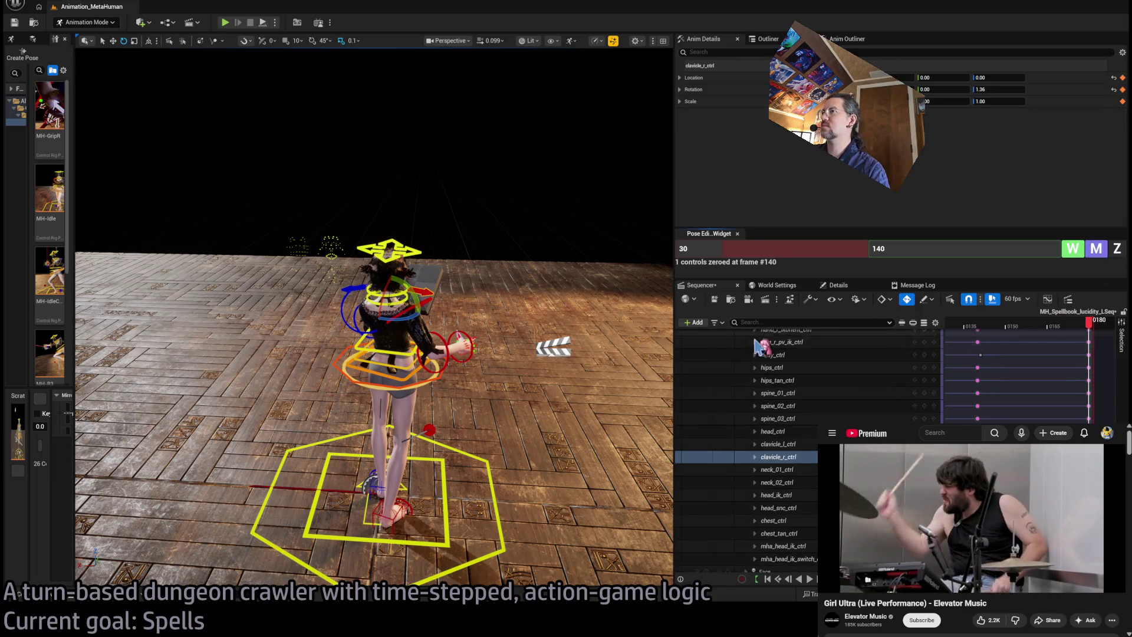
left_click_drag(400, 318, 407, 330)
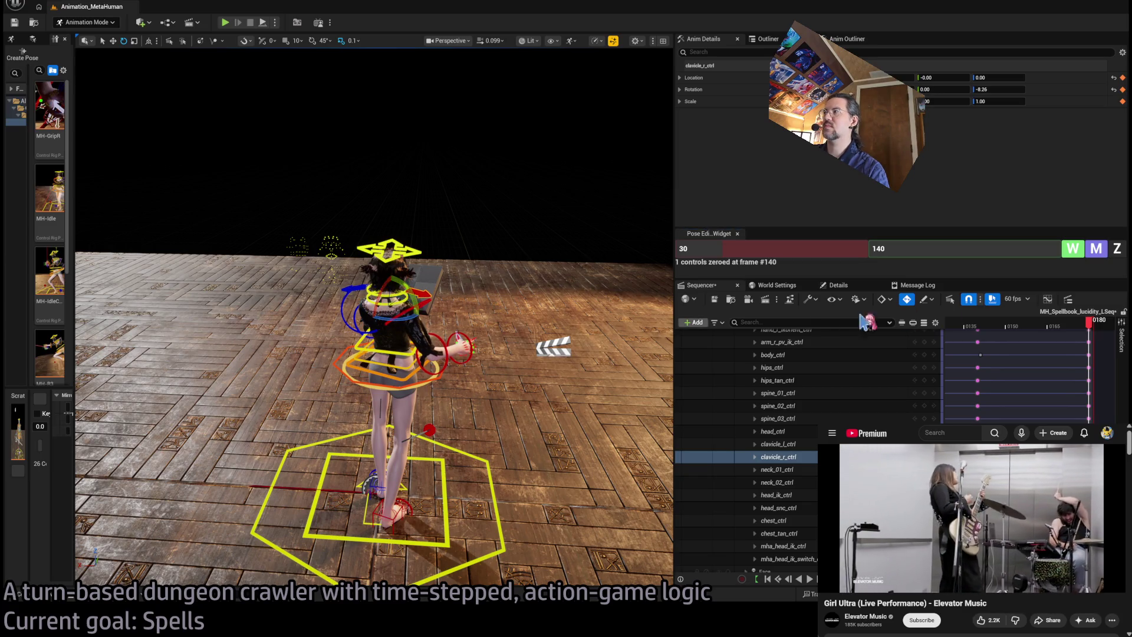
Step: Replay the ending to review the shoulder, stepping through to around frame 146
key("space")
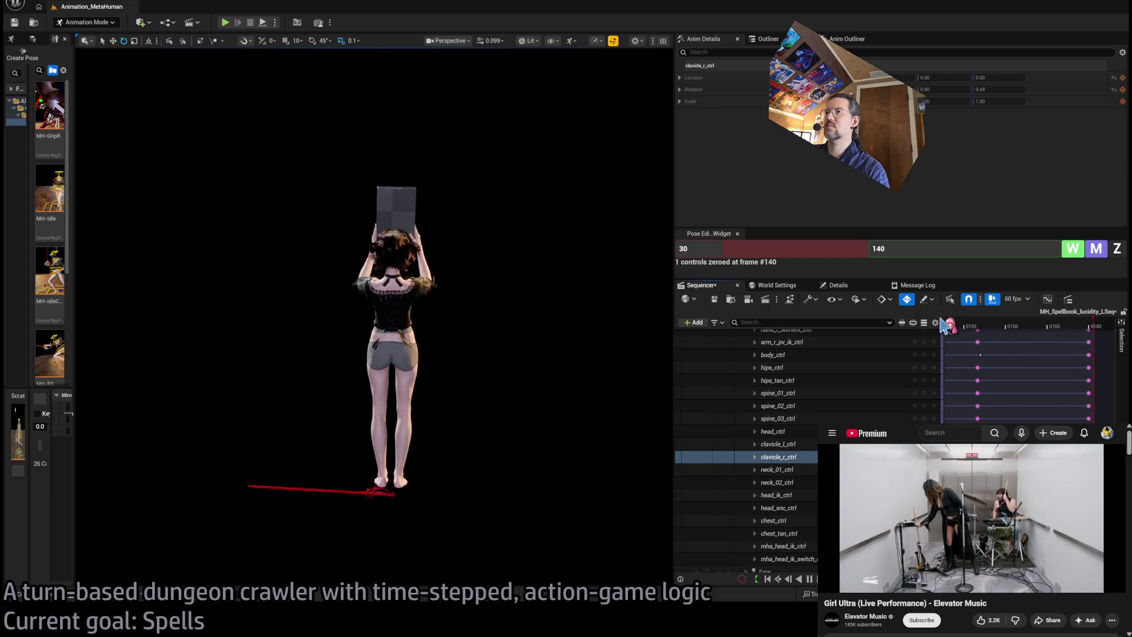
key("space")
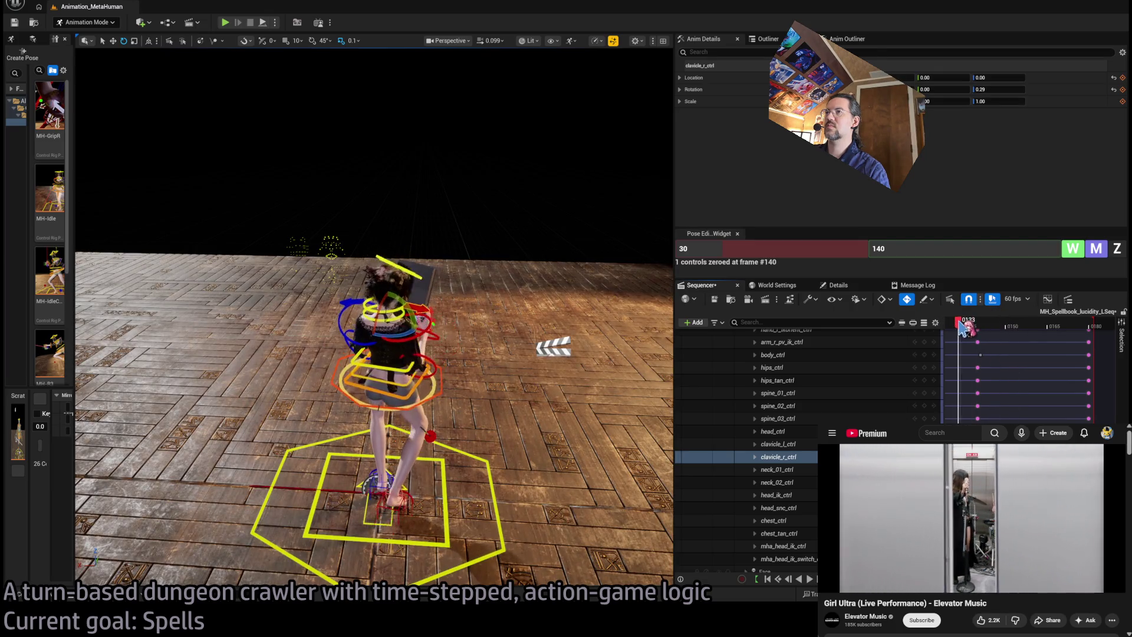
key("space")
key("space")
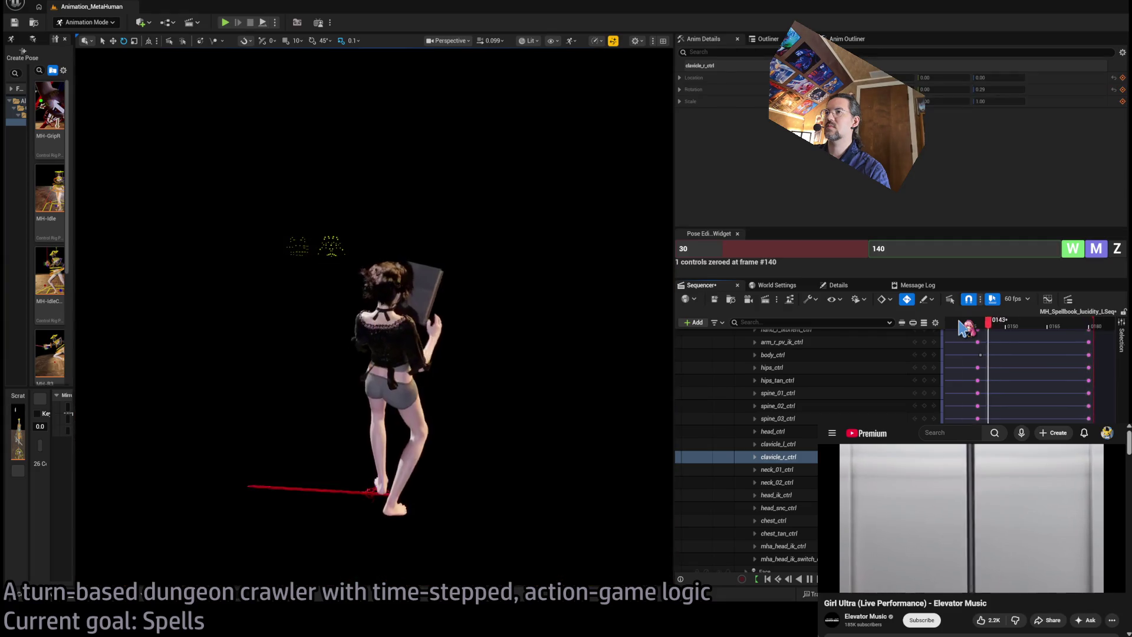
left_click(963, 328)
key("space")
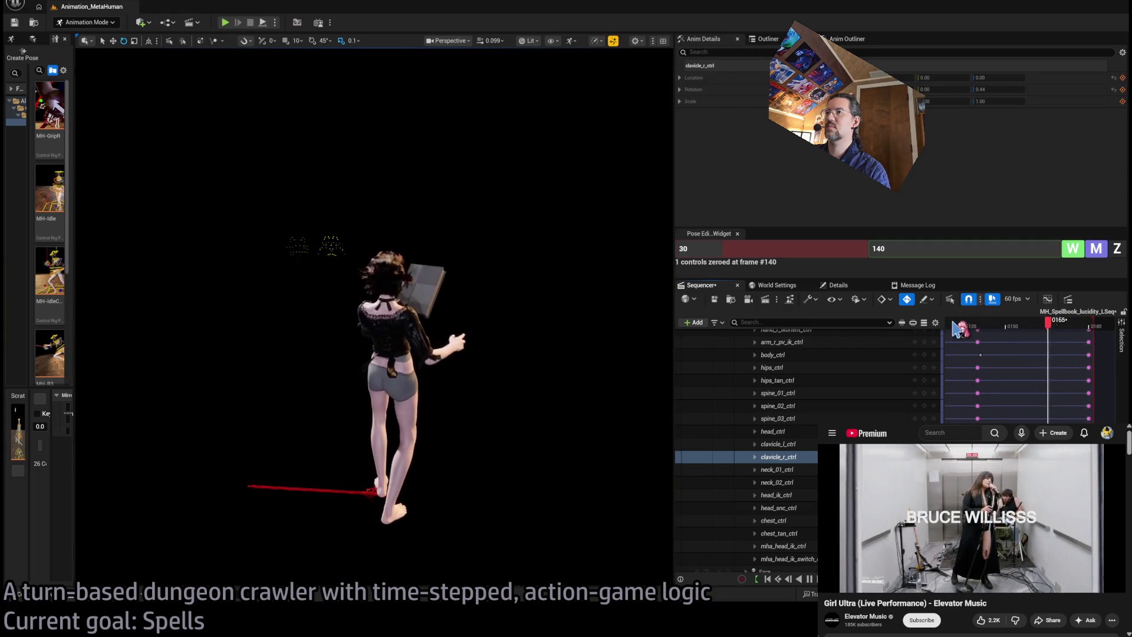
mouse_move(978, 324)
left_mouse_down()
mouse_move(947, 325)
mouse_move(996, 341)
mouse_move(967, 342)
left_mouse_up()
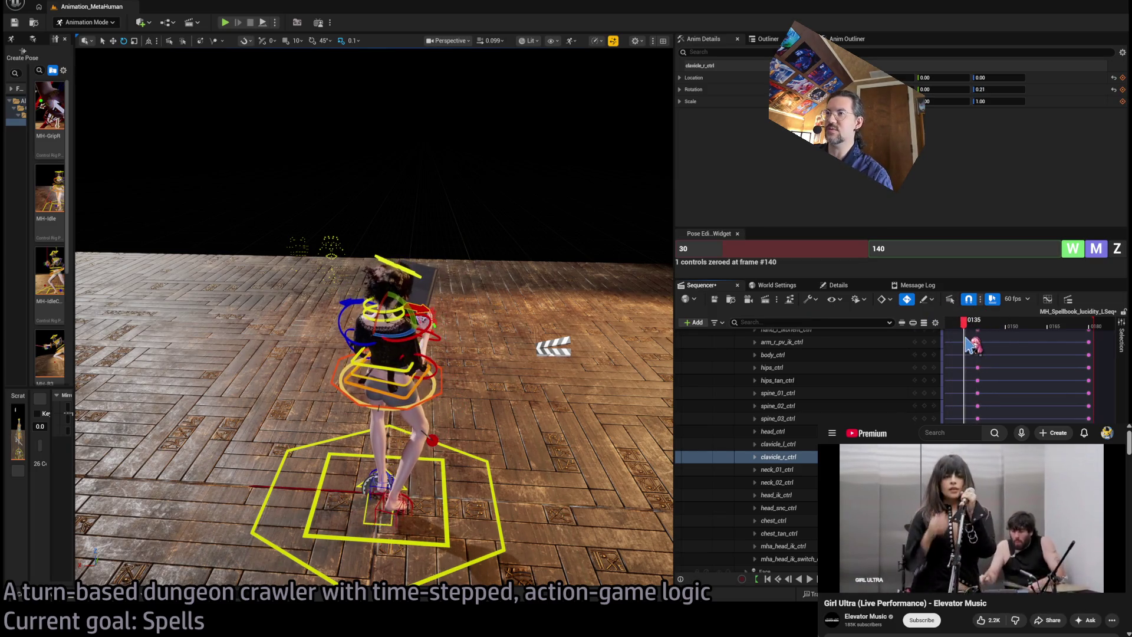
scroll(1032, 353, "down", 3)
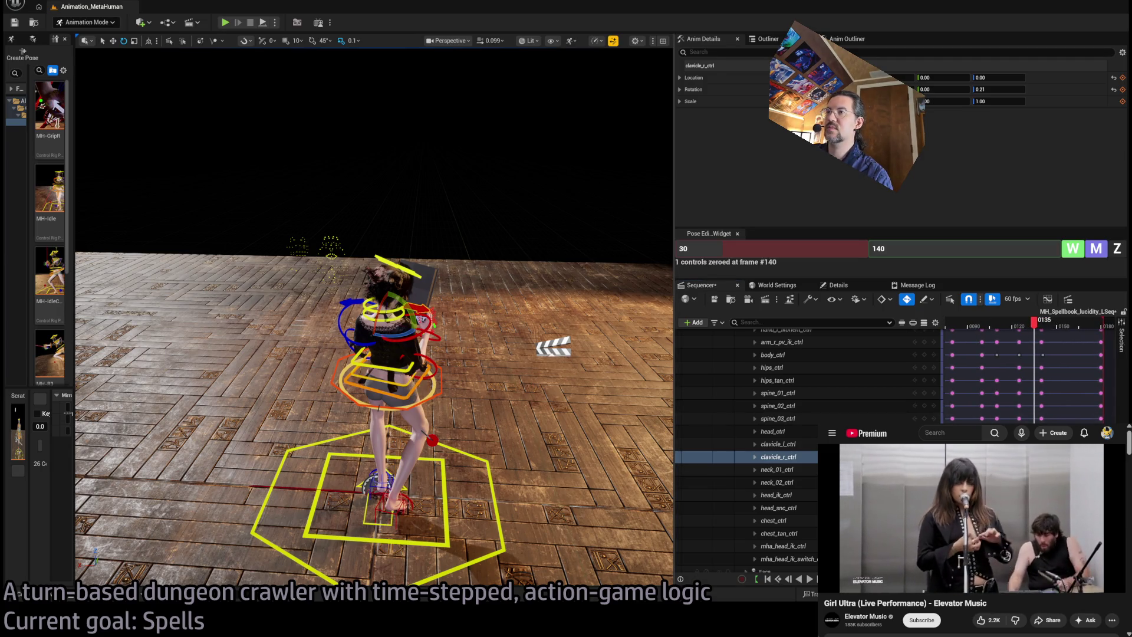
Step: Twist spine_02_ctrl at frame 179 to turn the torso, then play back to check
left_click(403, 383)
left_click(407, 383)
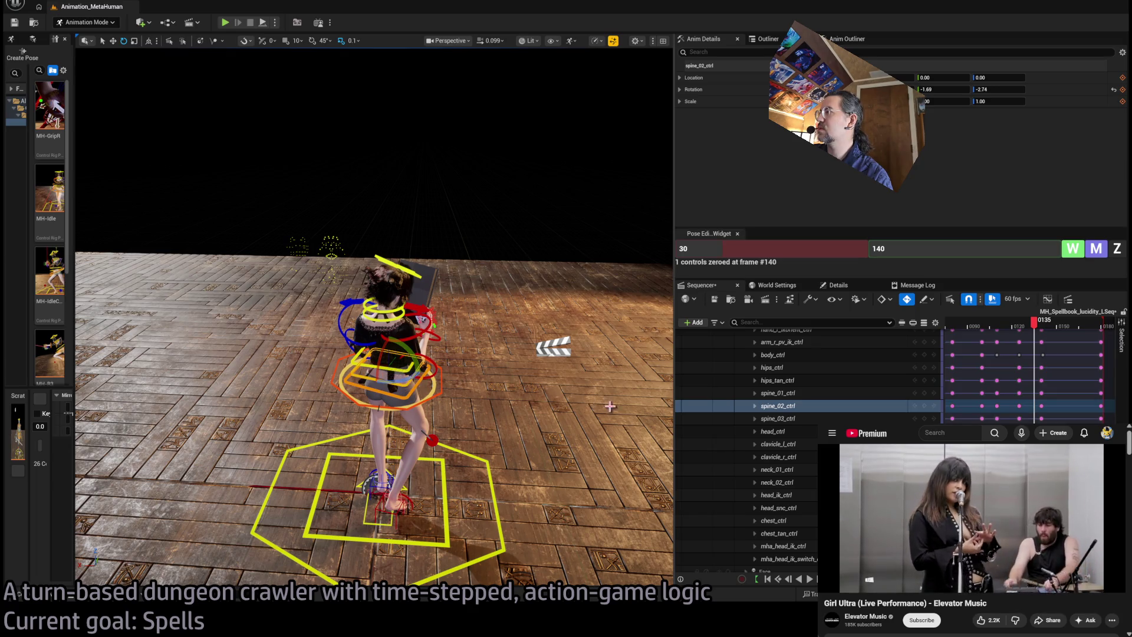
left_click_drag(1056, 389, 1040, 422)
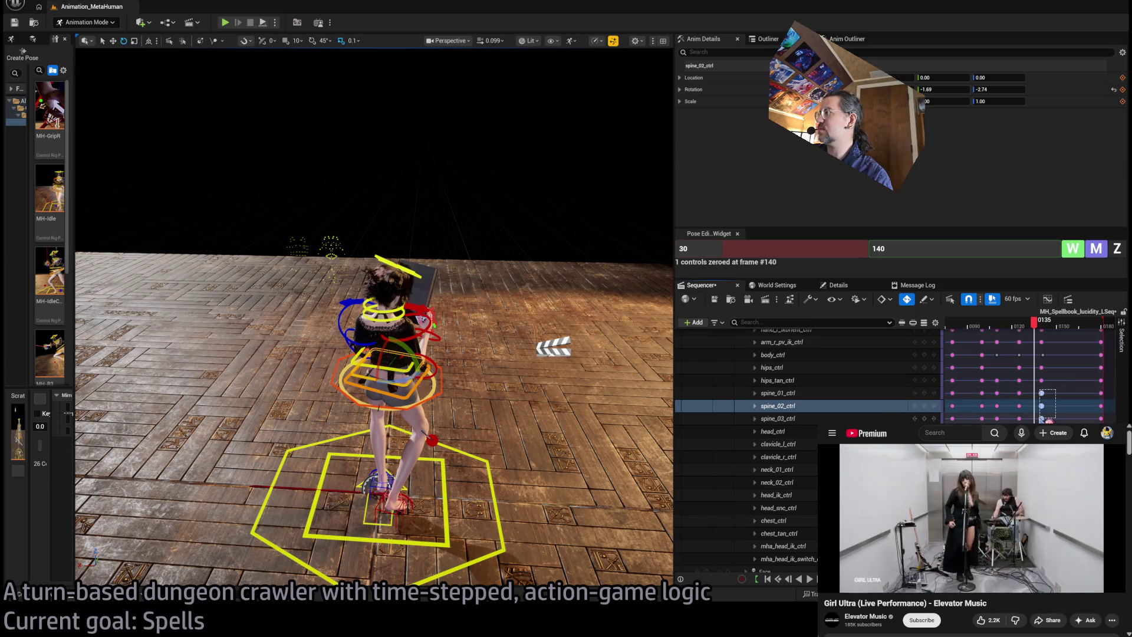
mouse_move(1038, 331)
left_mouse_down()
mouse_move(1024, 332)
mouse_move(1103, 335)
left_mouse_up()
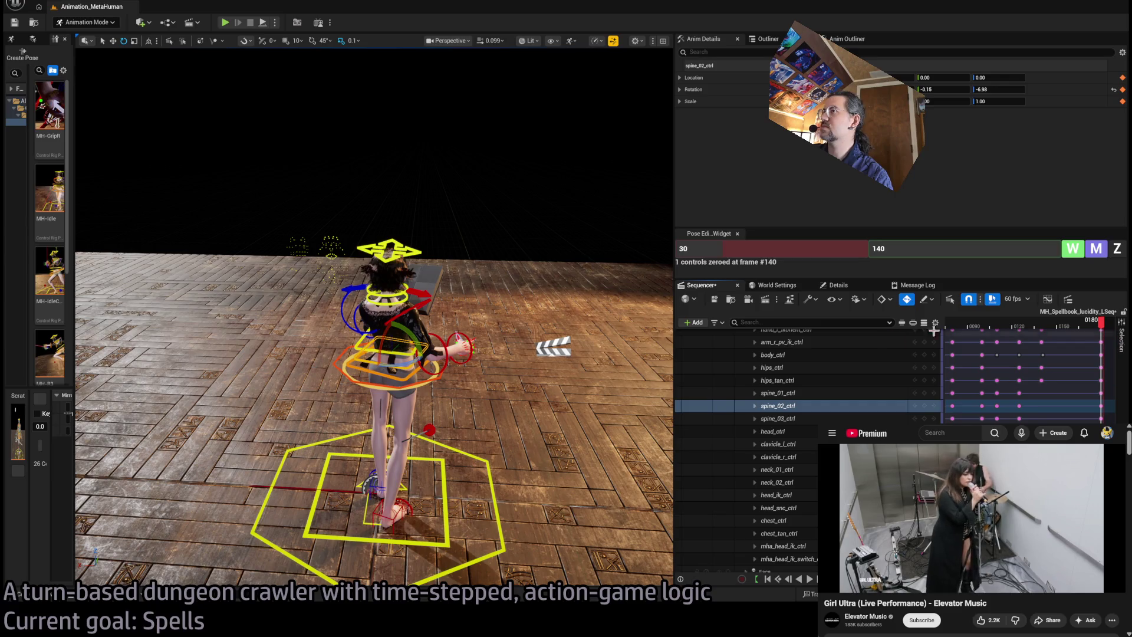
left_click_drag(414, 362, 386, 359)
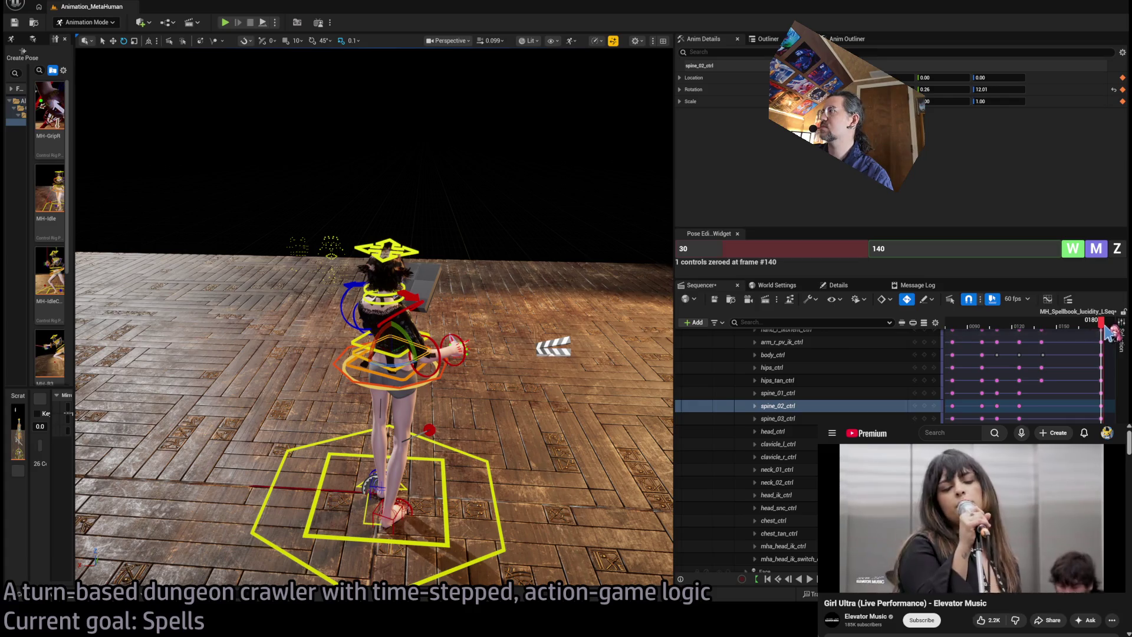
key("space")
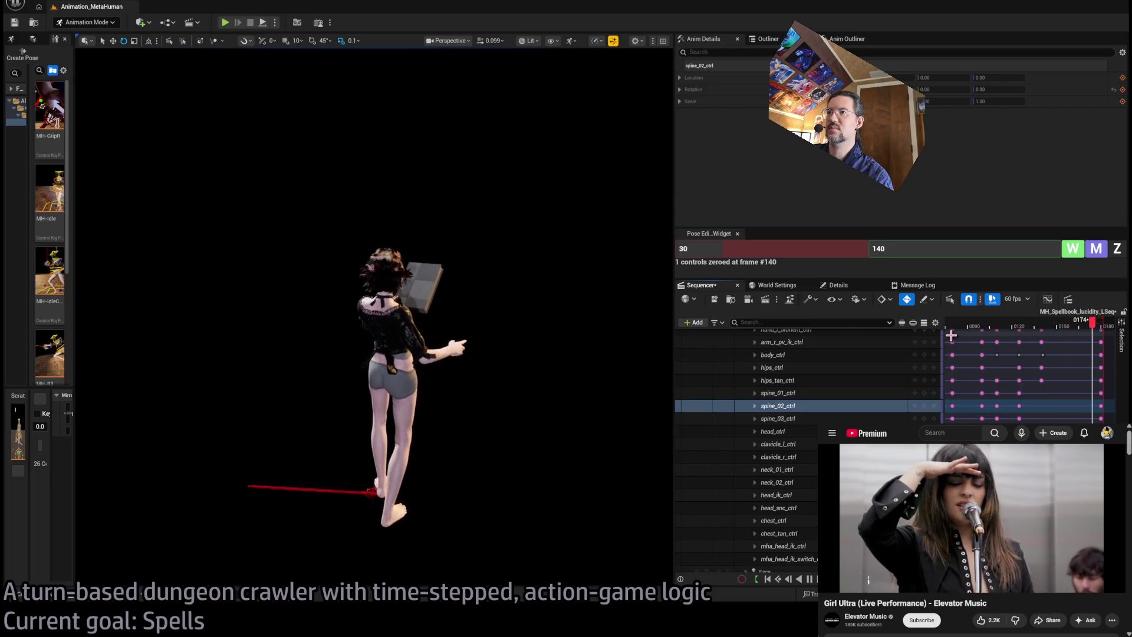
Step: Play the spellbook animation repeatedly, stopping around frames 102, 103, 140 and 157 to review it
left_click(992, 327)
key("Home")
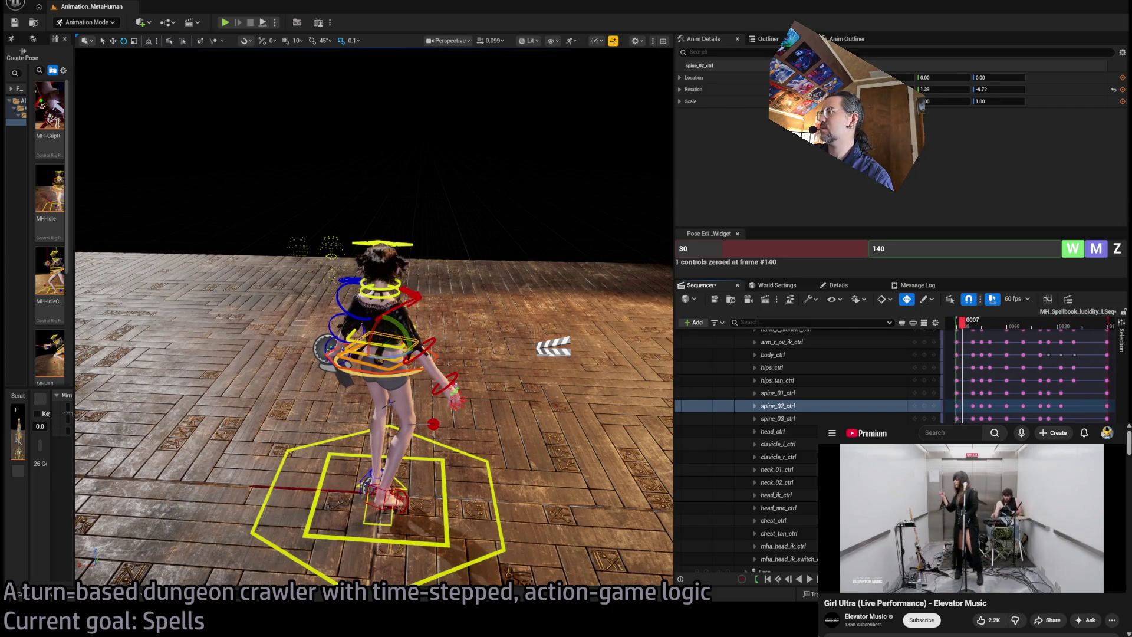
key("space")
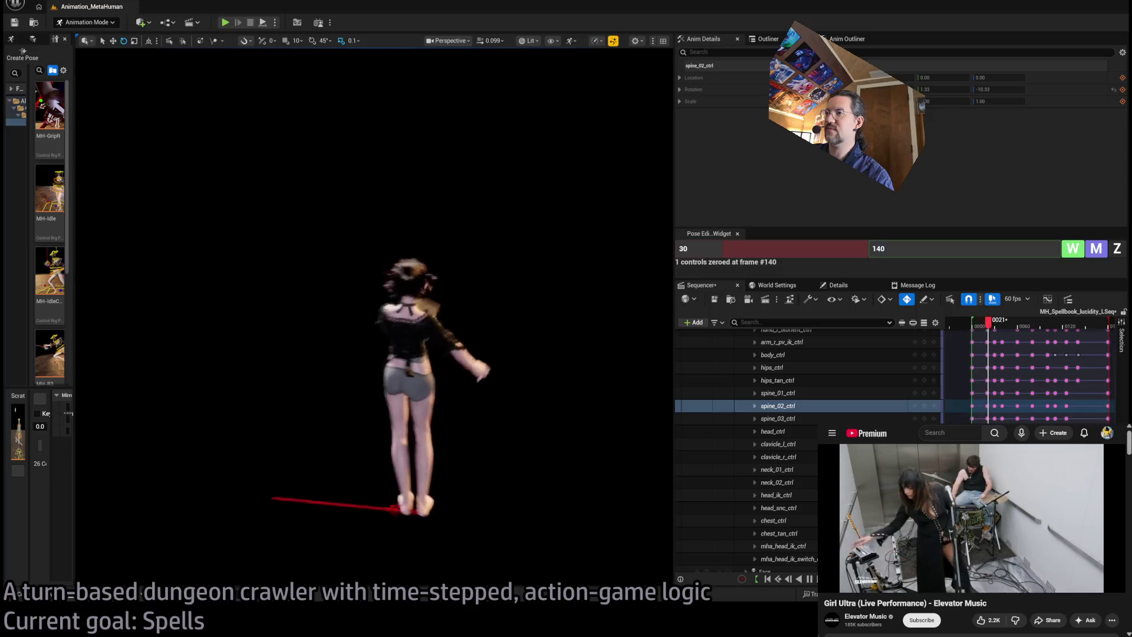
left_click(986, 327)
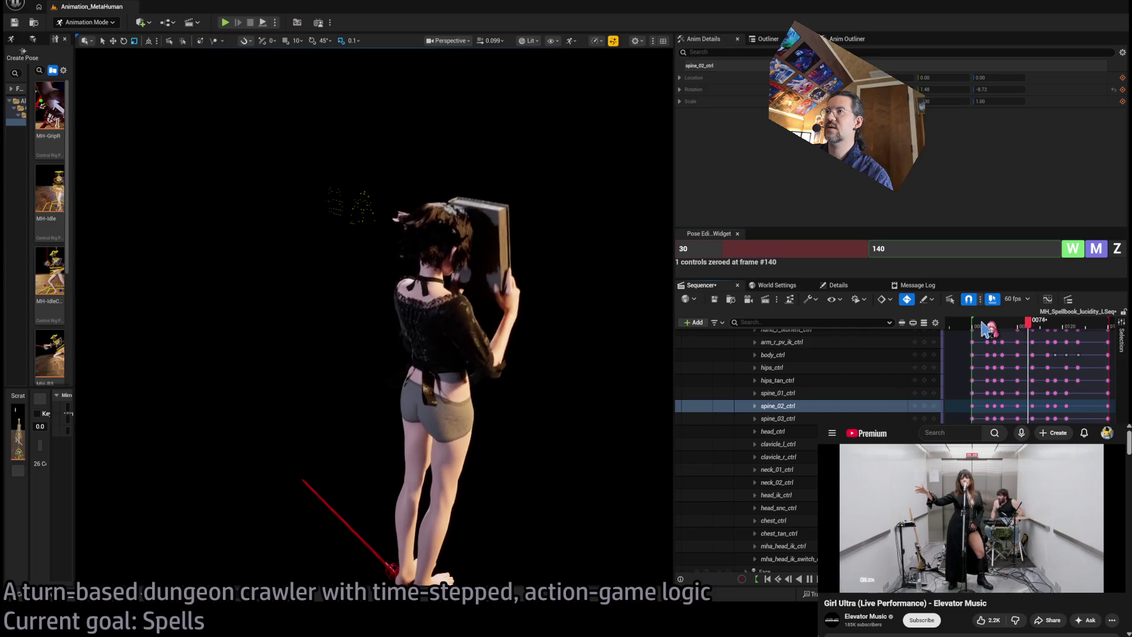
key("space")
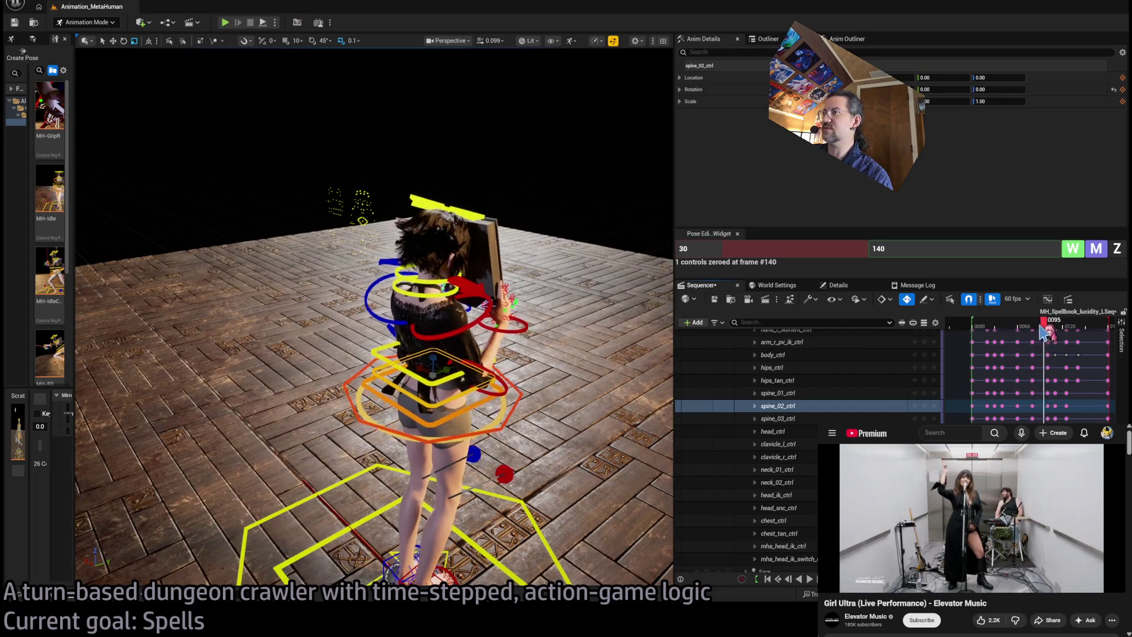
left_click_drag(1042, 331, 989, 340)
key("space")
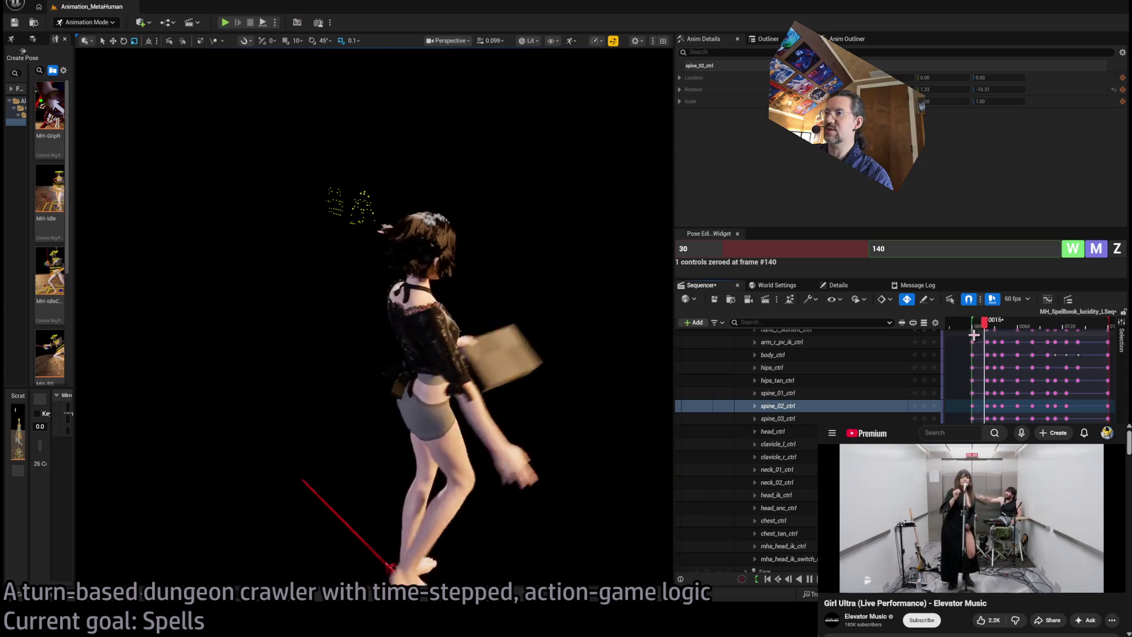
key("space")
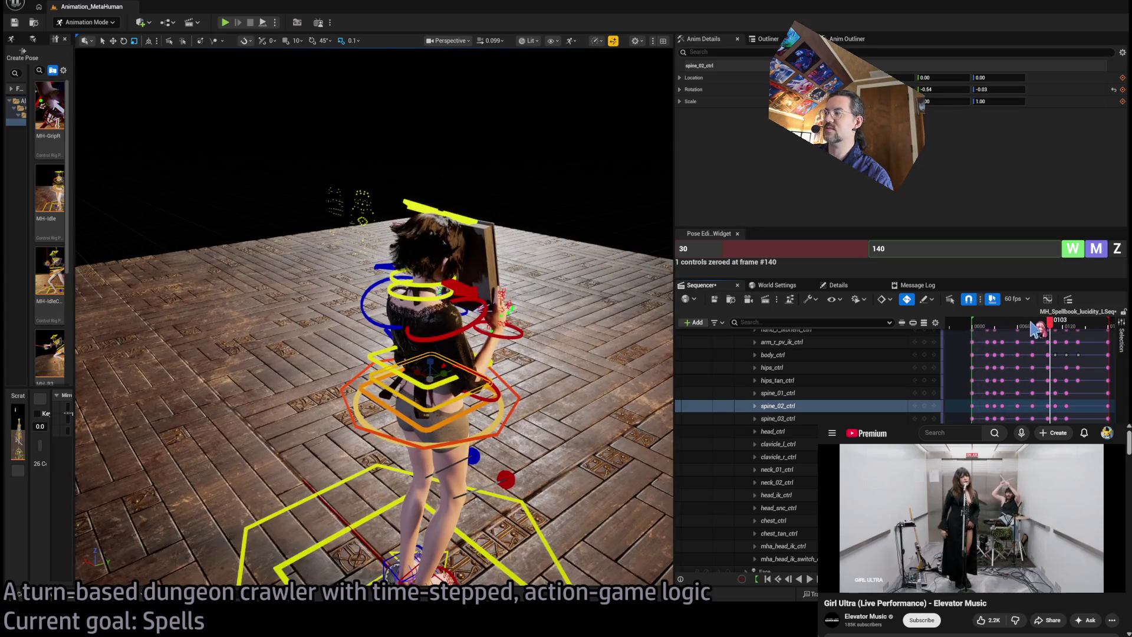
key("space")
key("space")
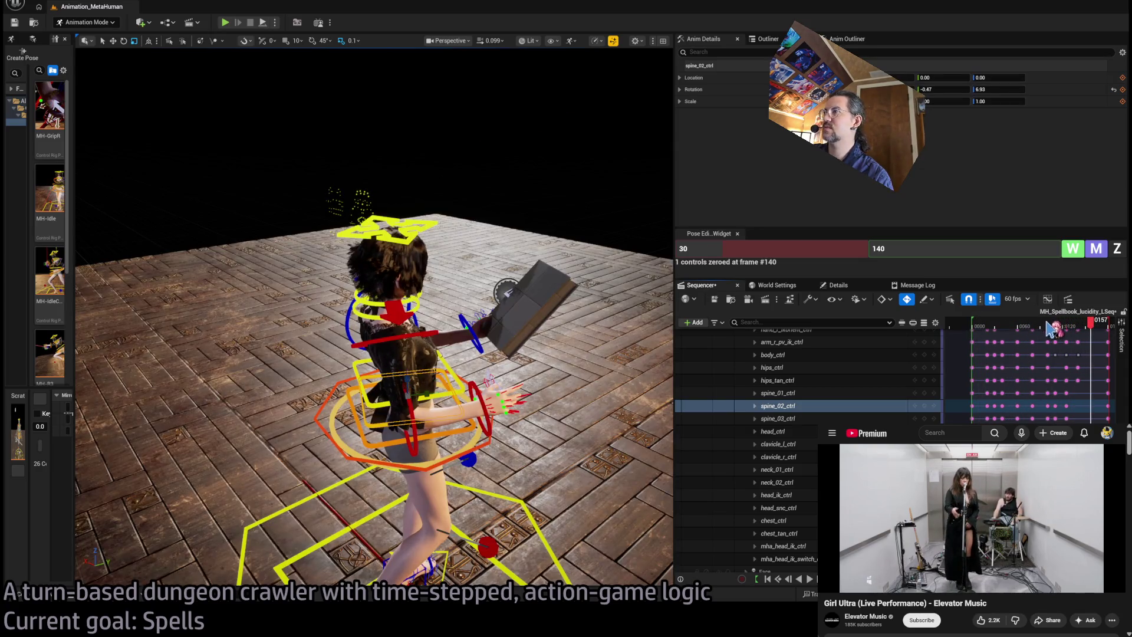
left_click_drag(1051, 329, 1027, 332)
key("space")
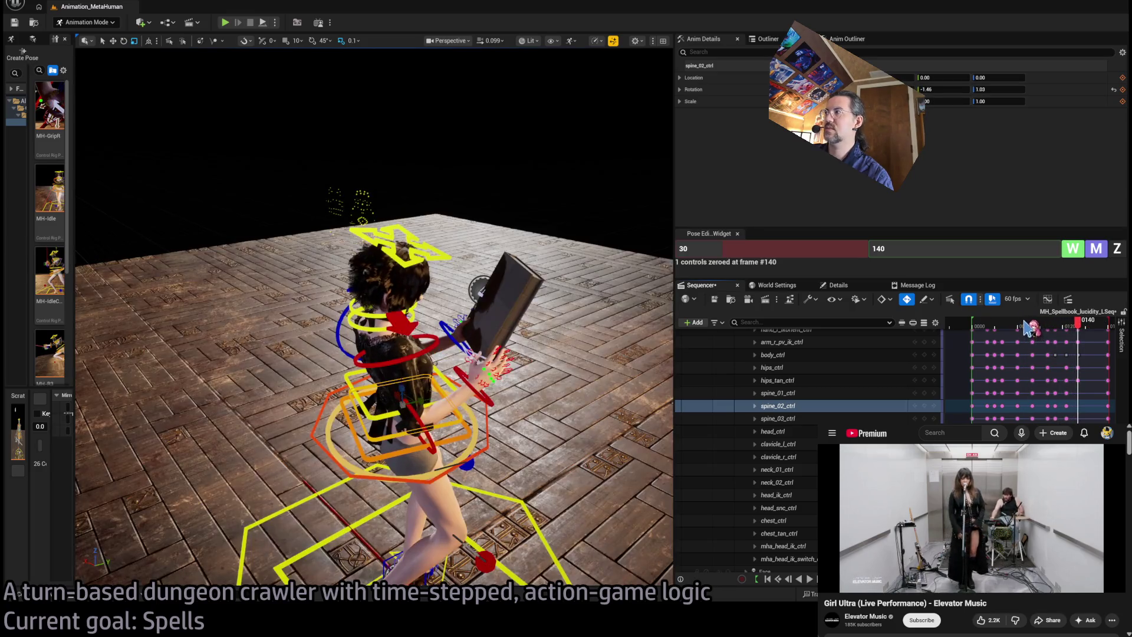
key("space")
key("space")
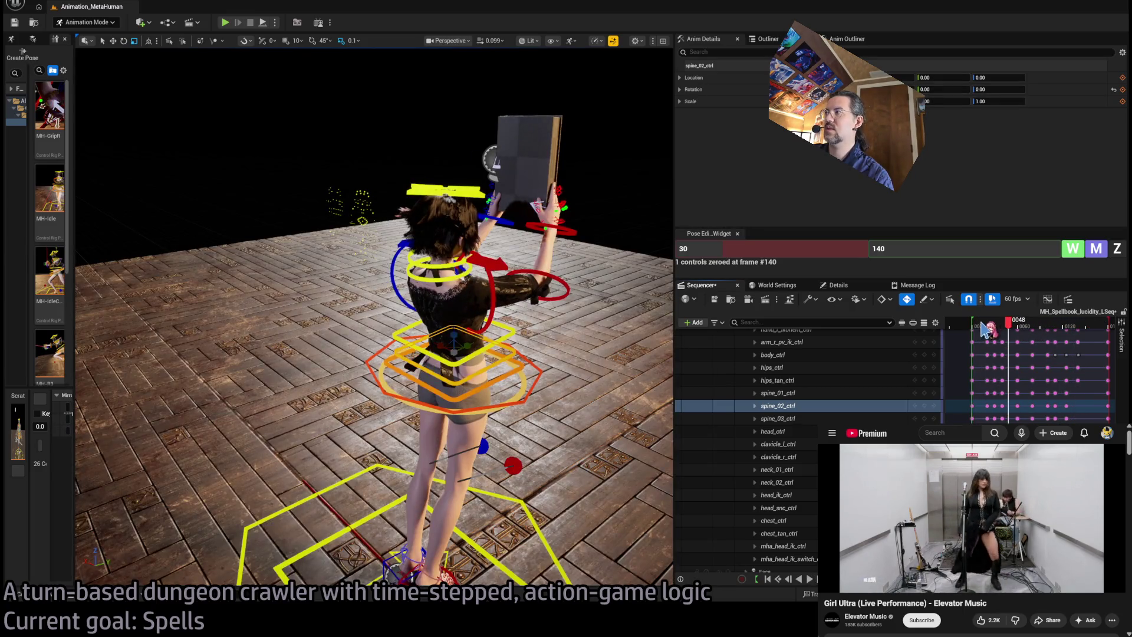
Step: Return near the start and twist the mid-spine control to 1.50 / -8.48 rotation
left_click(982, 326)
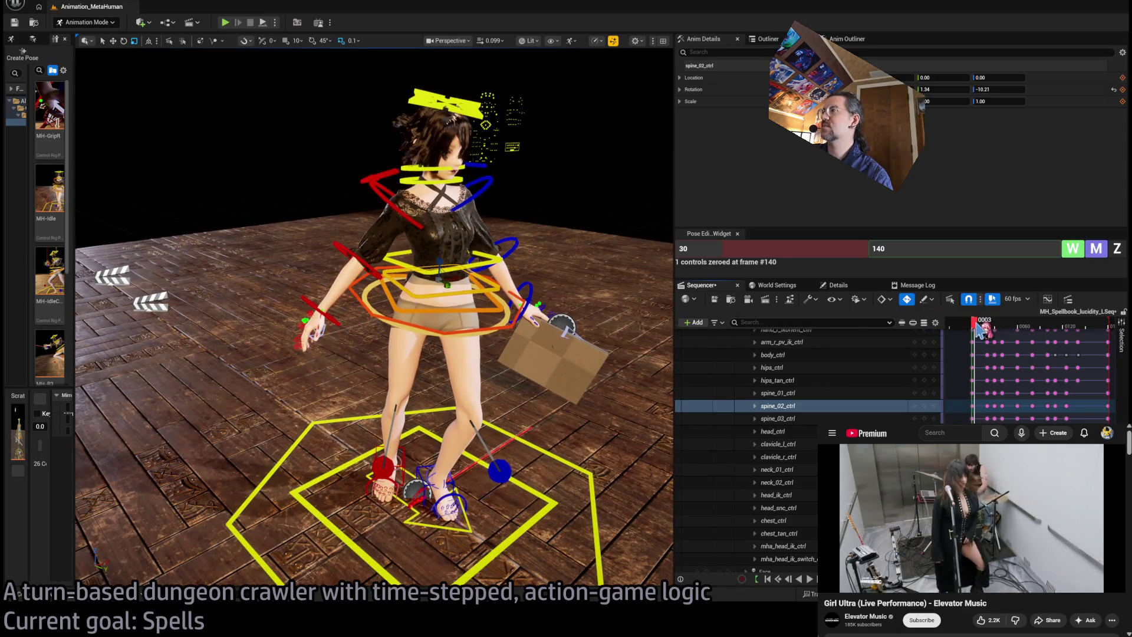
key("space")
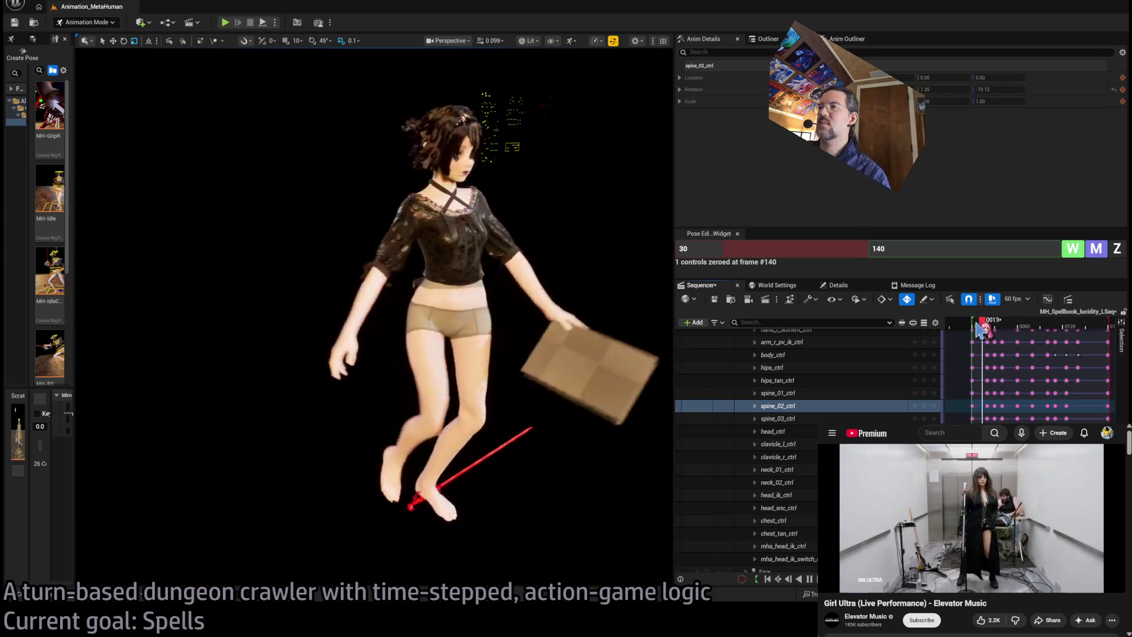
left_click_drag(978, 327, 993, 328)
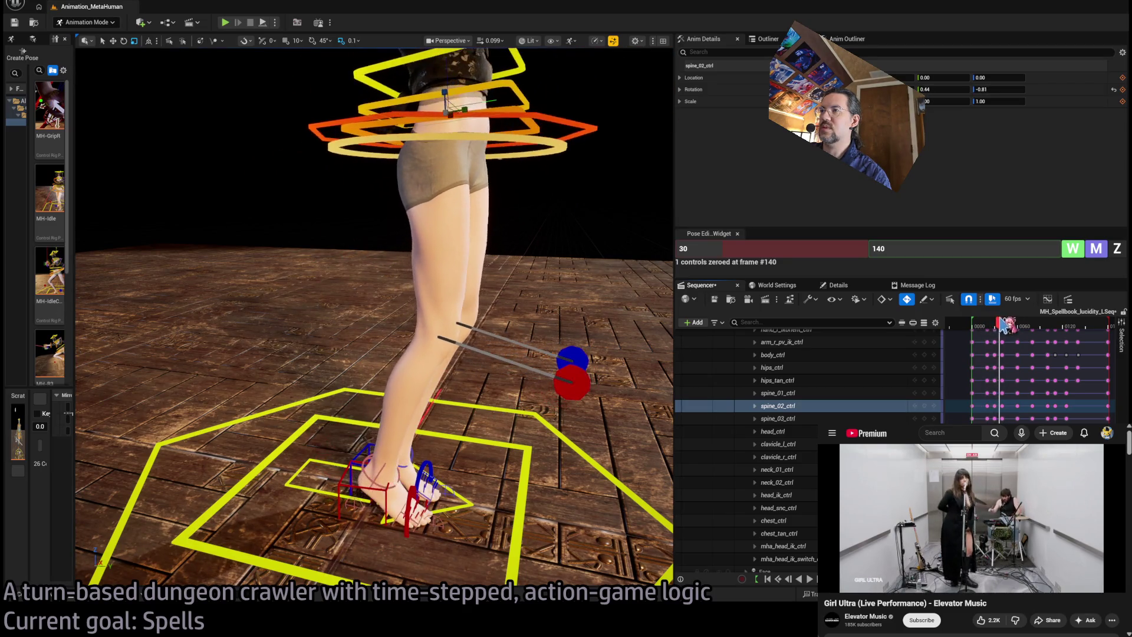
mouse_move(998, 326)
left_mouse_down()
mouse_move(1005, 319)
mouse_move(985, 319)
left_mouse_up()
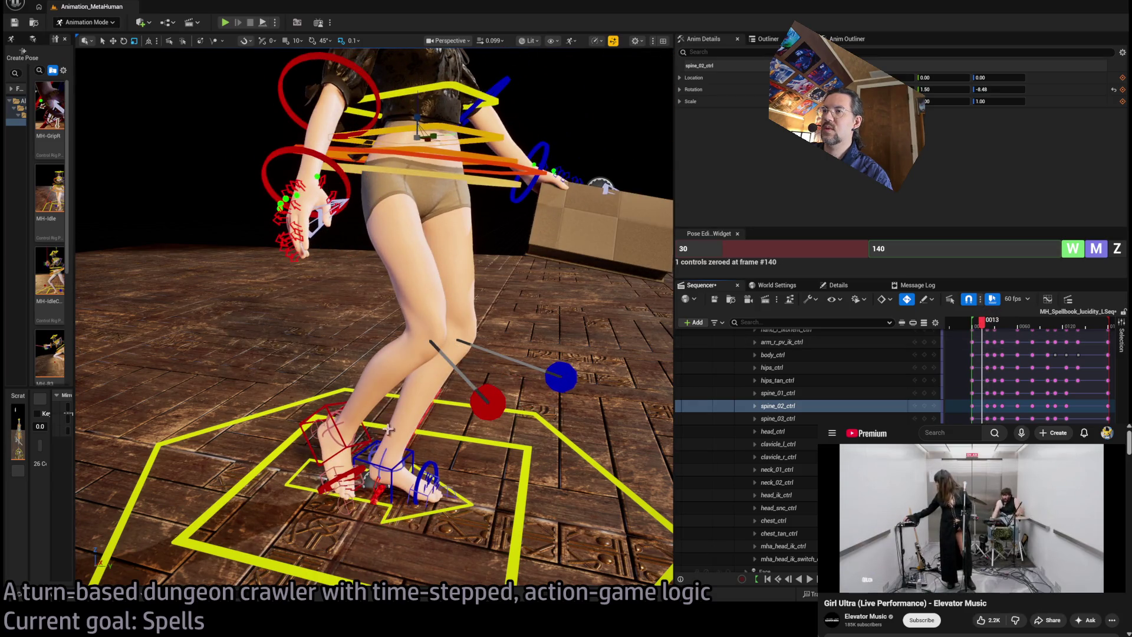
Step: Frame the right foot IK control, tilt the foot and lower it toward the floor
left_click(343, 439)
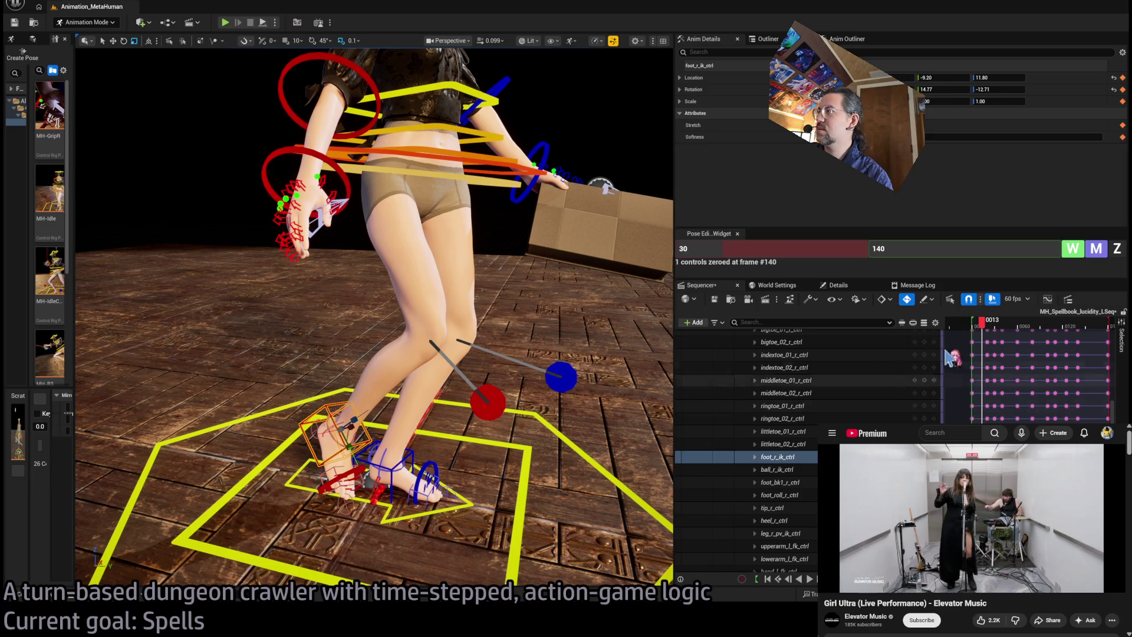
left_click_drag(980, 324, 985, 322)
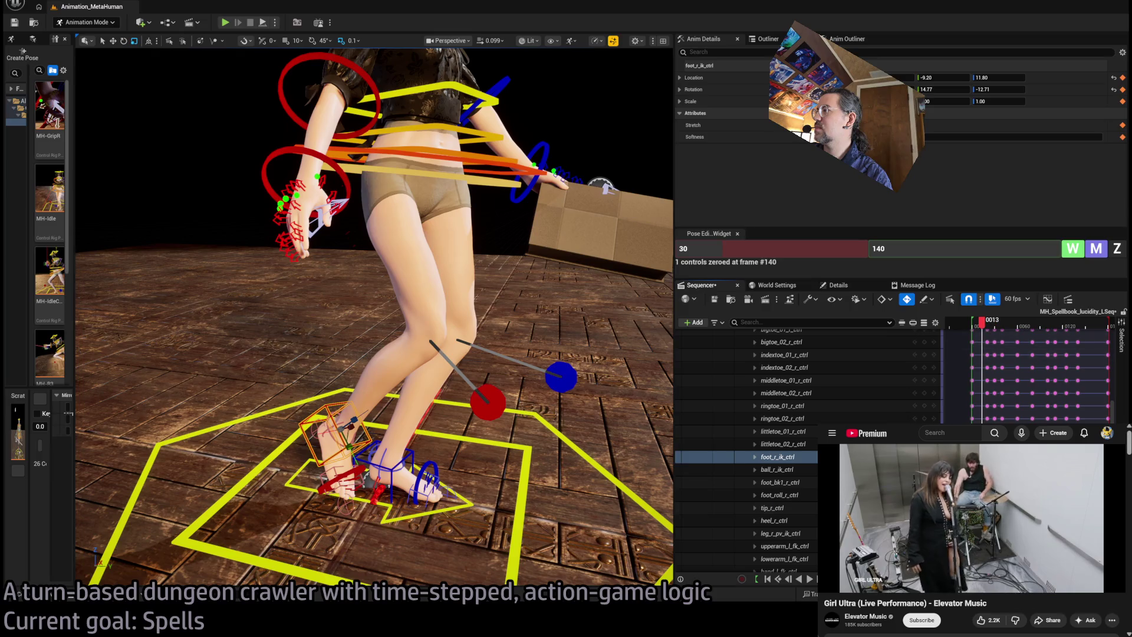
key("f")
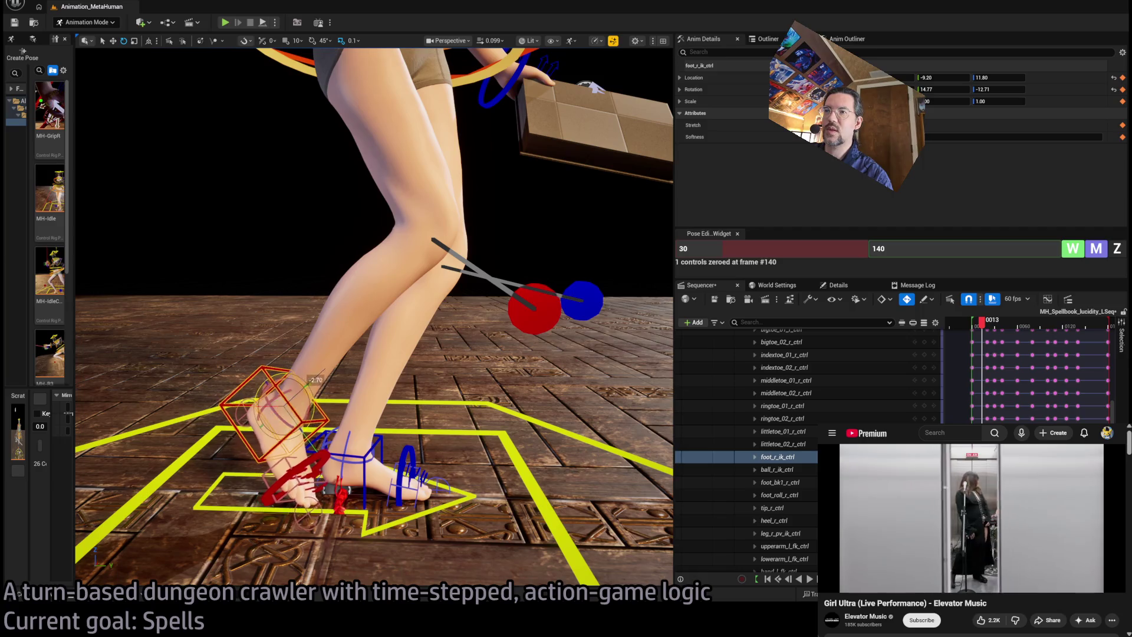
left_click_drag(311, 378, 303, 383)
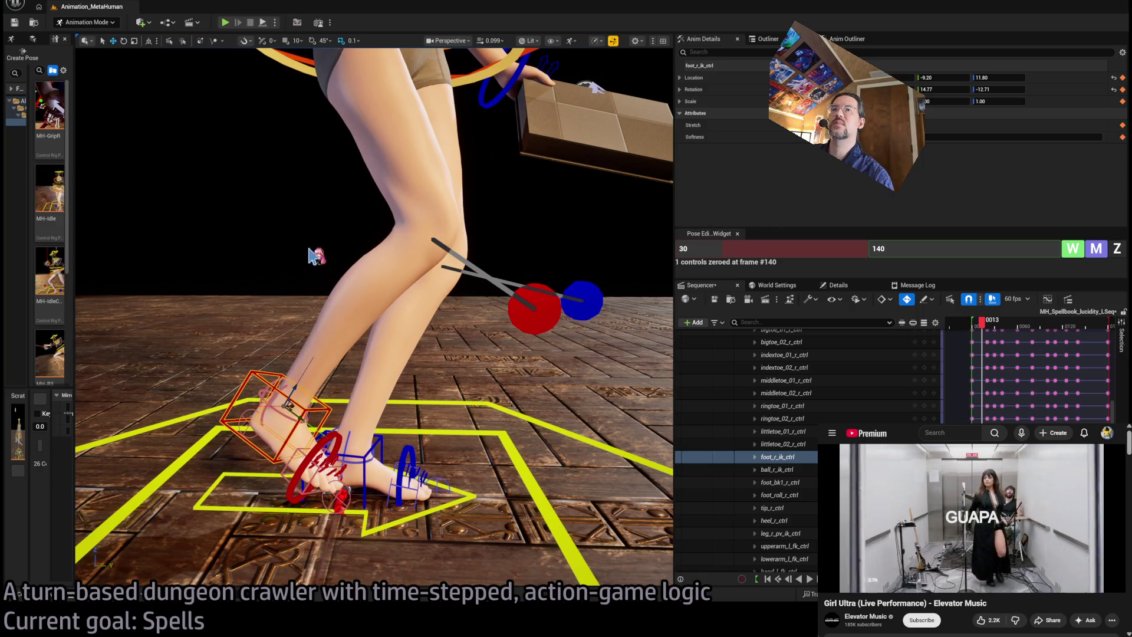
left_click_drag(282, 408, 281, 427)
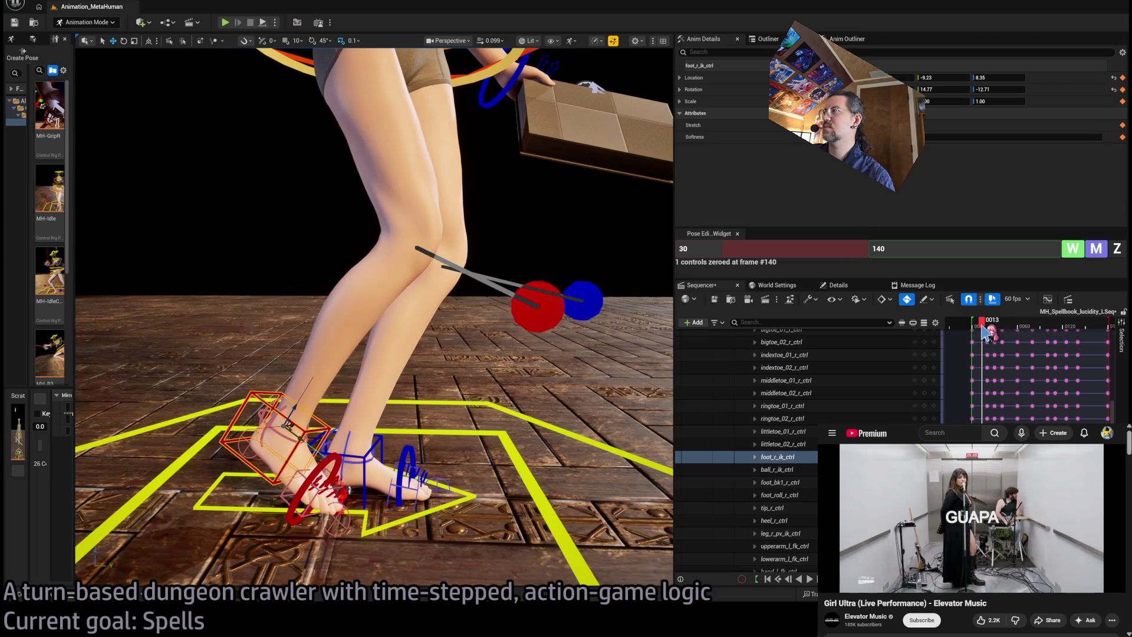
Step: Play back the foot change, checking frames 16 and 24, then go to frame 180
key("space")
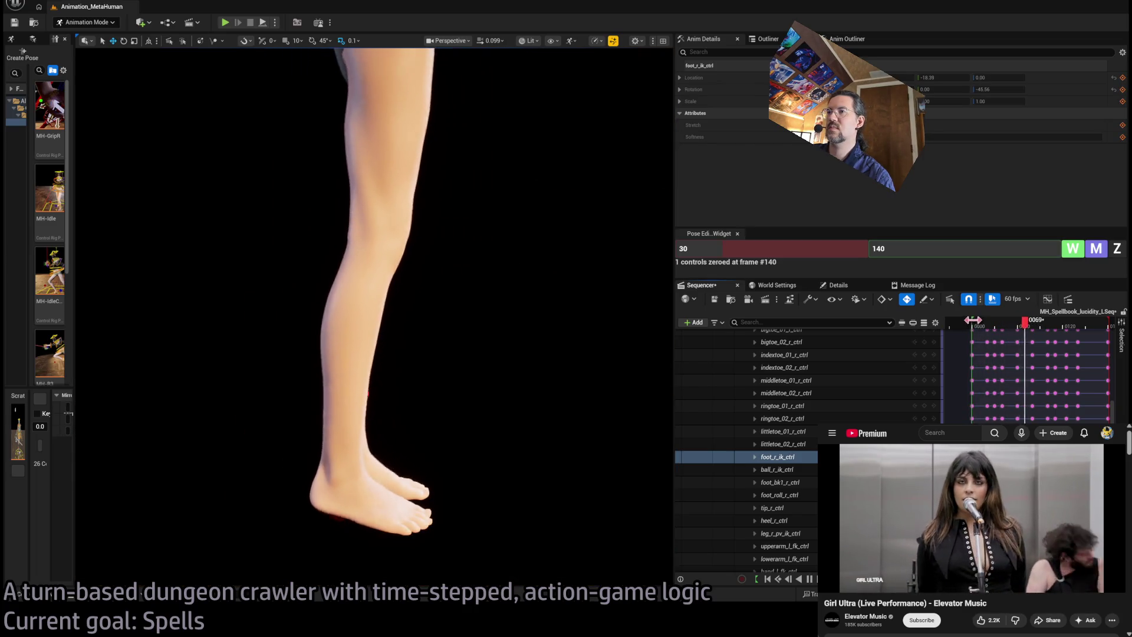
left_click(973, 325)
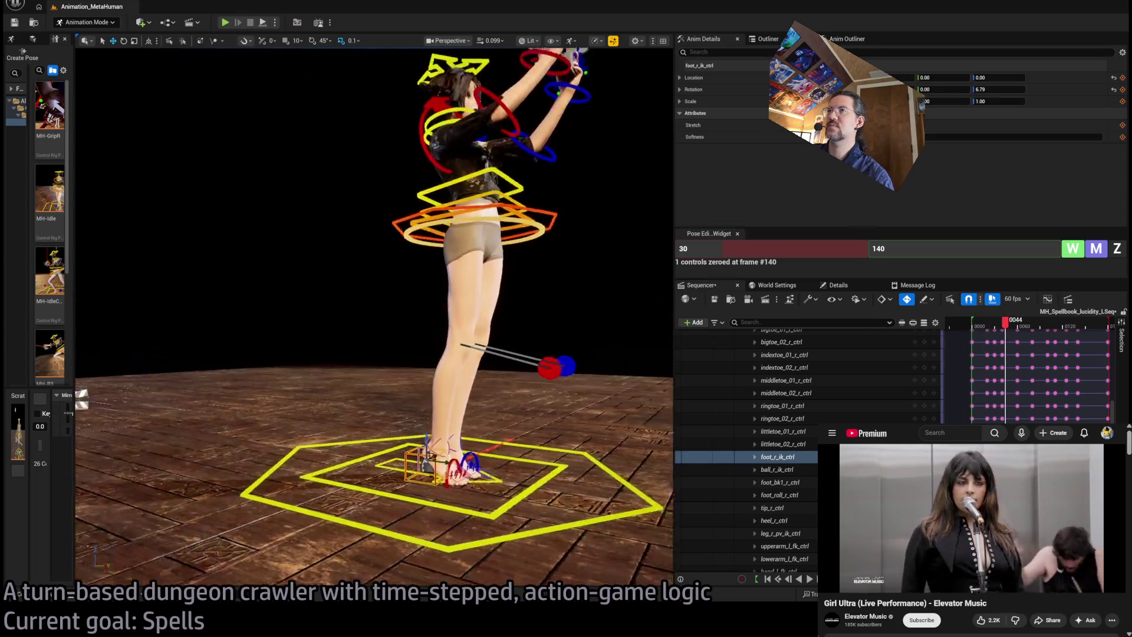
left_click(991, 327)
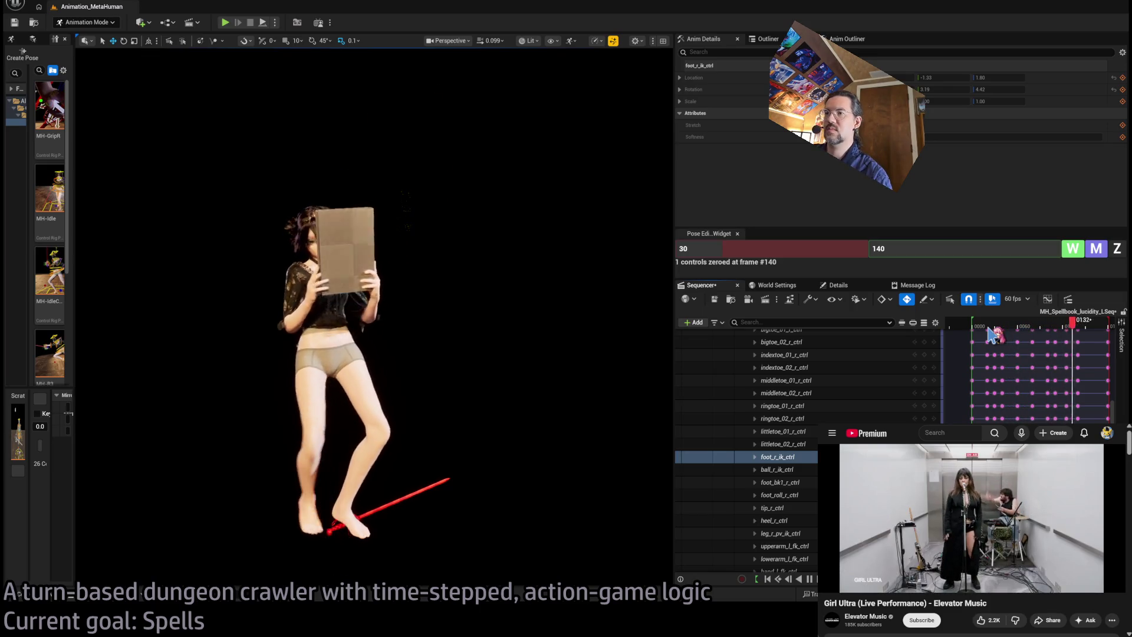
left_click(993, 331)
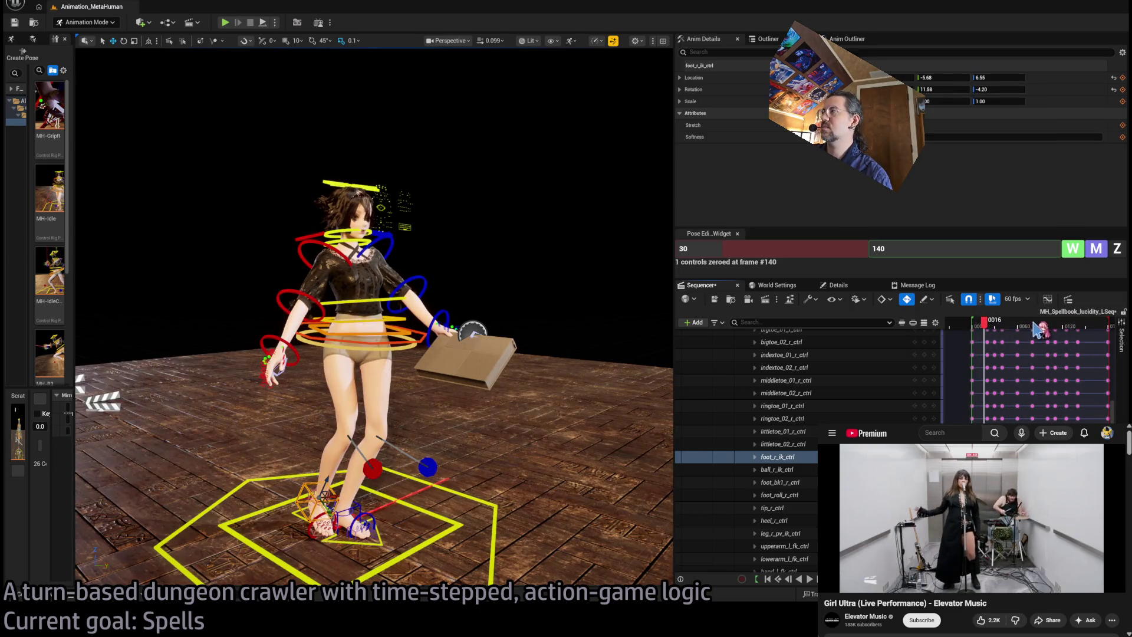
left_click_drag(1033, 324, 1108, 328)
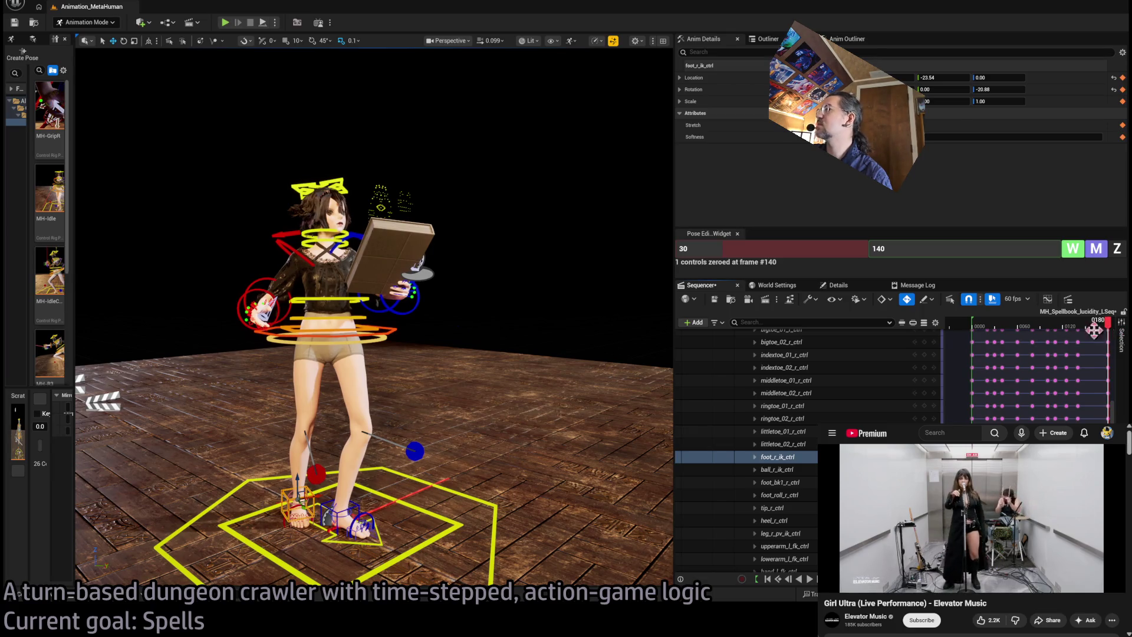
Step: Zero both knee pole-vector controls at frame 180 in the Pose Editor widget
left_click(414, 451)
left_click(314, 478, "ctrl")
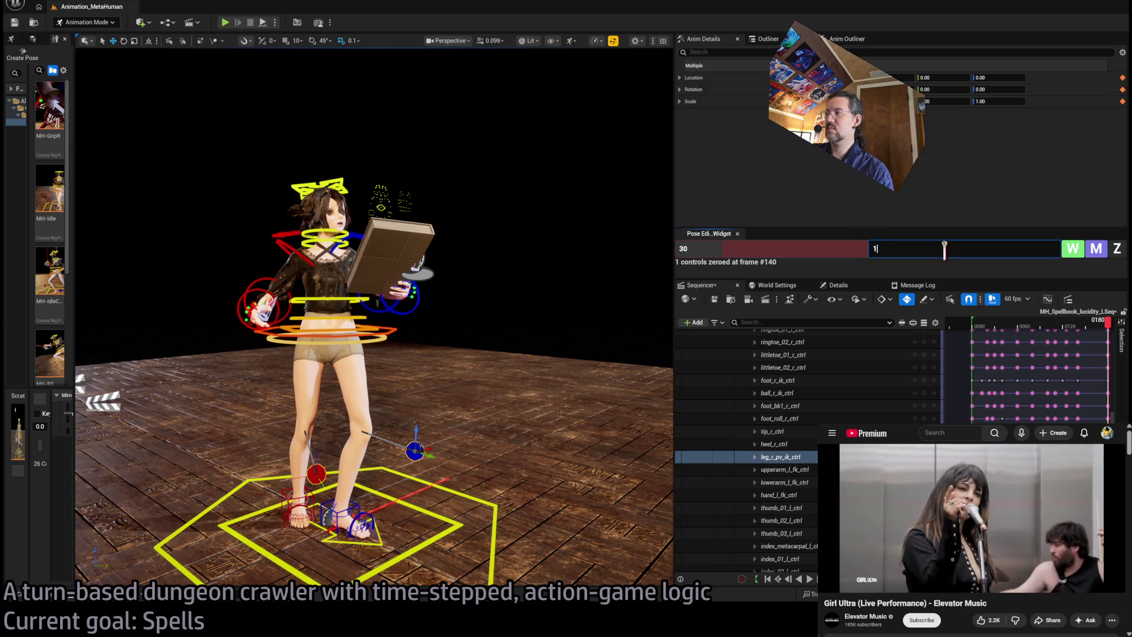
type("80")
left_click(1123, 250)
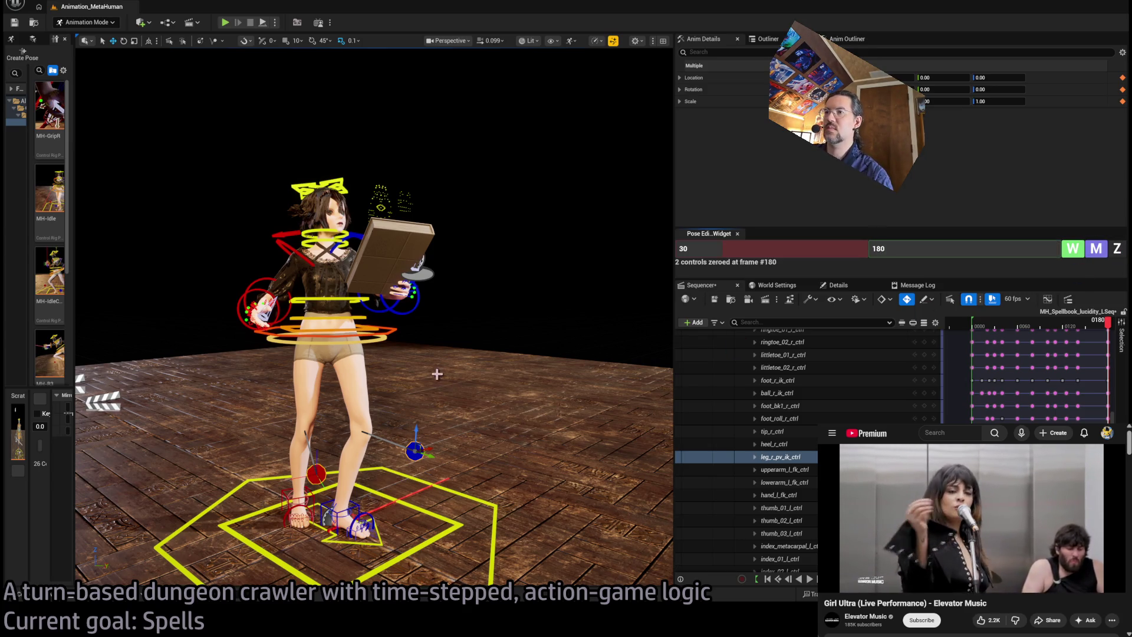
left_click(487, 373)
Step: Frame the whole character, play the animation and step back to inspect the feet
key("f")
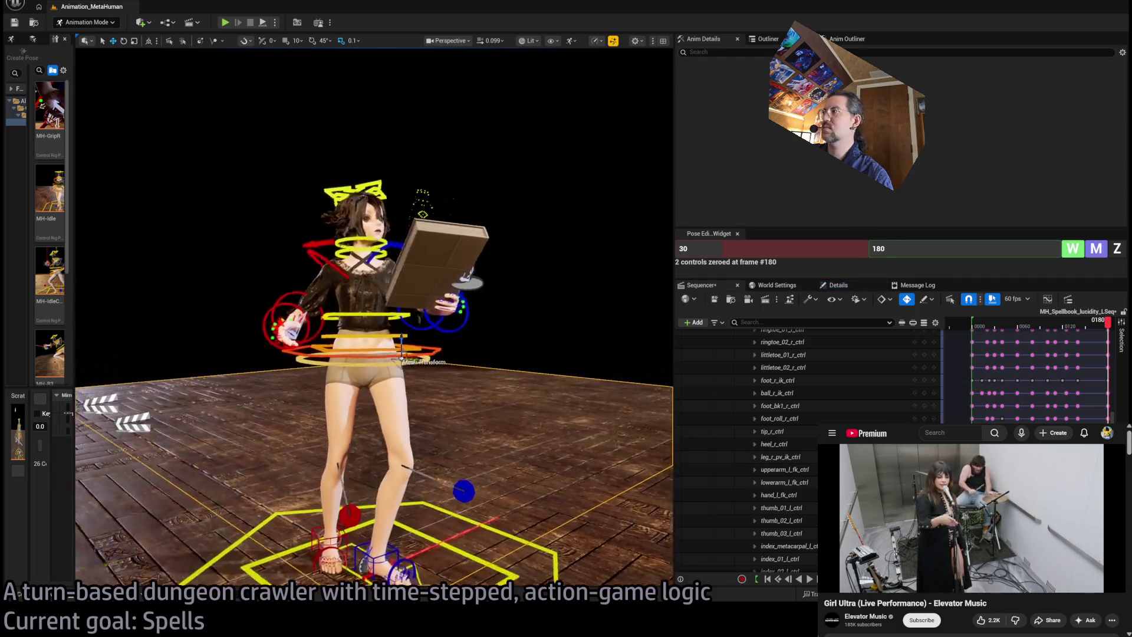
key("space")
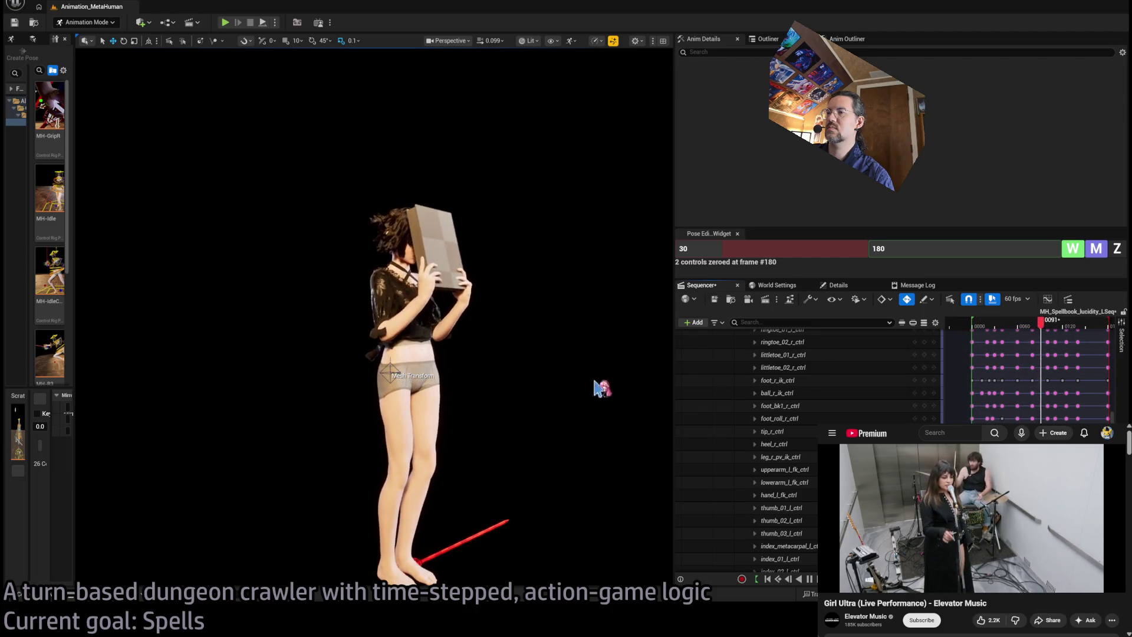
scroll(601, 388, "up", 10)
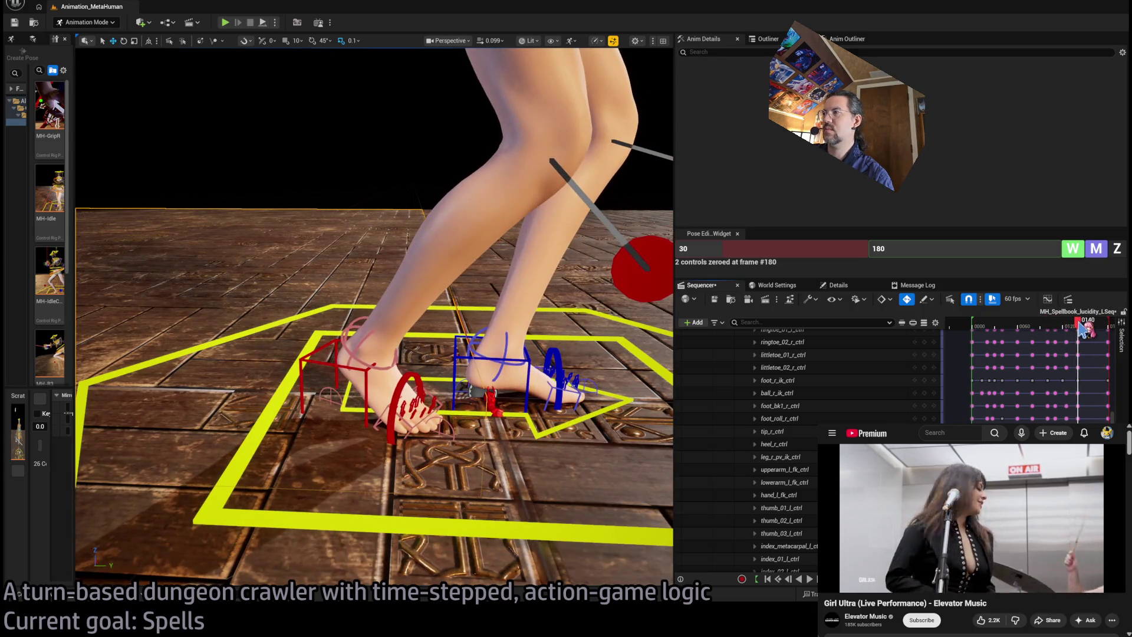
left_click_drag(1083, 330, 1072, 332)
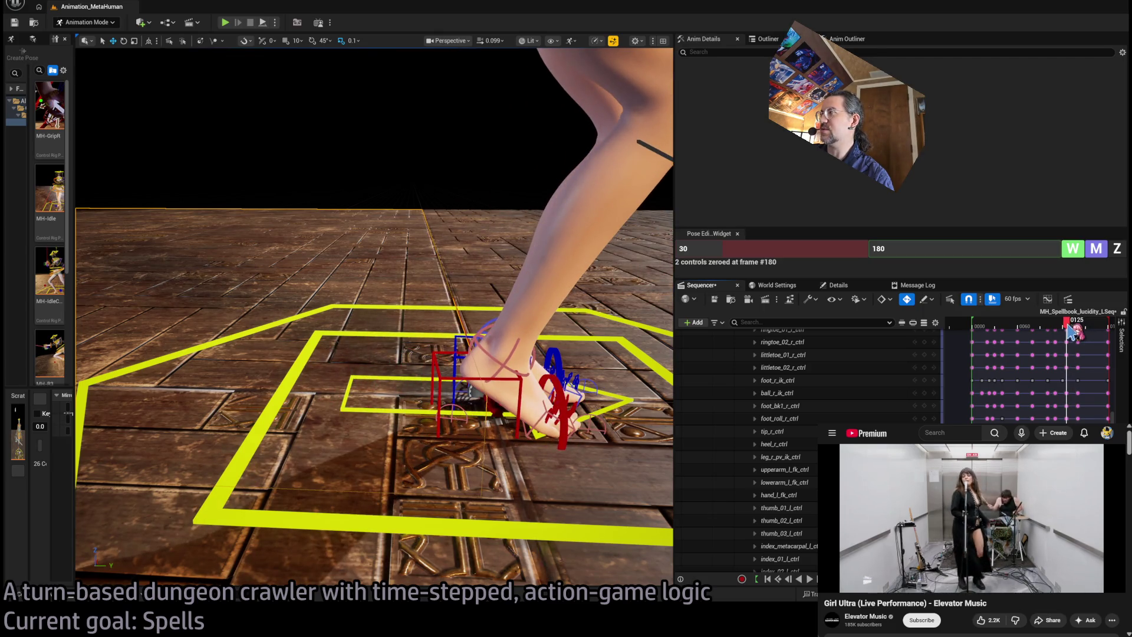
left_click_drag(1072, 332, 1064, 333)
Step: At frame 133, lift the right foot IK control and rotate it about 11.5 degrees, then check frame 144
left_click_drag(1071, 328, 1076, 328)
left_click(416, 374)
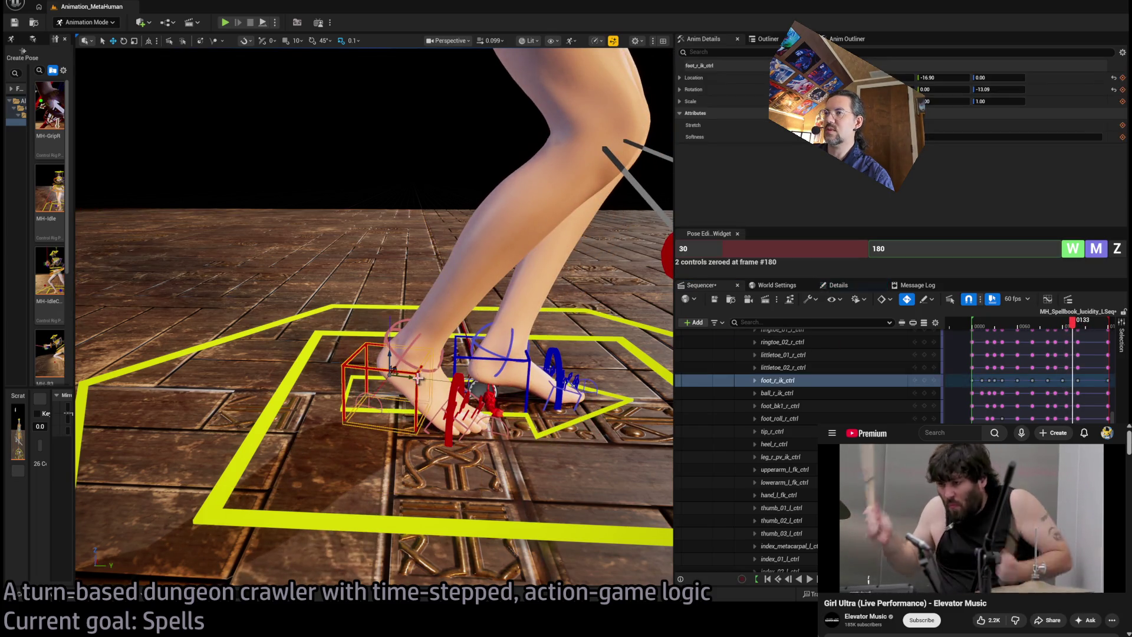
left_click_drag(390, 370, 388, 345)
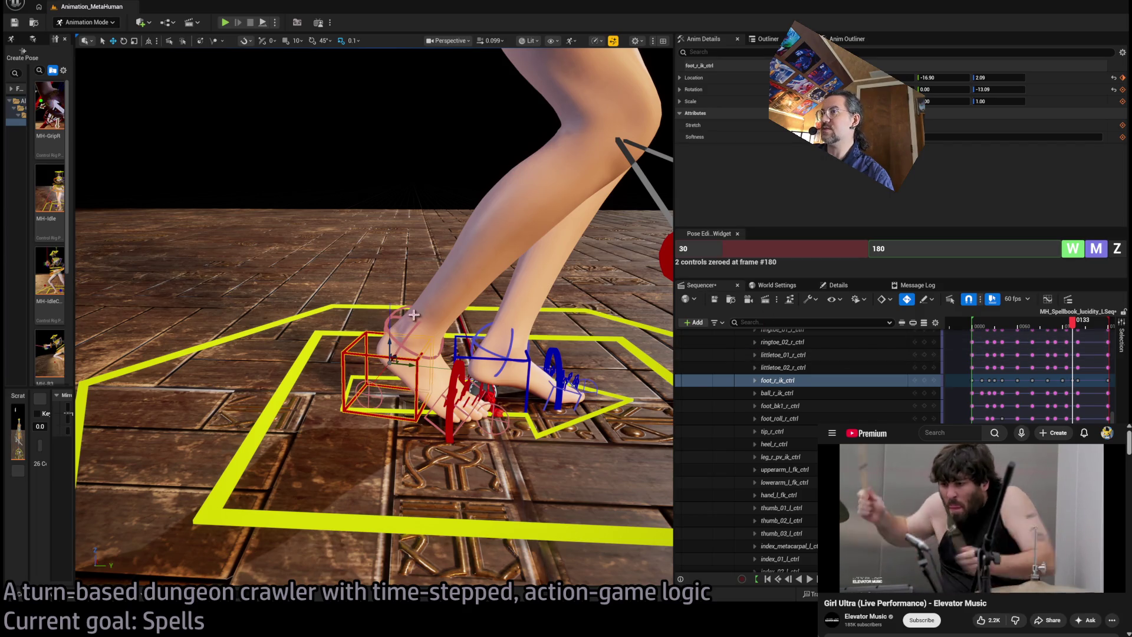
left_click_drag(404, 345, 392, 338)
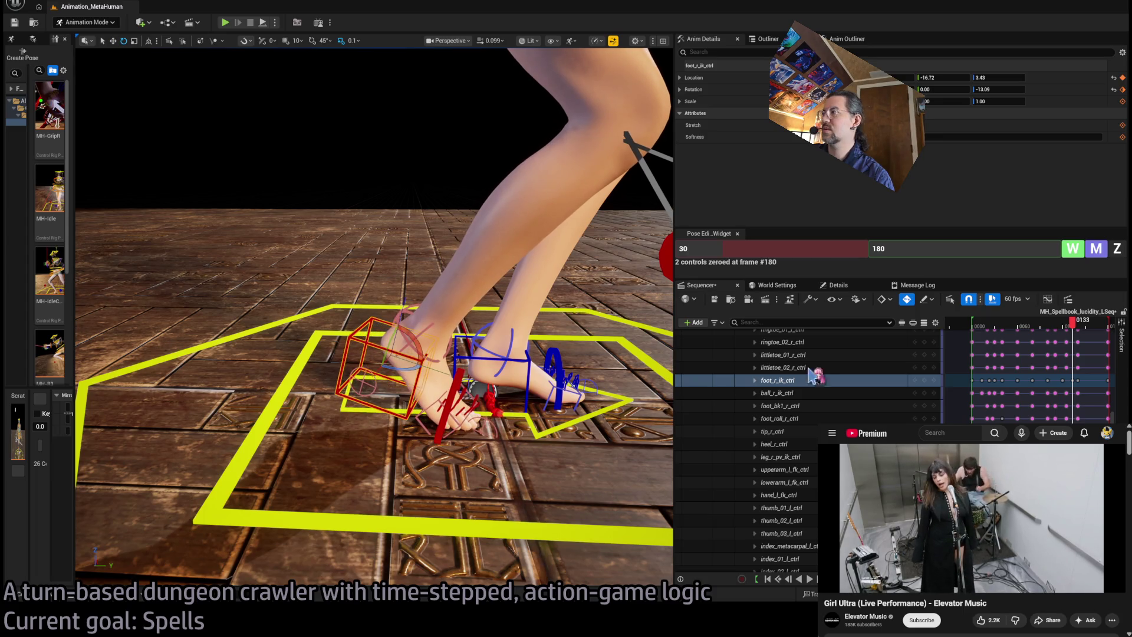
mouse_move(1083, 326)
left_mouse_down()
mouse_move(1074, 329)
mouse_move(1096, 327)
left_mouse_up()
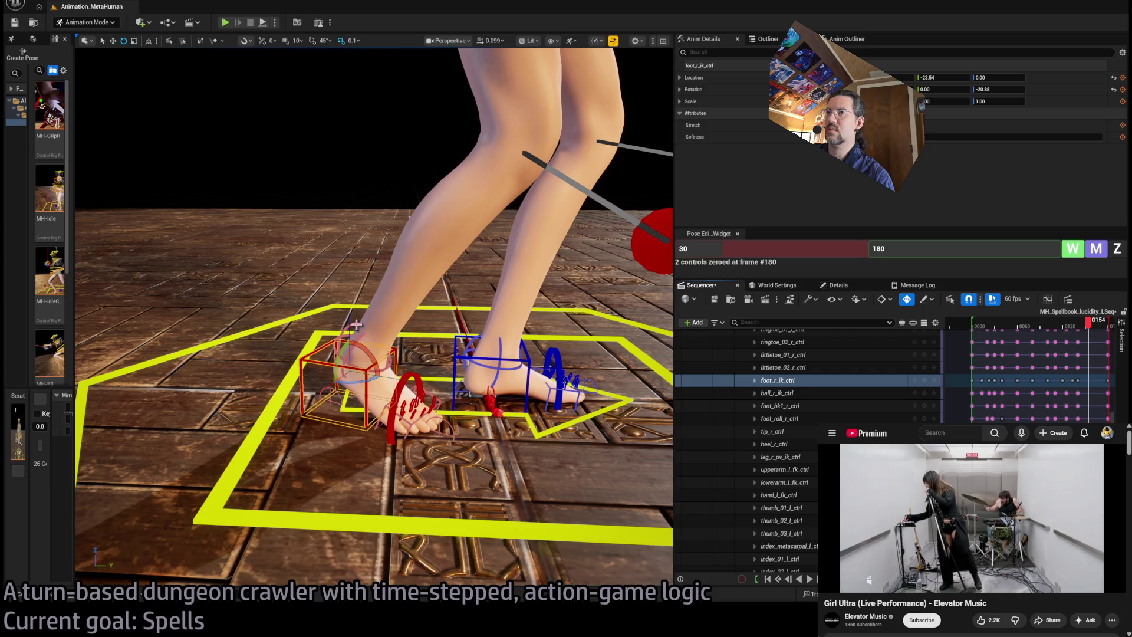
left_click(356, 323)
Step: Zero the right foot roll control at frame 150 and shift its key from 151 to 155
left_click(924, 255)
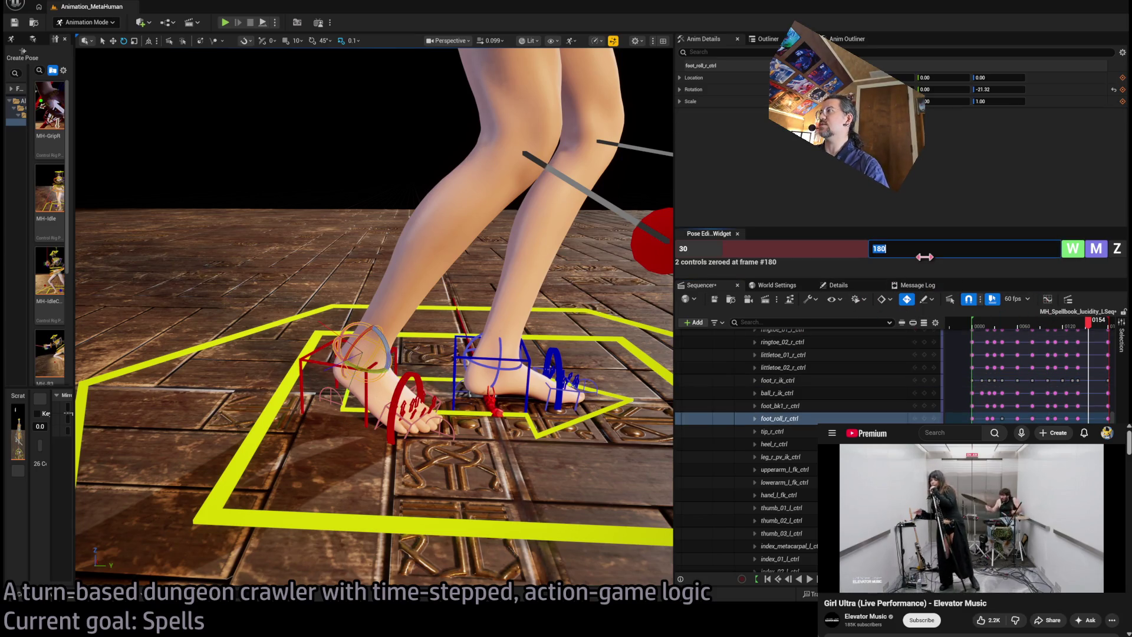
type("150")
left_click(1117, 248)
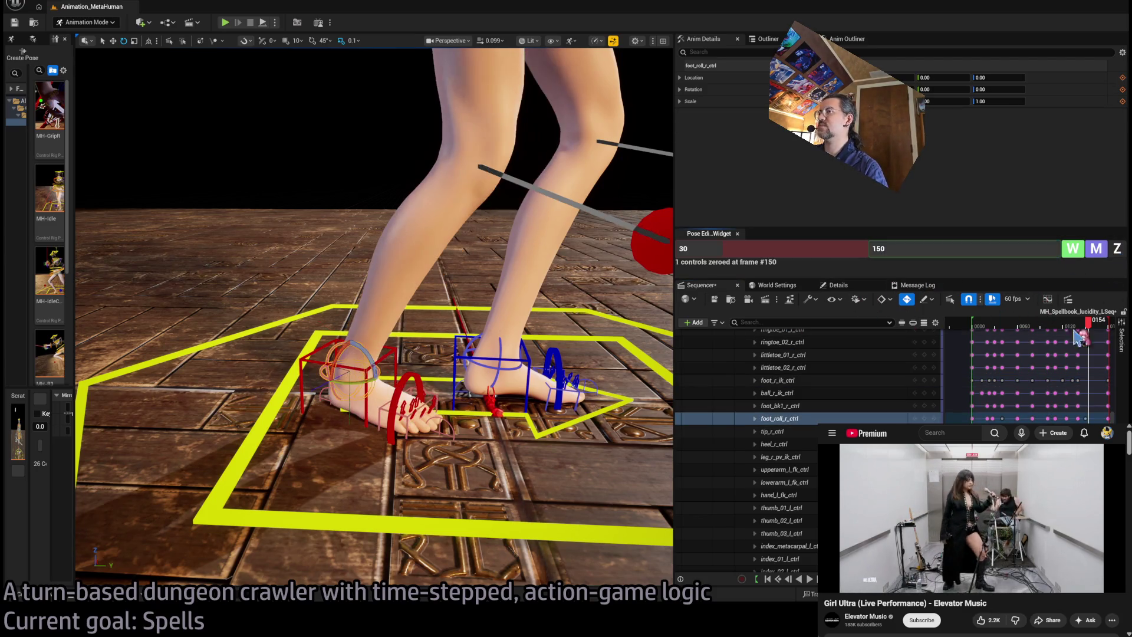
key("space")
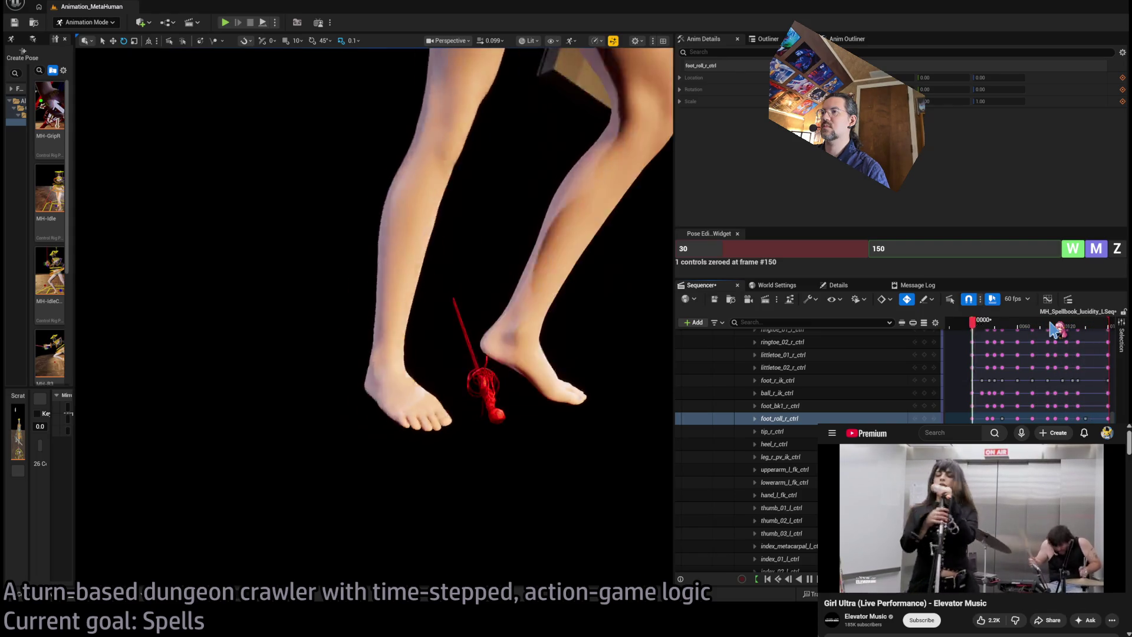
key("space")
left_click(1083, 324)
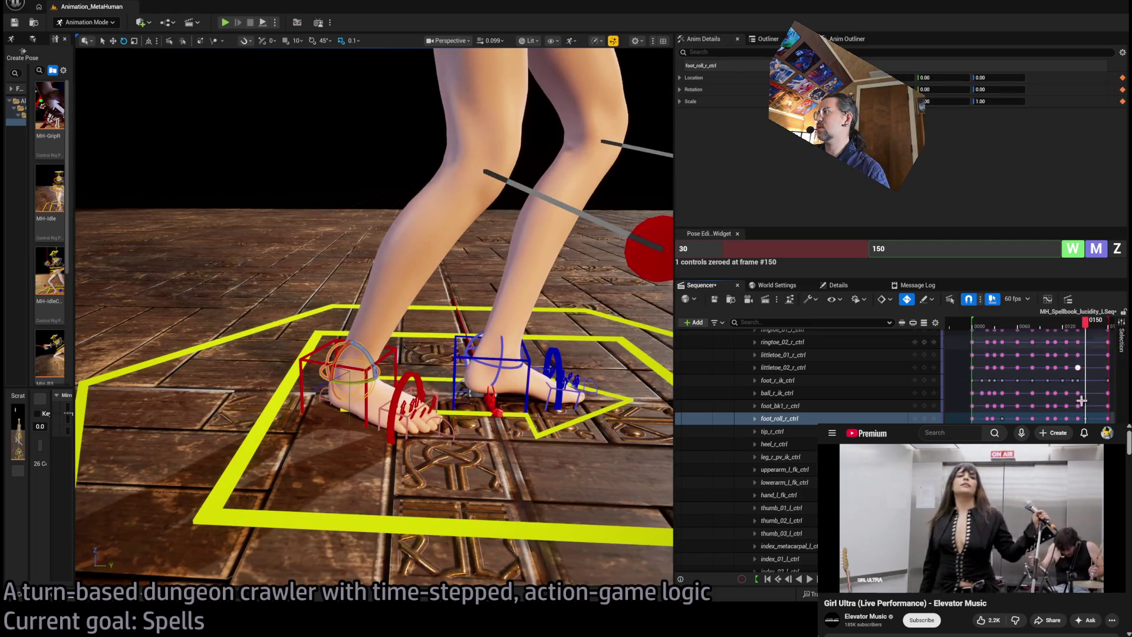
left_click_drag(1087, 418, 1089, 418)
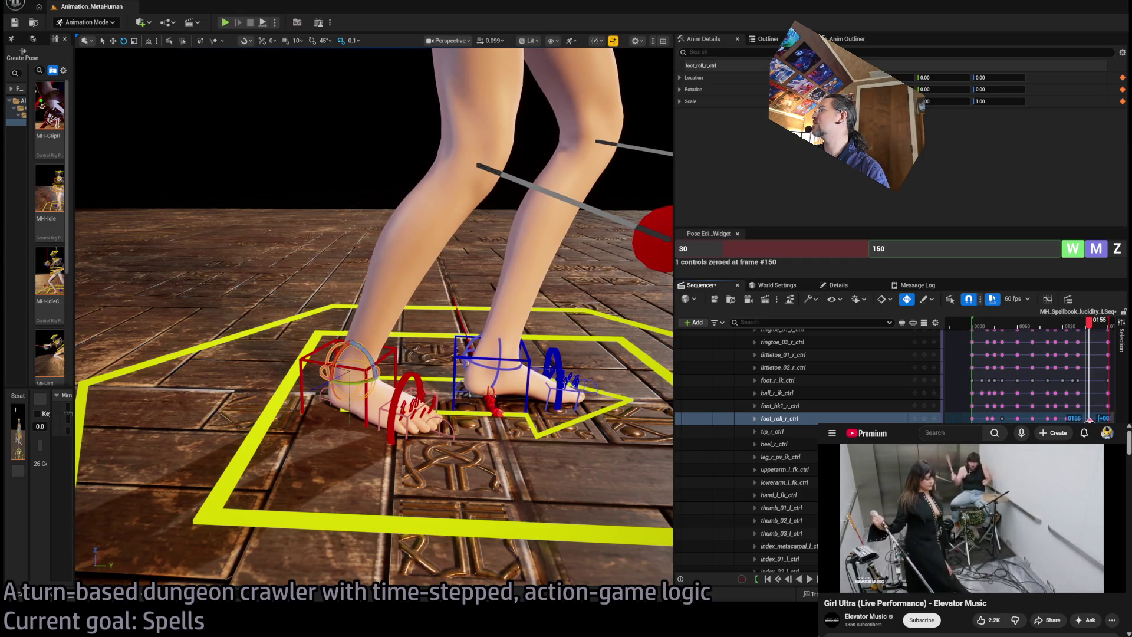
Step: Play back the foot roll, pausing at frames 133, 140 and 155 to inspect it
key("space")
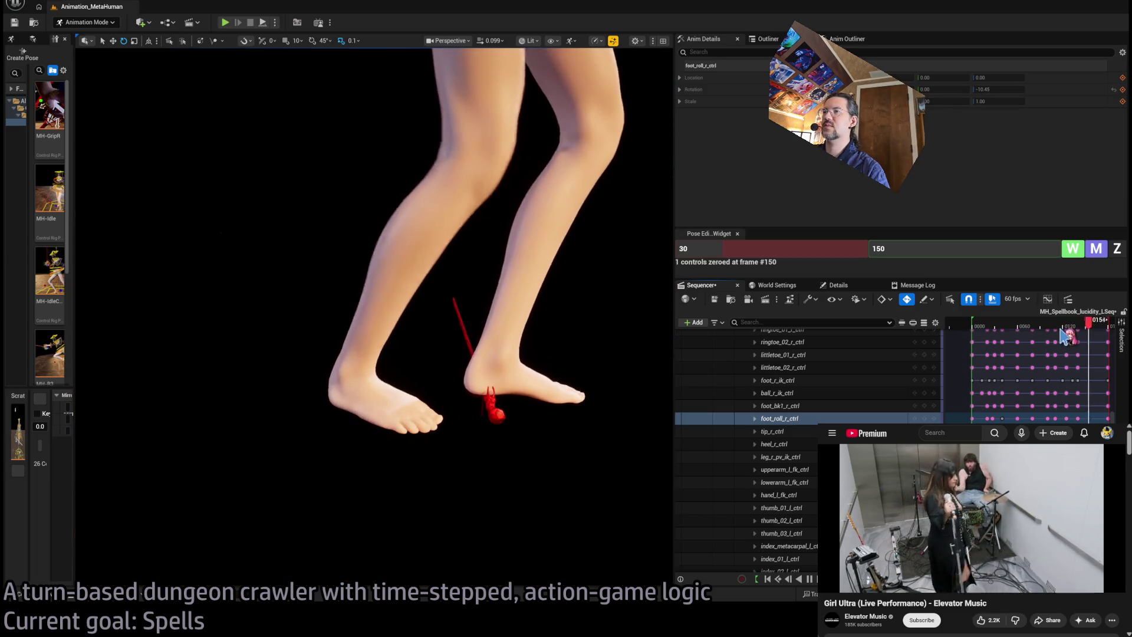
key("space")
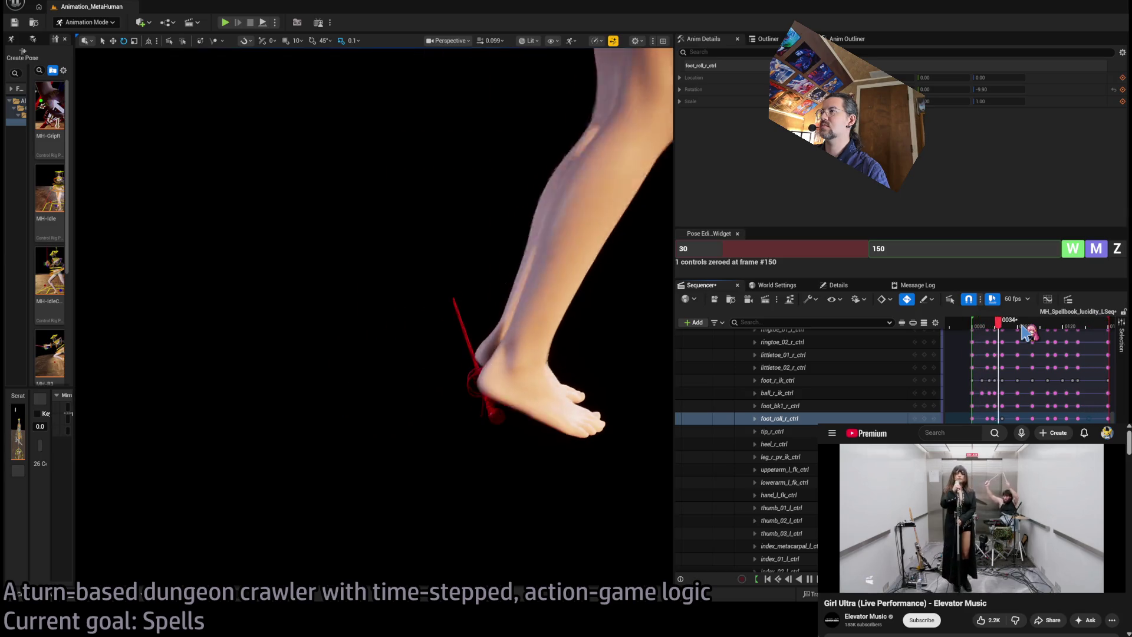
key("space")
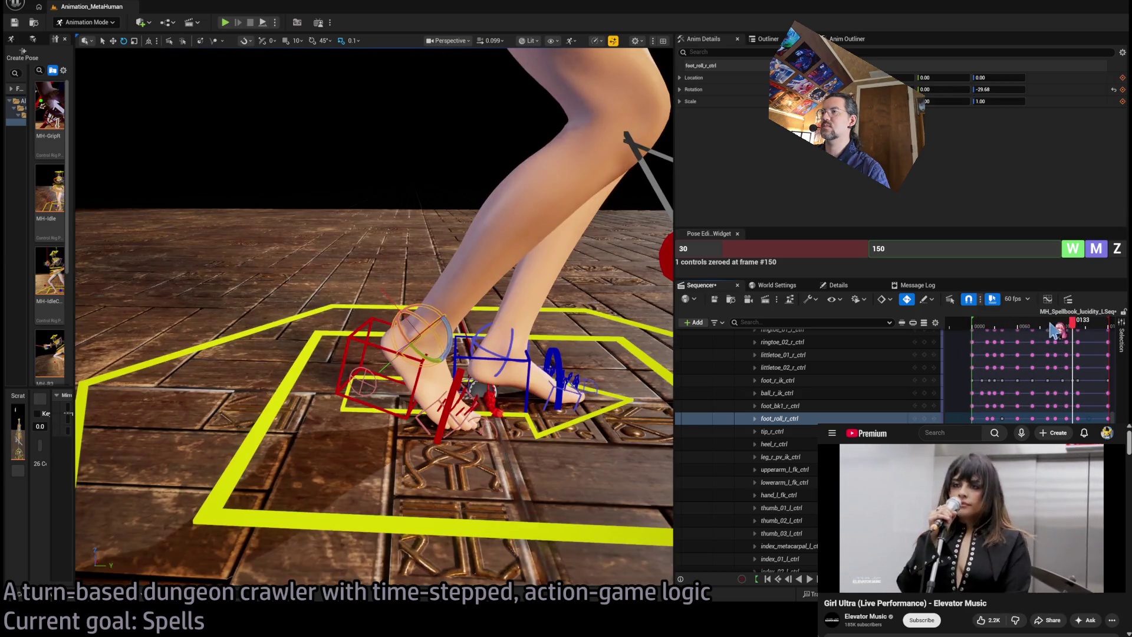
left_click_drag(1076, 329, 1085, 328)
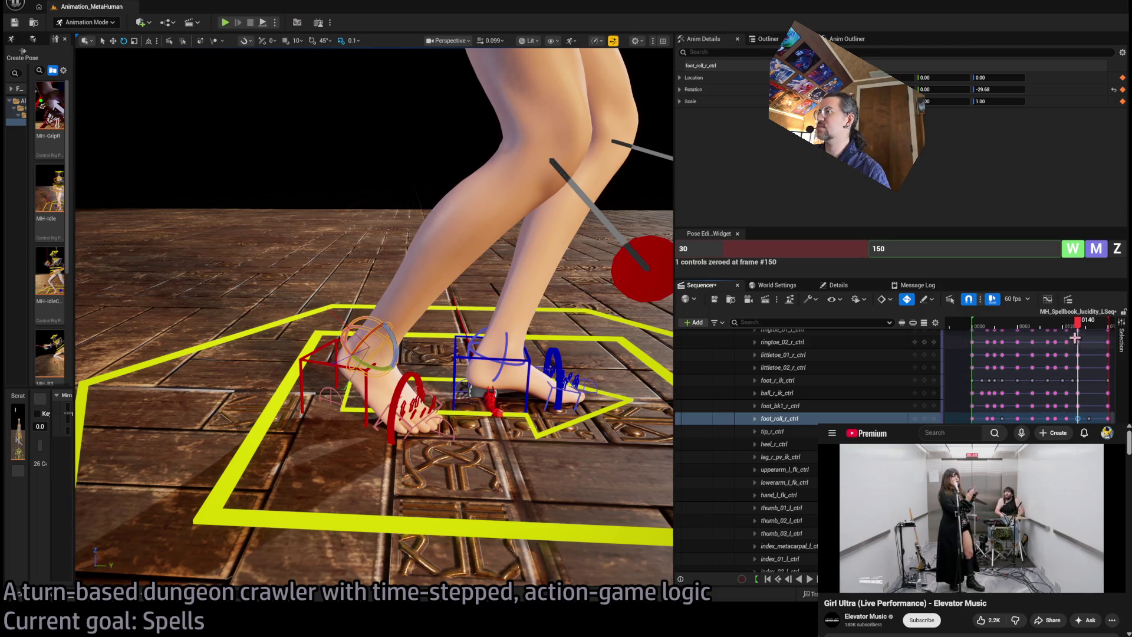
key("space")
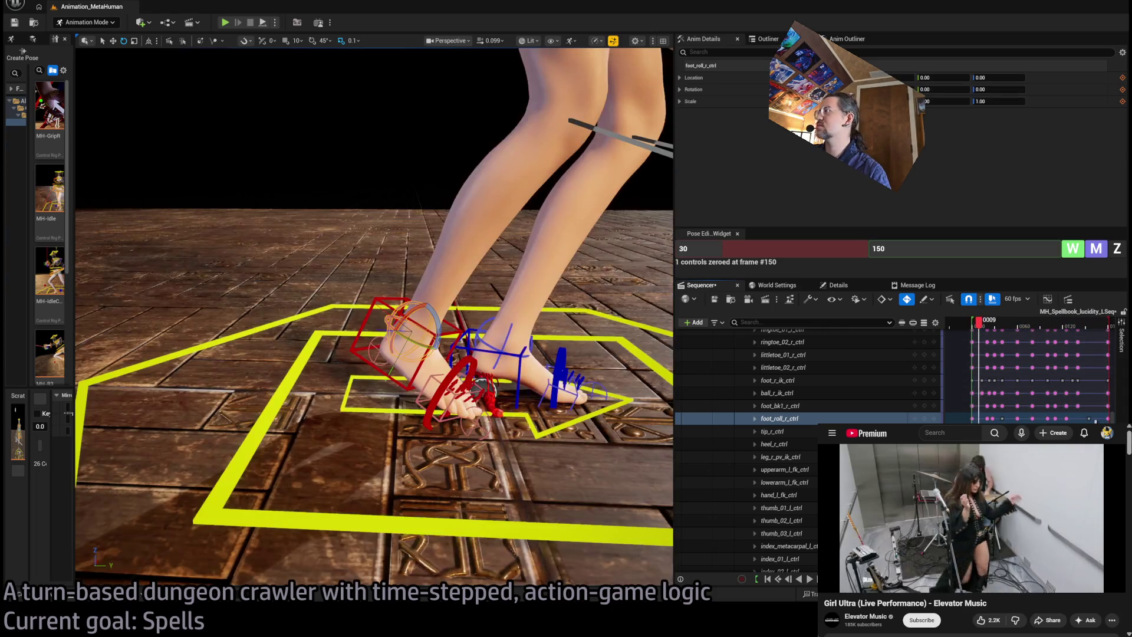
key("space")
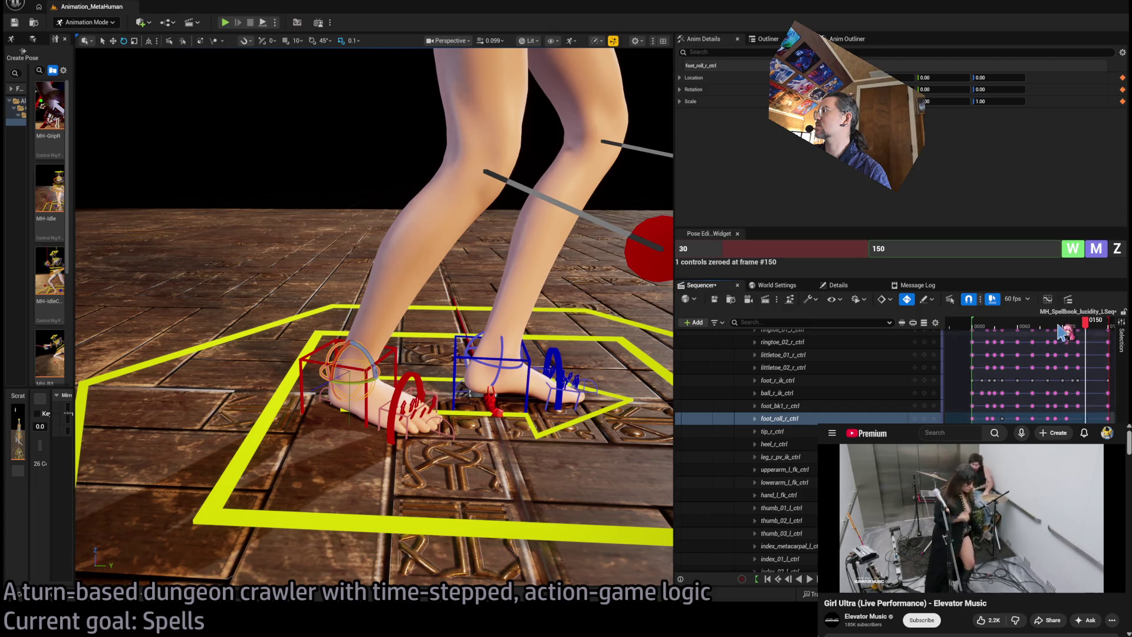
key("space")
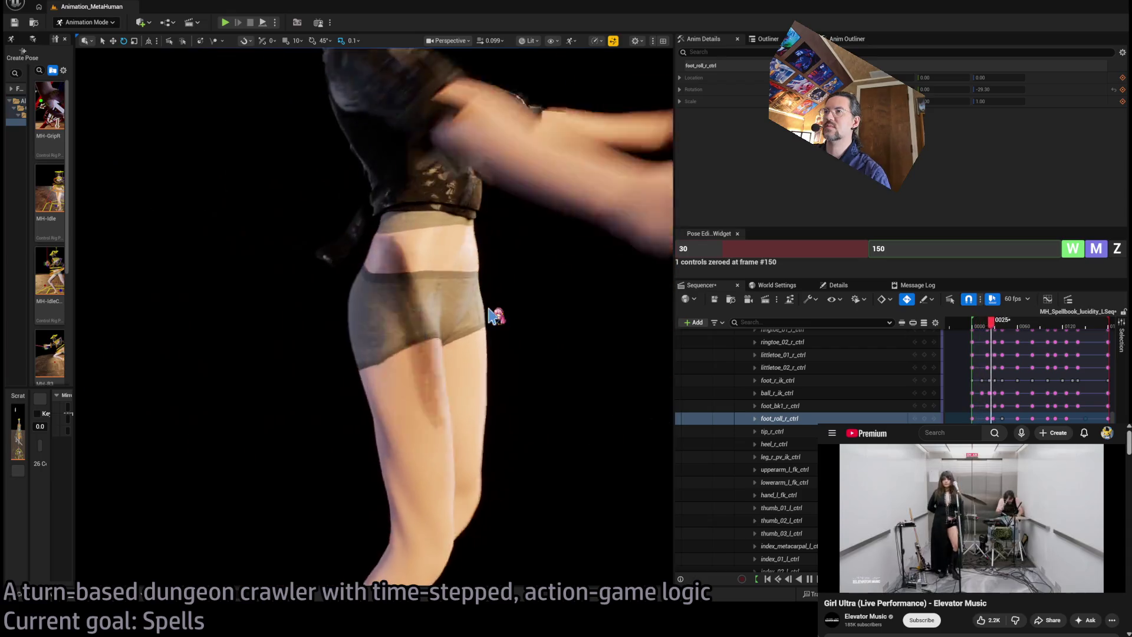
Step: Stop around frame 25, scrub back to 18 and replay up to about frame 133
left_click(992, 326)
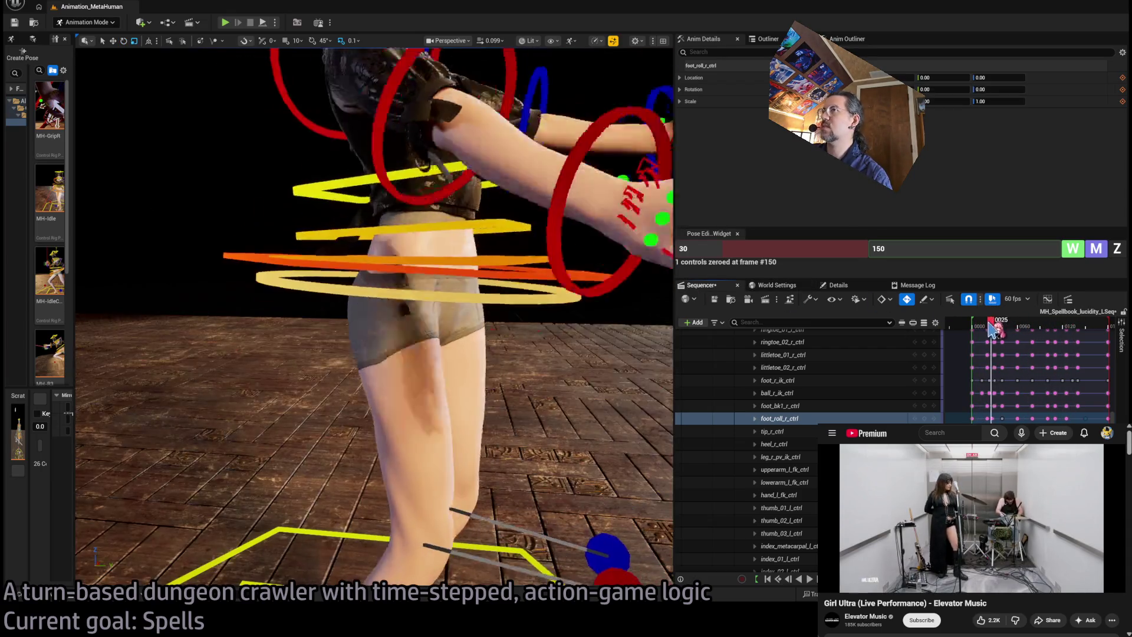
mouse_move(993, 326)
left_mouse_down()
mouse_move(1009, 326)
mouse_move(986, 326)
left_mouse_up()
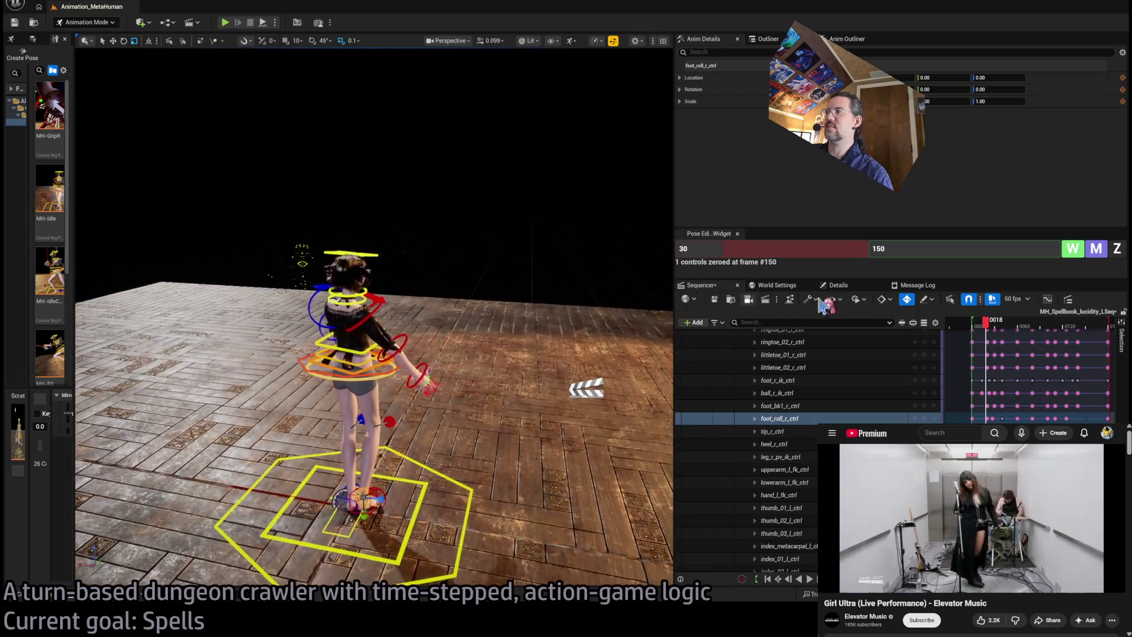
key("space")
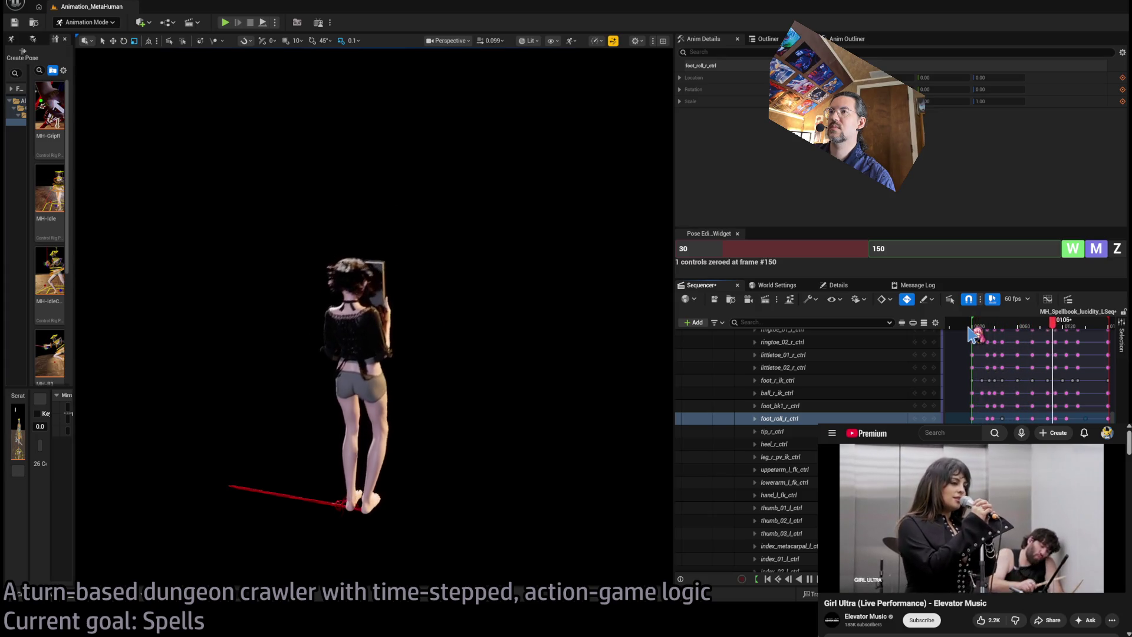
key("space")
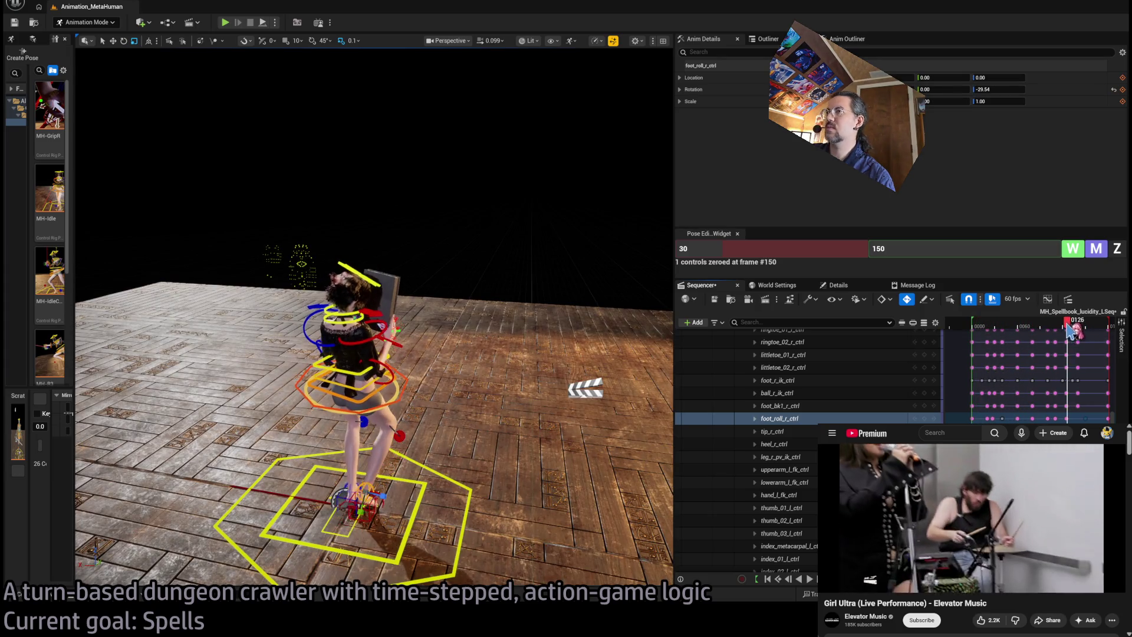
Step: Settle near frame 116, select the right index fingertip control and close in on the hand
left_click(1066, 324)
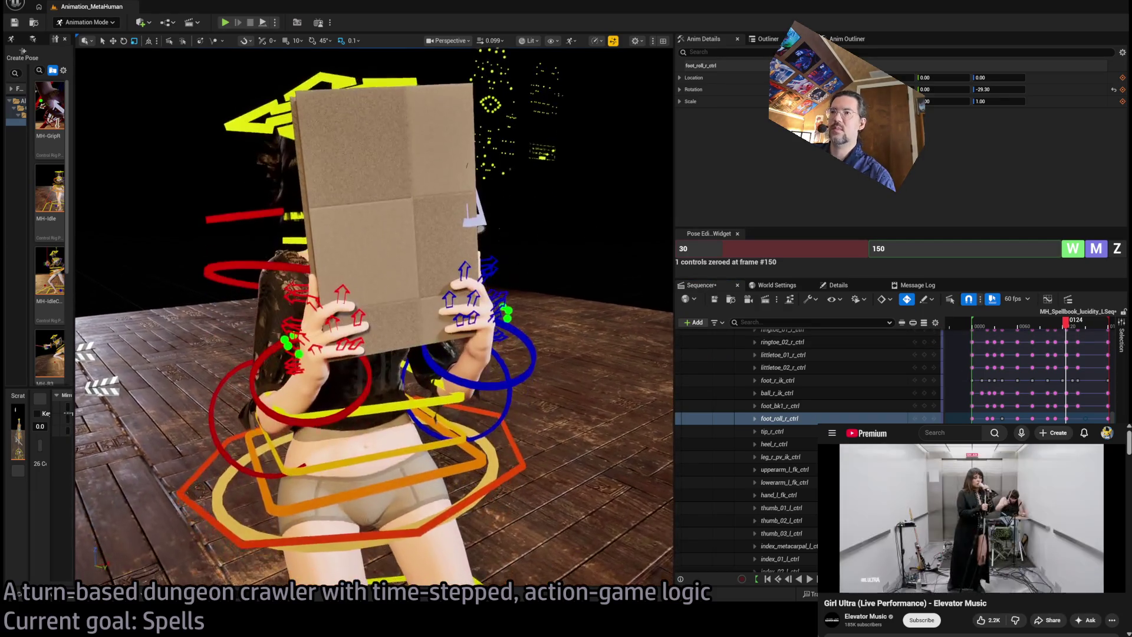
mouse_move(1068, 328)
left_mouse_down()
mouse_move(1043, 334)
mouse_move(1056, 336)
left_mouse_up()
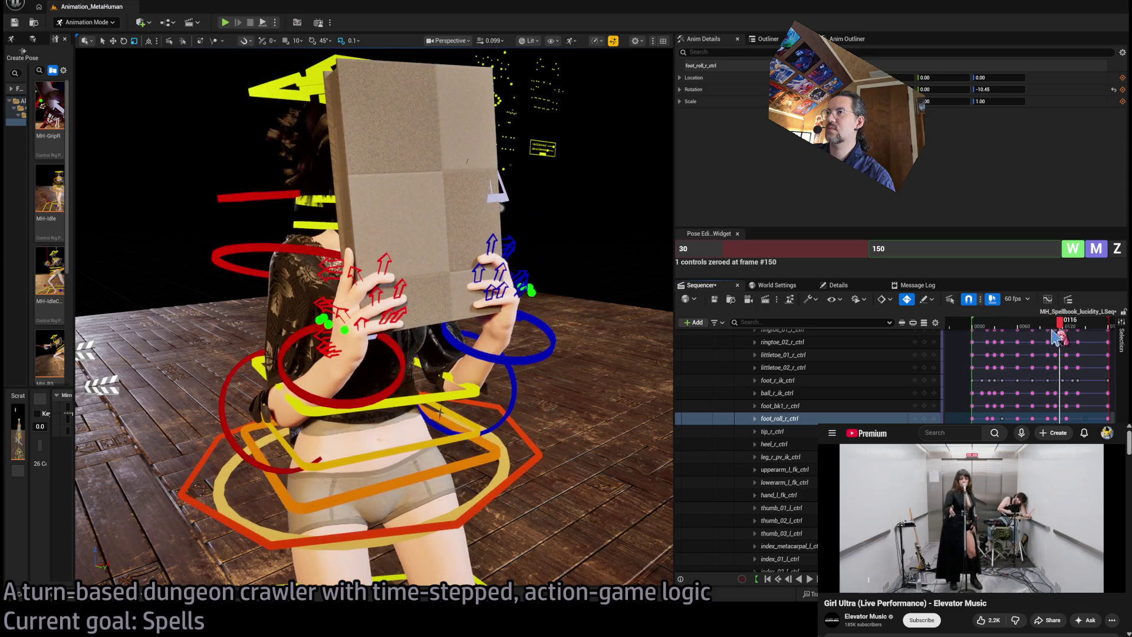
left_click(335, 260)
left_click_drag(387, 311, 338, 260)
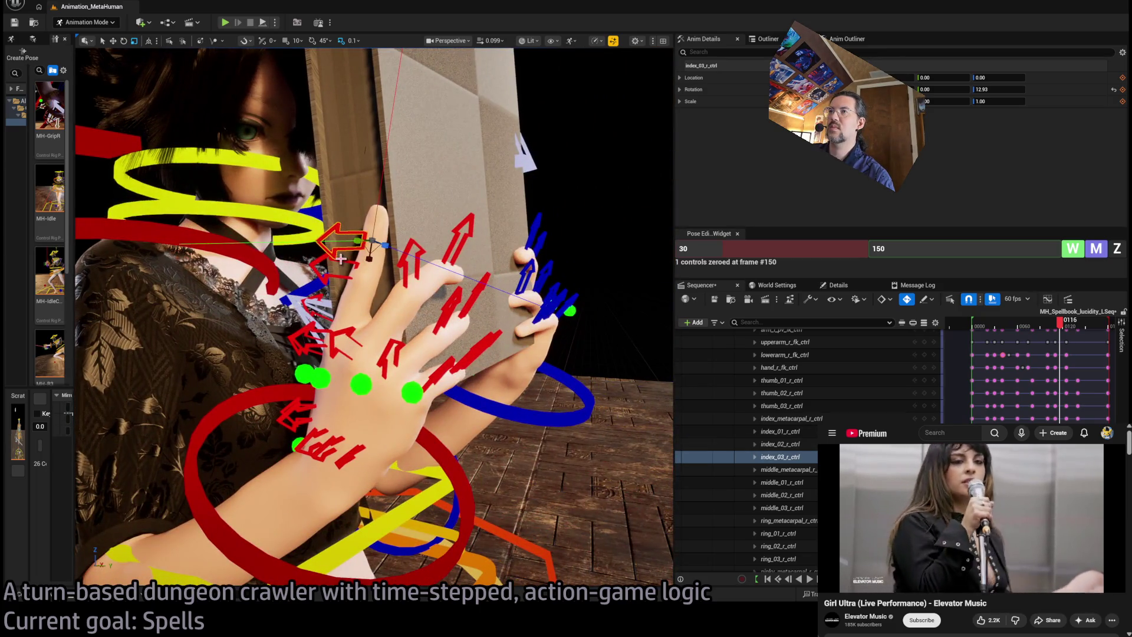
Step: Add the right index middle joint to the selection and frame the finger controls
left_click(330, 266, "ctrl")
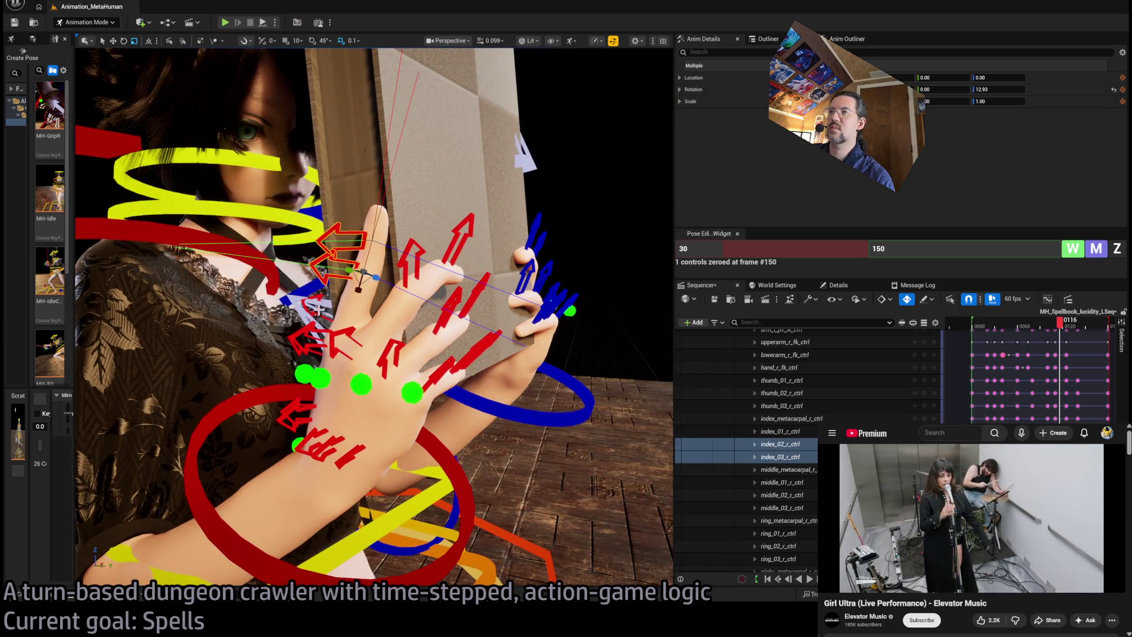
left_click_drag(318, 308, 257, 315)
left_click_drag(432, 337, 394, 341)
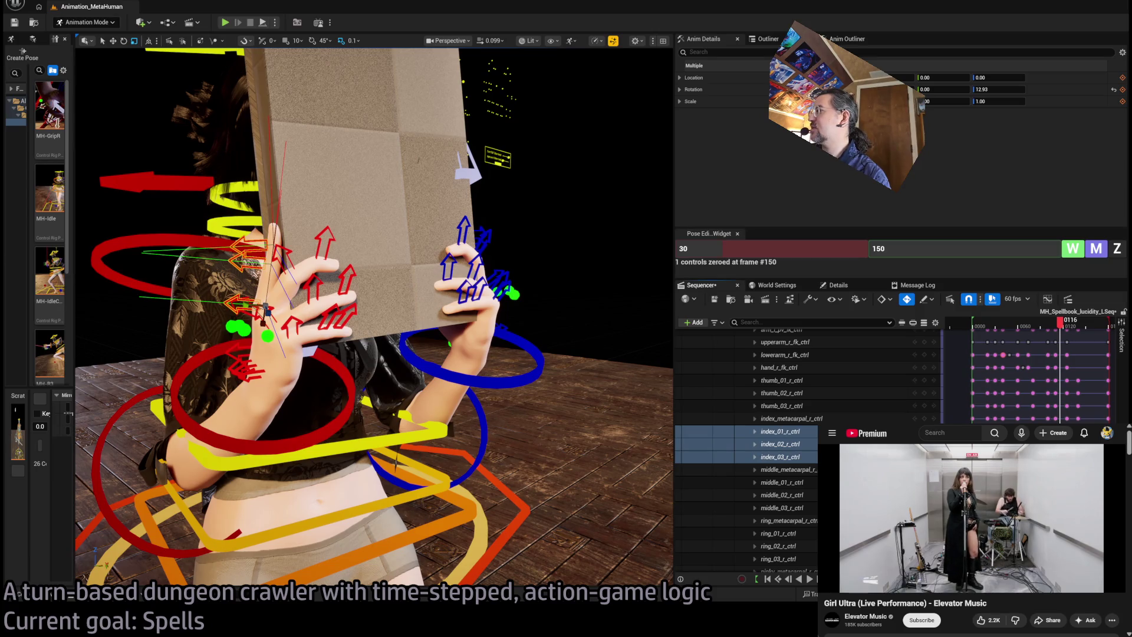
scroll(1032, 371, "up", 1)
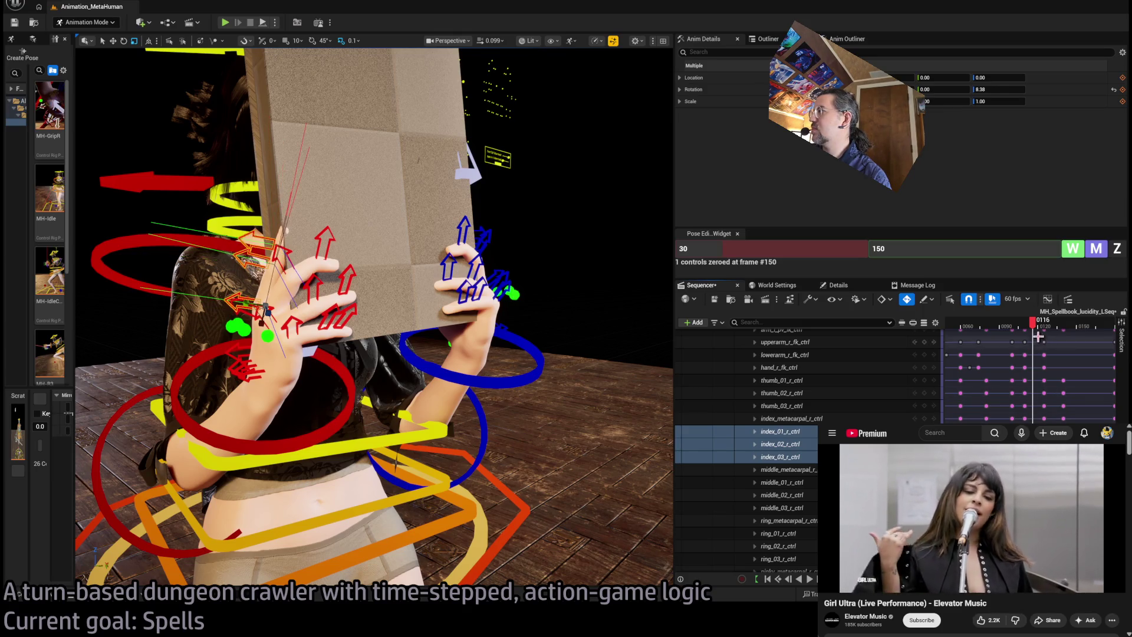
mouse_move(1033, 322)
left_mouse_down()
mouse_move(1052, 327)
mouse_move(1012, 338)
mouse_move(1041, 329)
left_mouse_up()
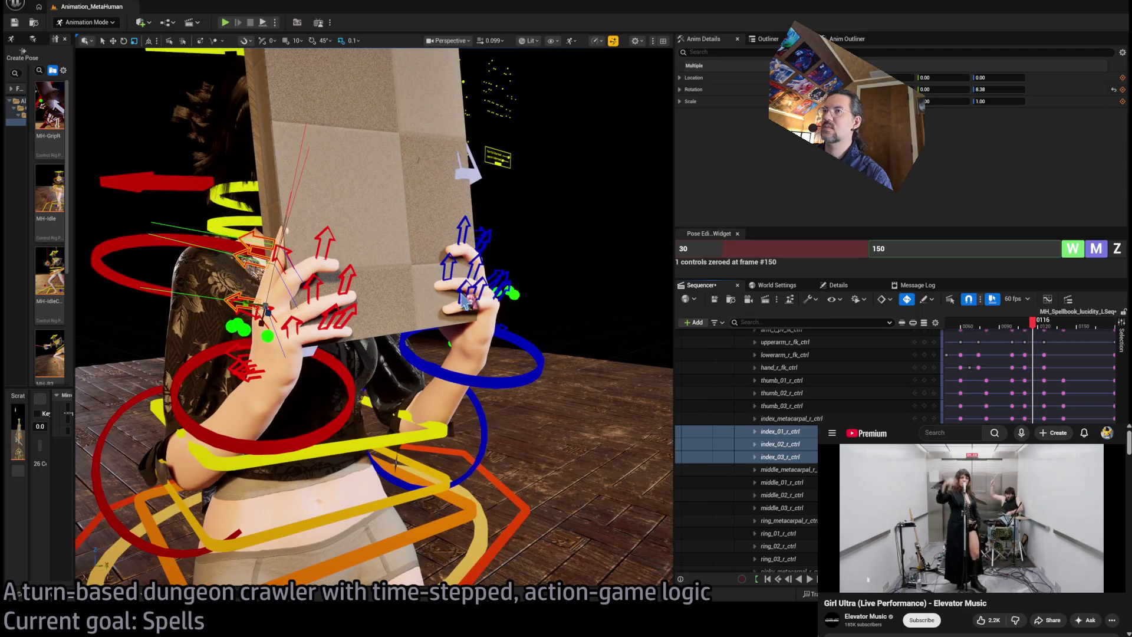
key("f")
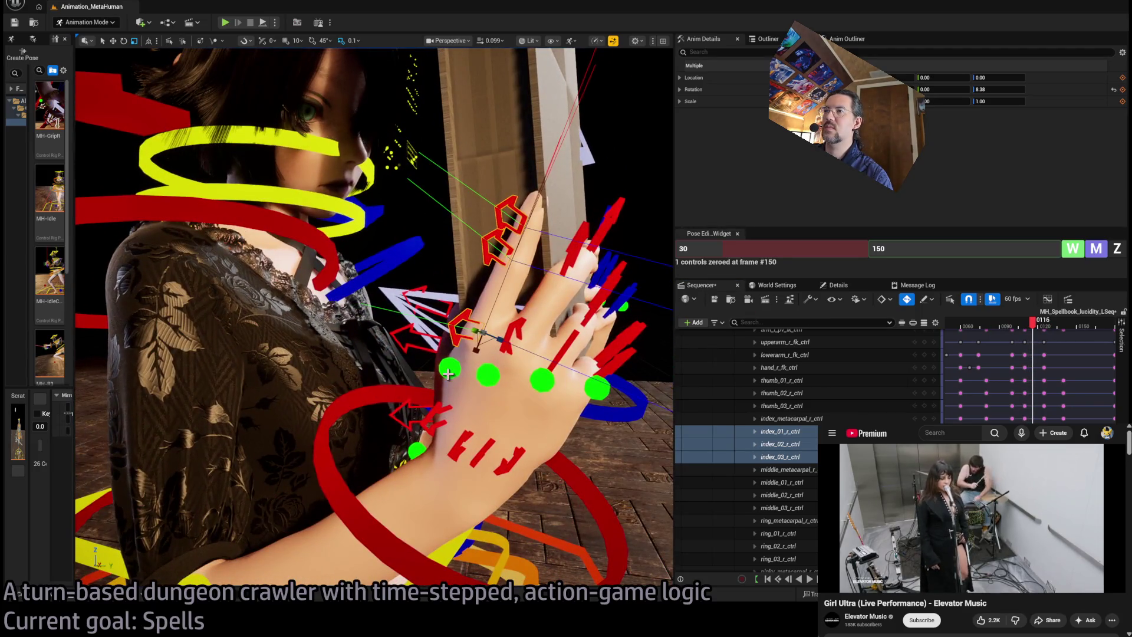
Step: Curl the right index finger to about 18 degrees with its curl control, then select its base
left_click(448, 373)
left_click_drag(440, 354, 413, 345)
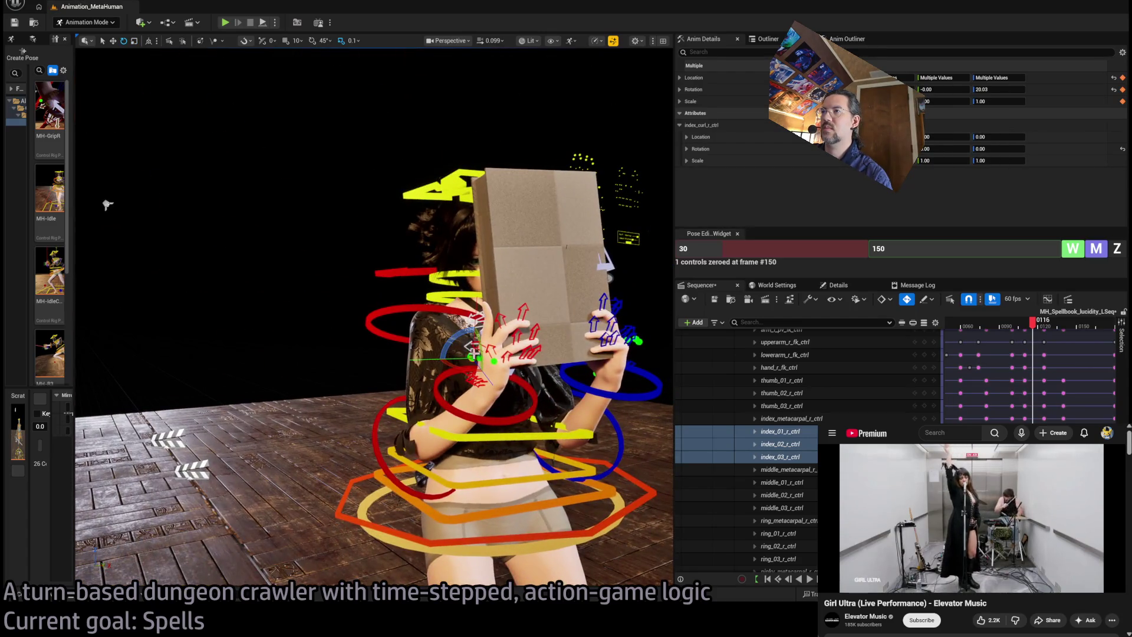
left_click_drag(458, 338, 469, 344)
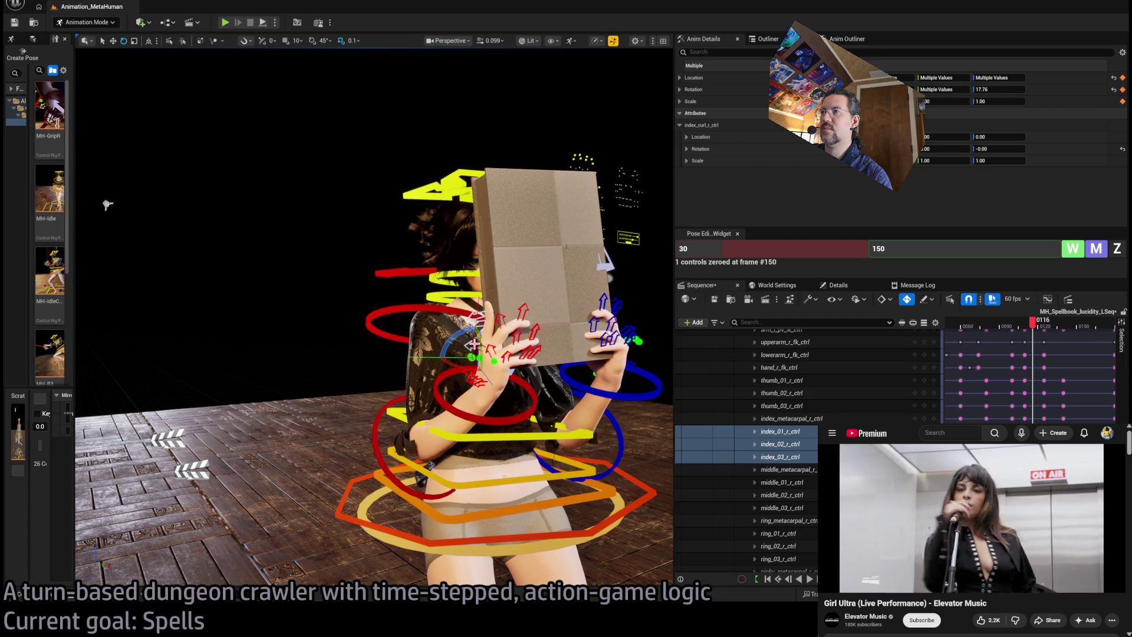
left_click(499, 323)
key("f")
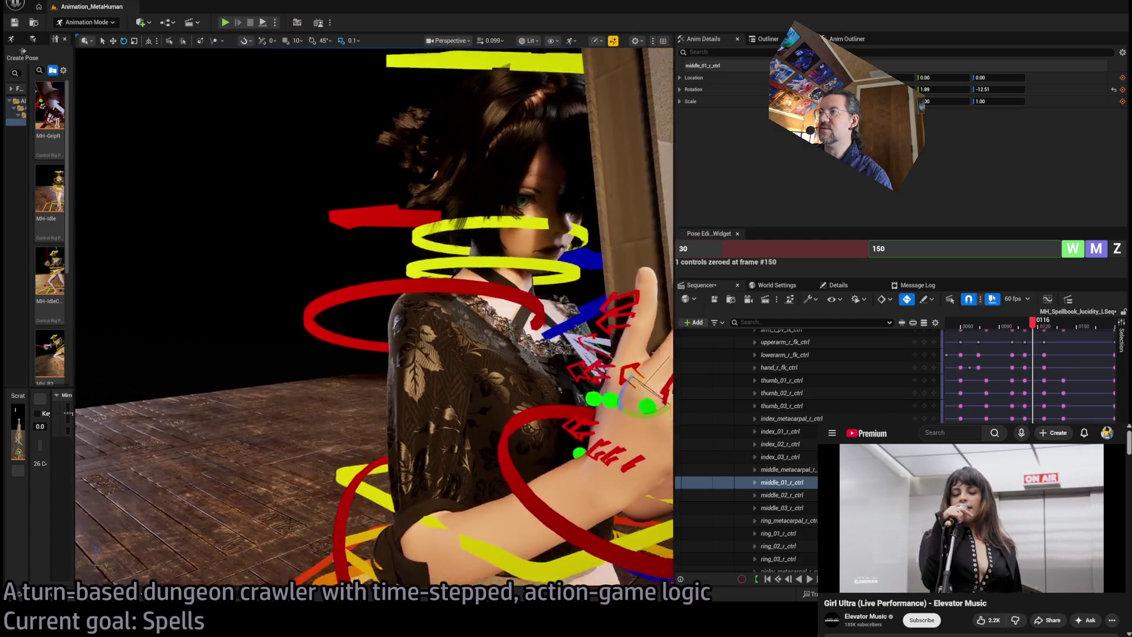
left_click(514, 359)
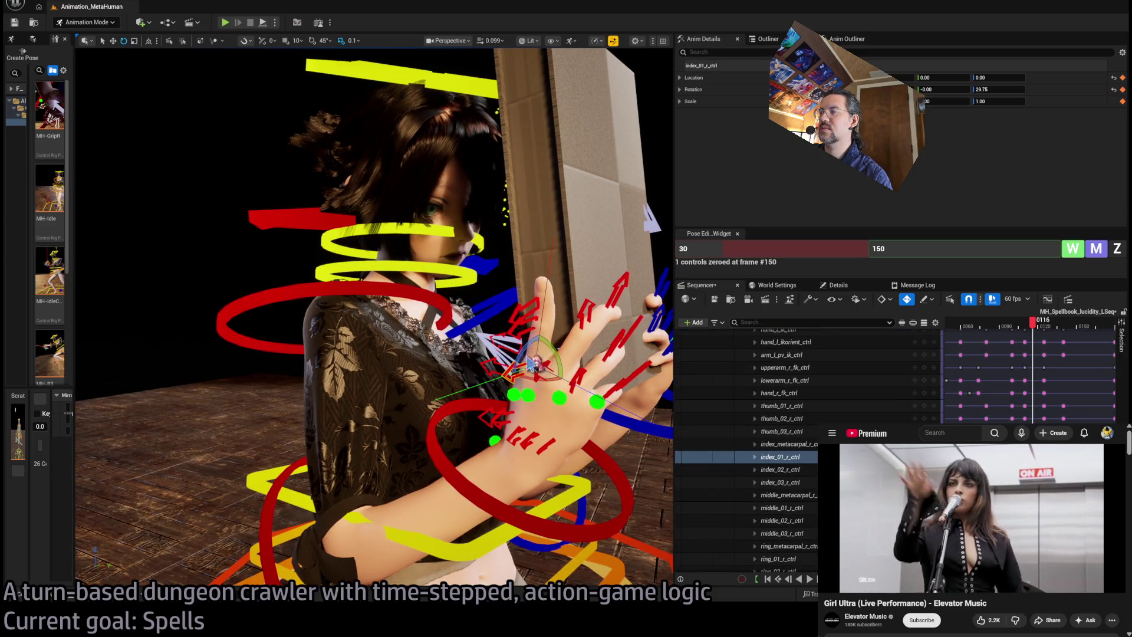
left_click_drag(534, 364, 637, 360)
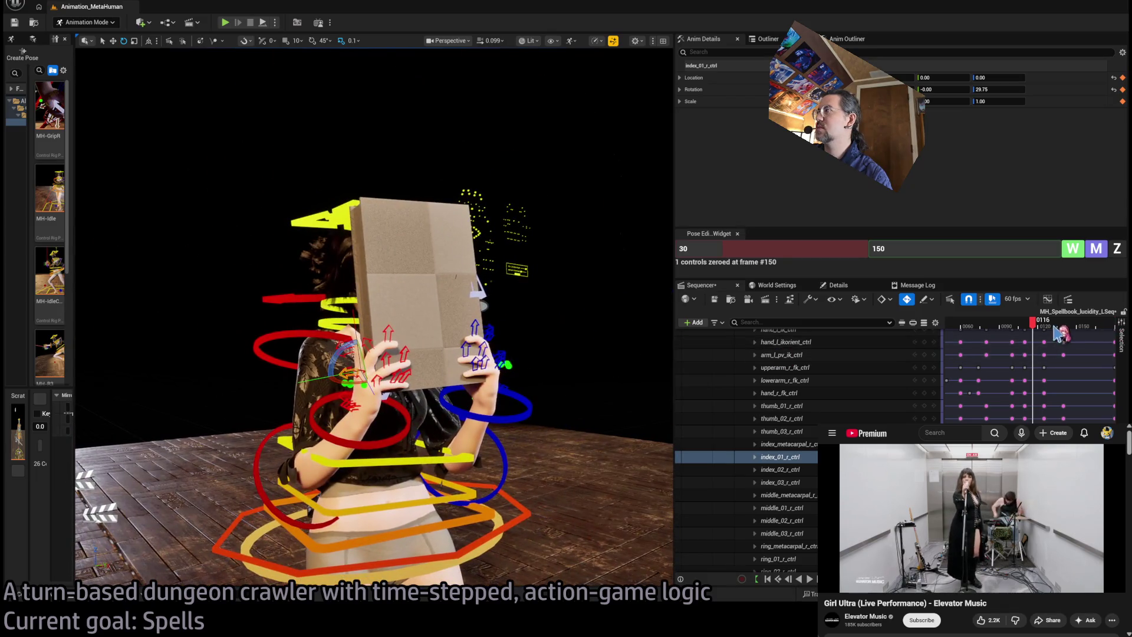
Step: Bend the right index finger's base control at frame 140 and play to check the motion
mouse_move(1034, 330)
left_mouse_down()
mouse_move(996, 340)
mouse_move(1020, 341)
left_mouse_up()
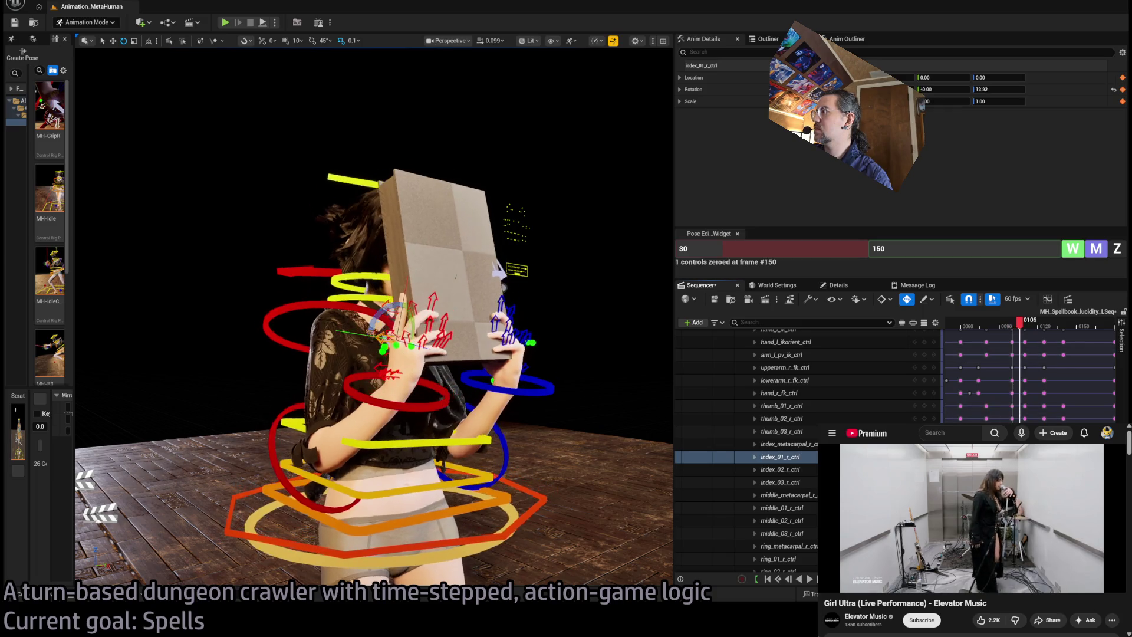
left_click_drag(1019, 328, 1048, 332)
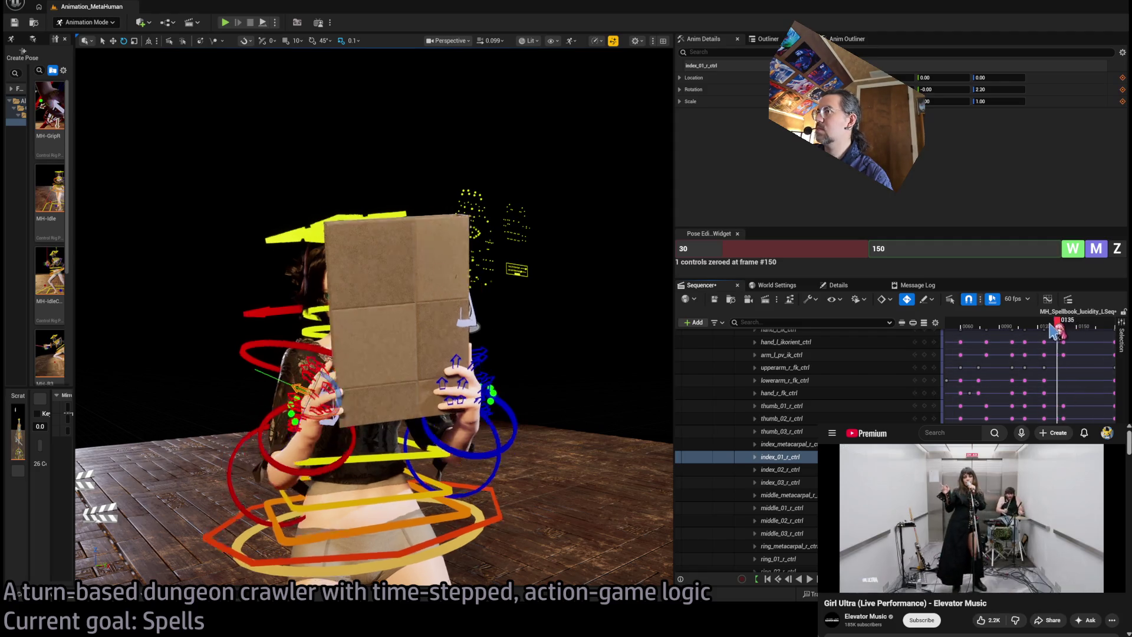
mouse_move(1054, 331)
left_mouse_down()
mouse_move(1015, 331)
mouse_move(1068, 329)
left_mouse_up()
key("f")
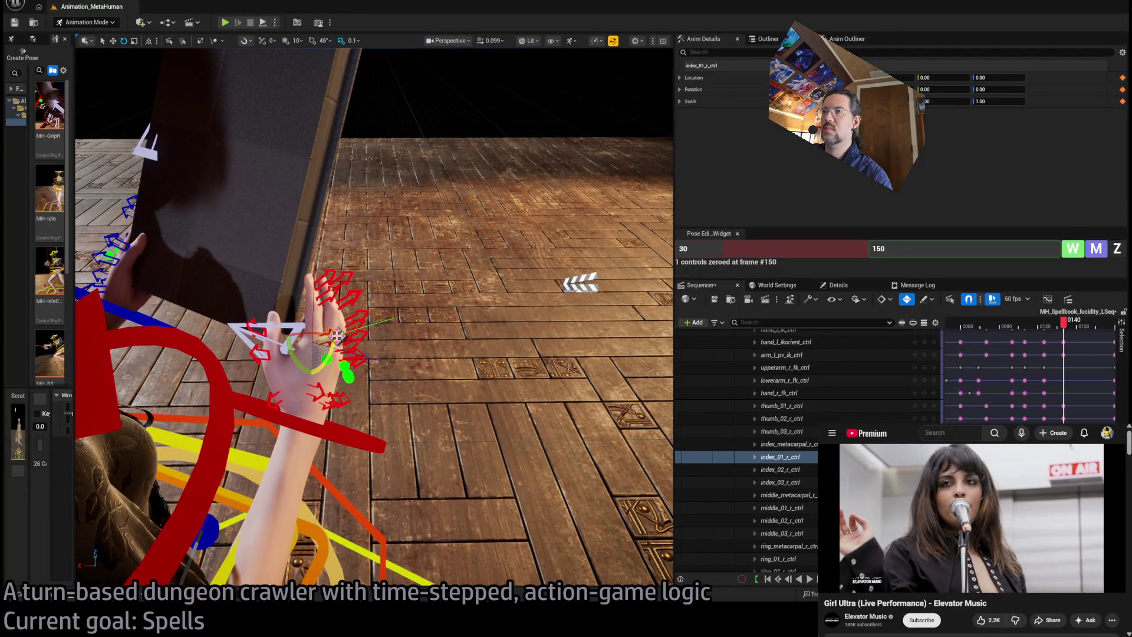
left_click_drag(331, 344, 329, 340)
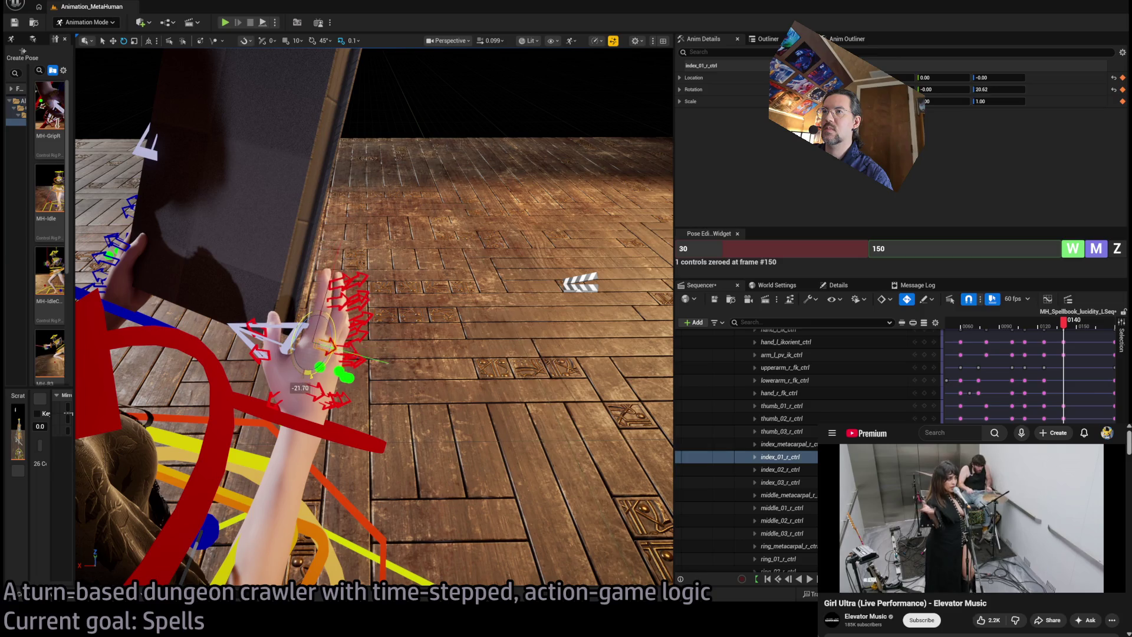
mouse_move(1058, 329)
left_mouse_down()
mouse_move(1046, 328)
mouse_move(1090, 330)
left_mouse_up()
key("space")
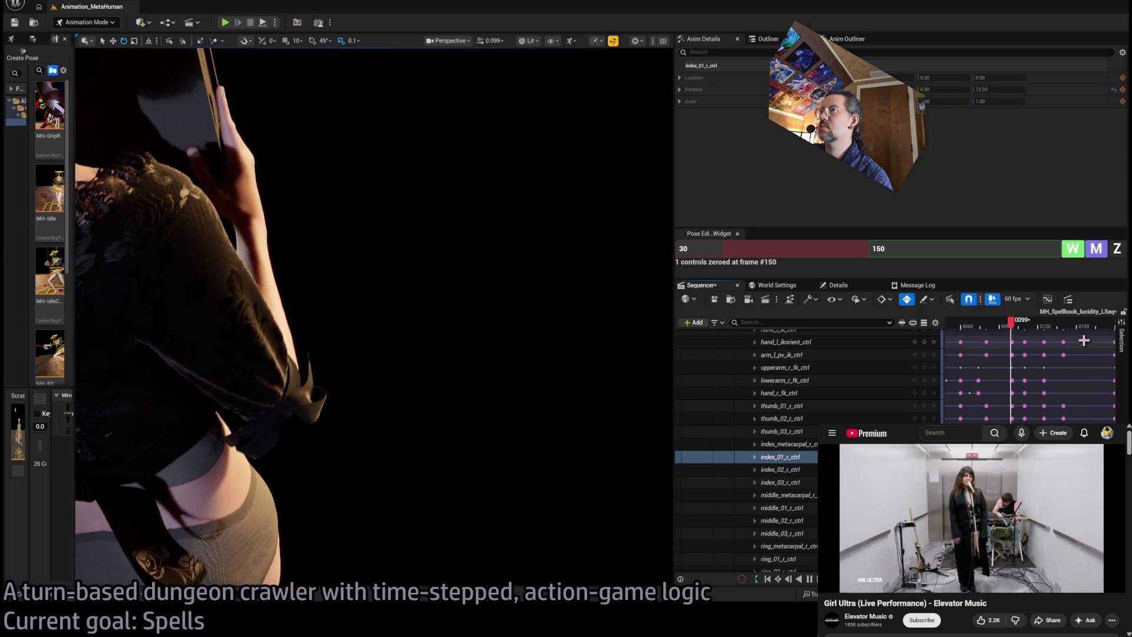
key("space")
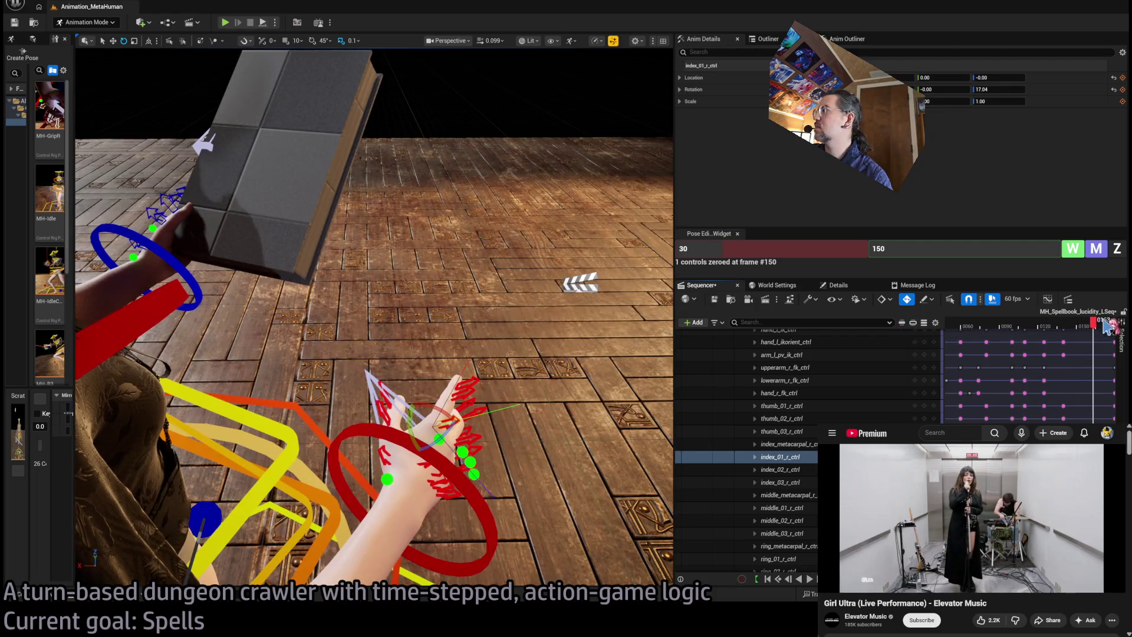
Step: At frame 180, select all four right index finger controls
left_click_drag(1107, 326, 1118, 328)
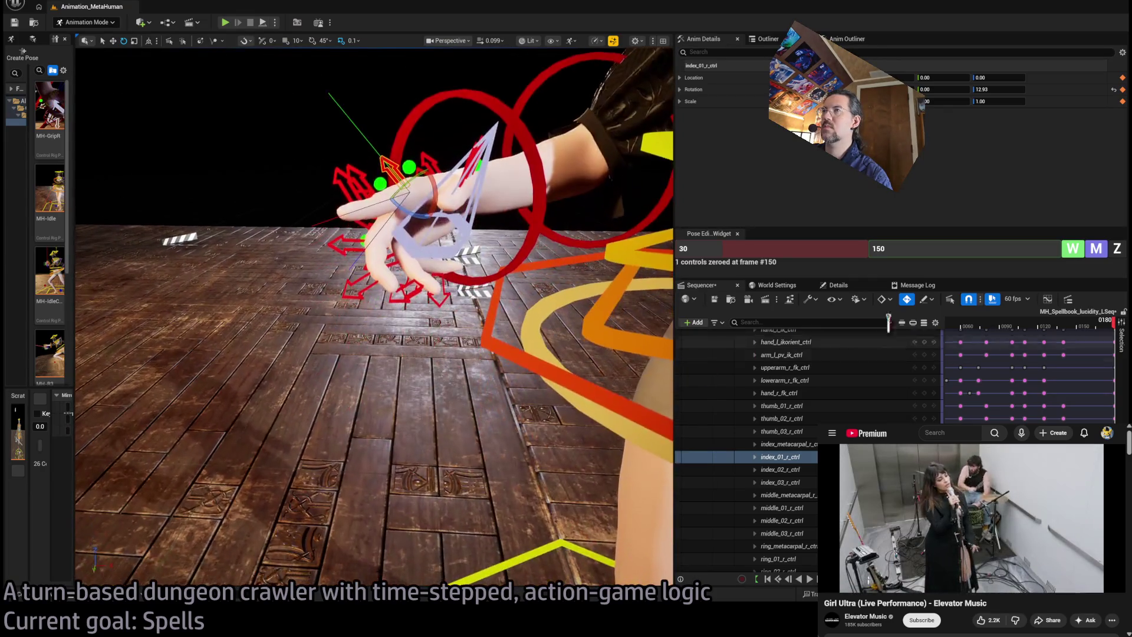
left_click(362, 170, "ctrl")
left_click(411, 157, "ctrl")
left_click(425, 161, "ctrl")
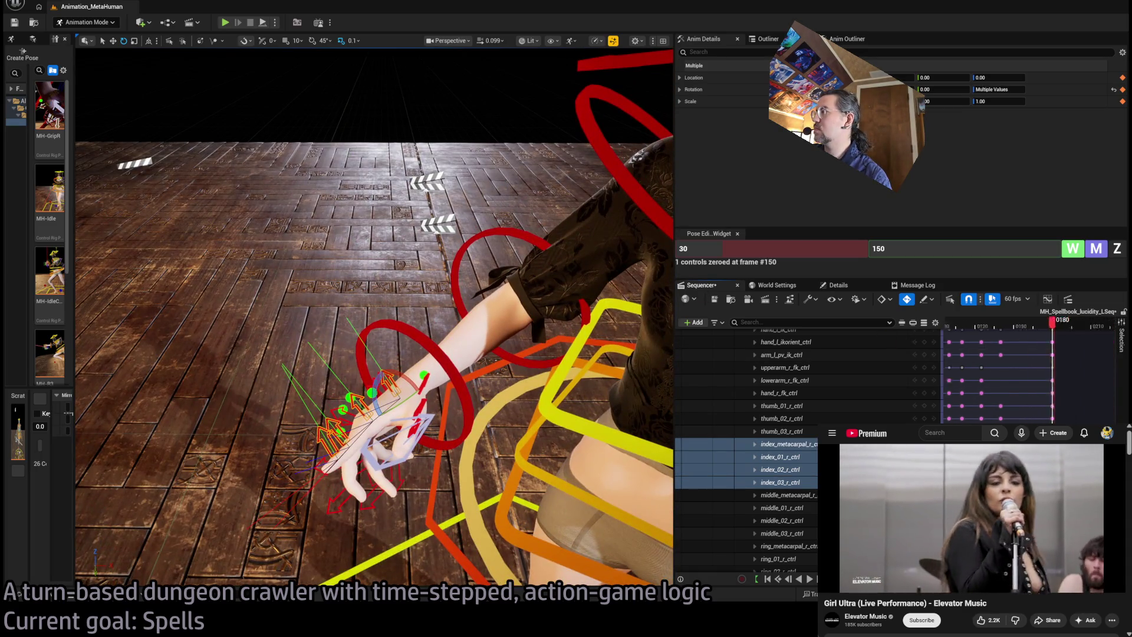
Step: Zero the four right index finger controls at frame 180, then replay from about frame 119
left_click(991, 246)
type("180")
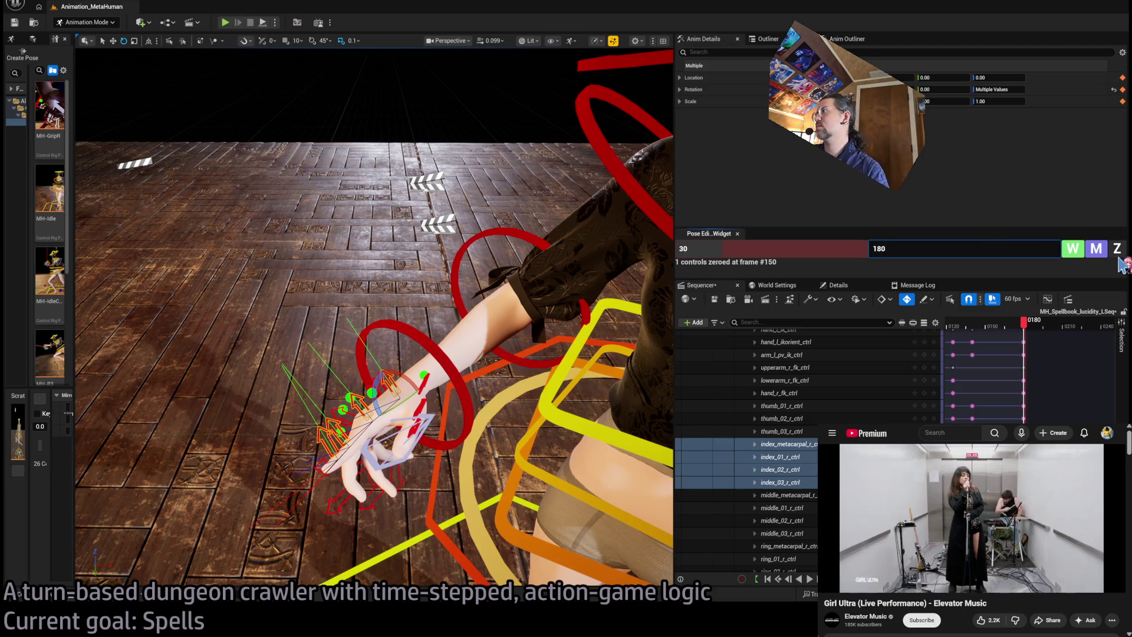
key("Return")
left_click_drag(1024, 320, 930, 342)
key("space")
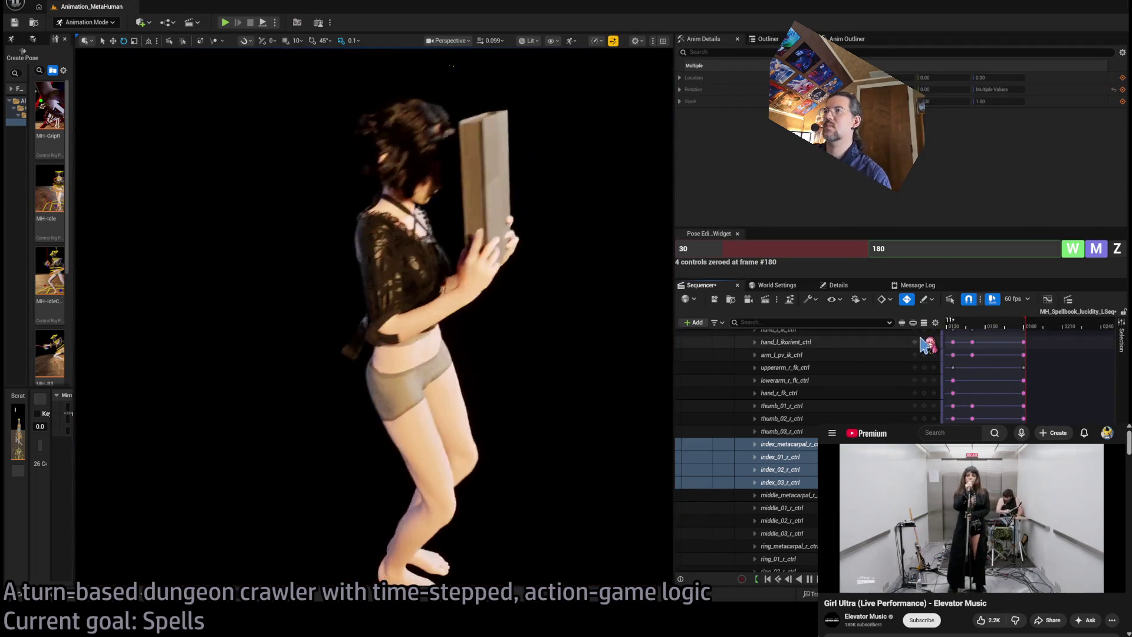
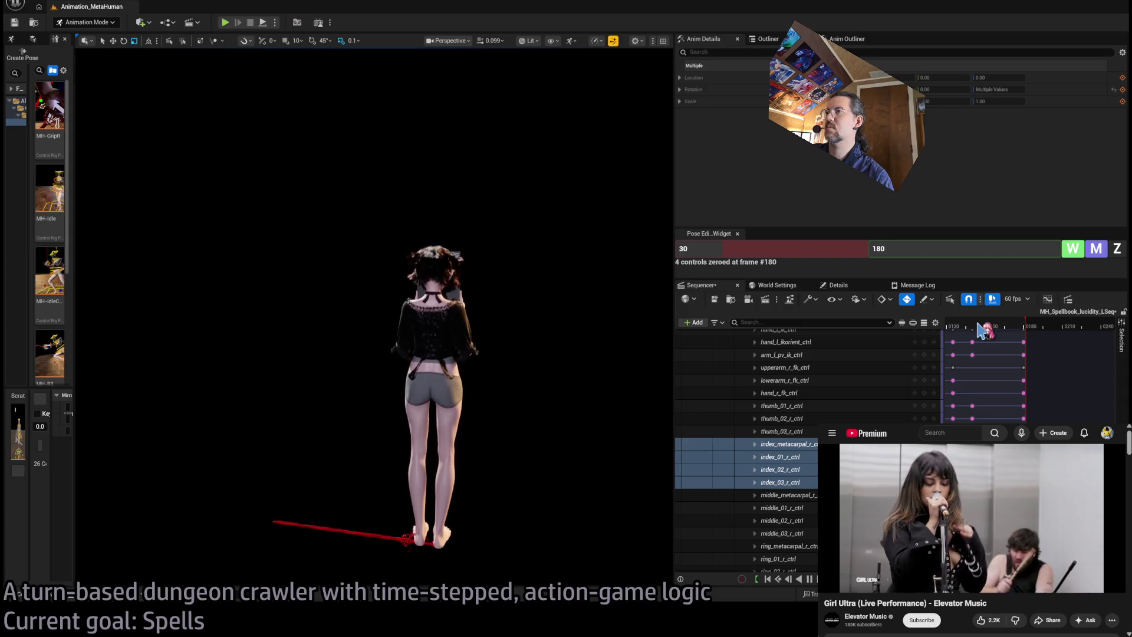
Step: At frame 140, select the right forearm control and rotate it forward
mouse_move(980, 332)
left_mouse_down()
mouse_move(958, 327)
mouse_move(1023, 327)
mouse_move(959, 329)
mouse_move(977, 344)
left_mouse_up()
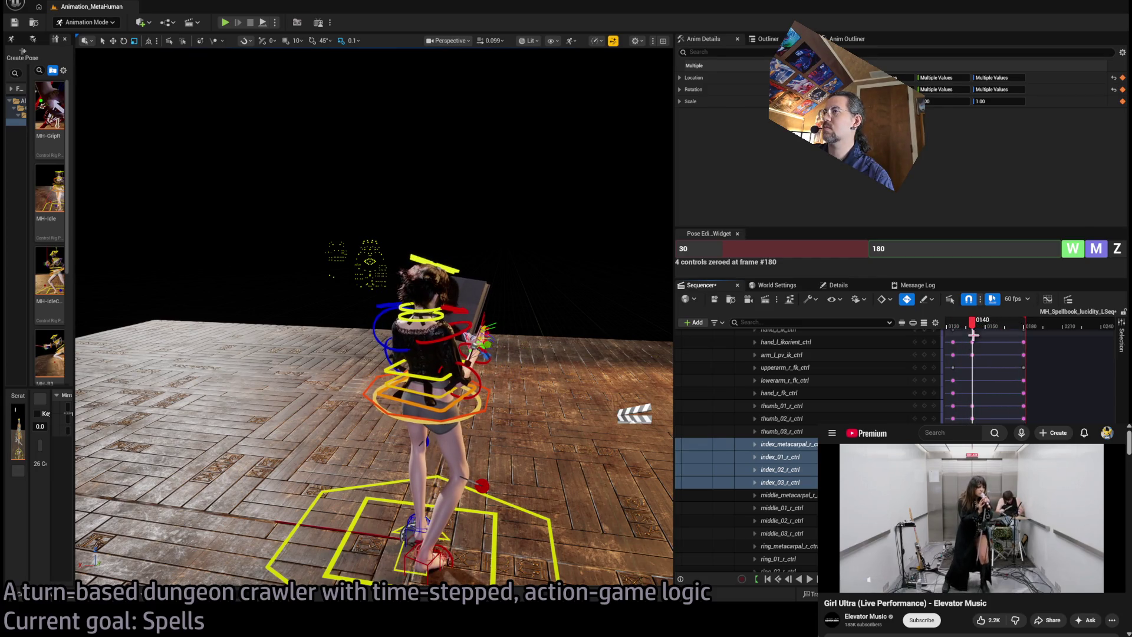
left_click_drag(518, 336, 360, 336)
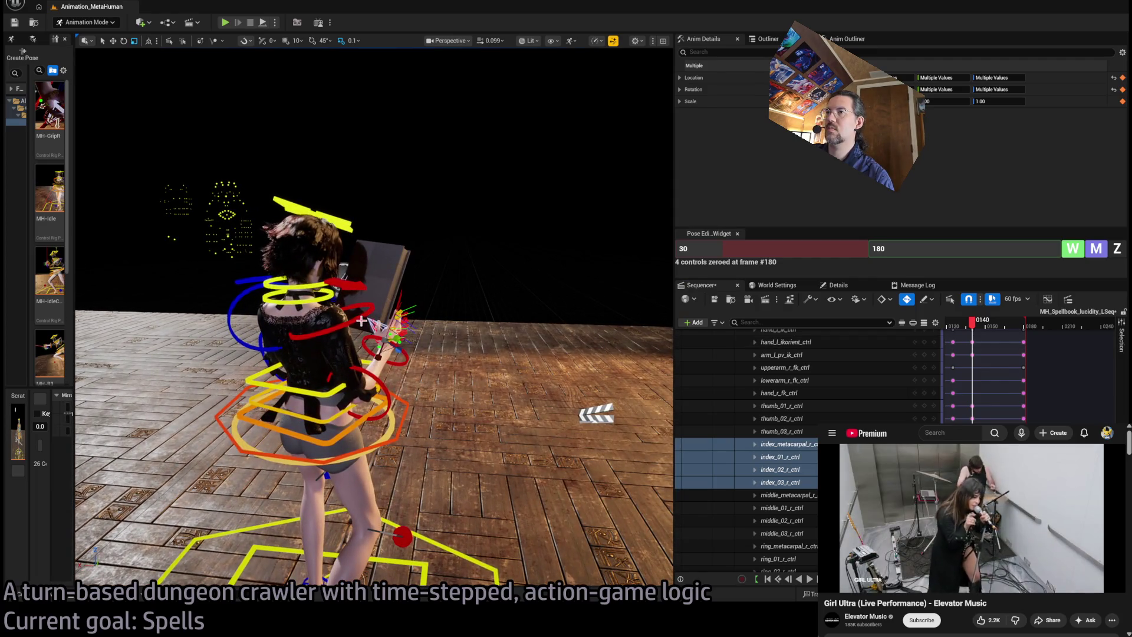
left_click(375, 380)
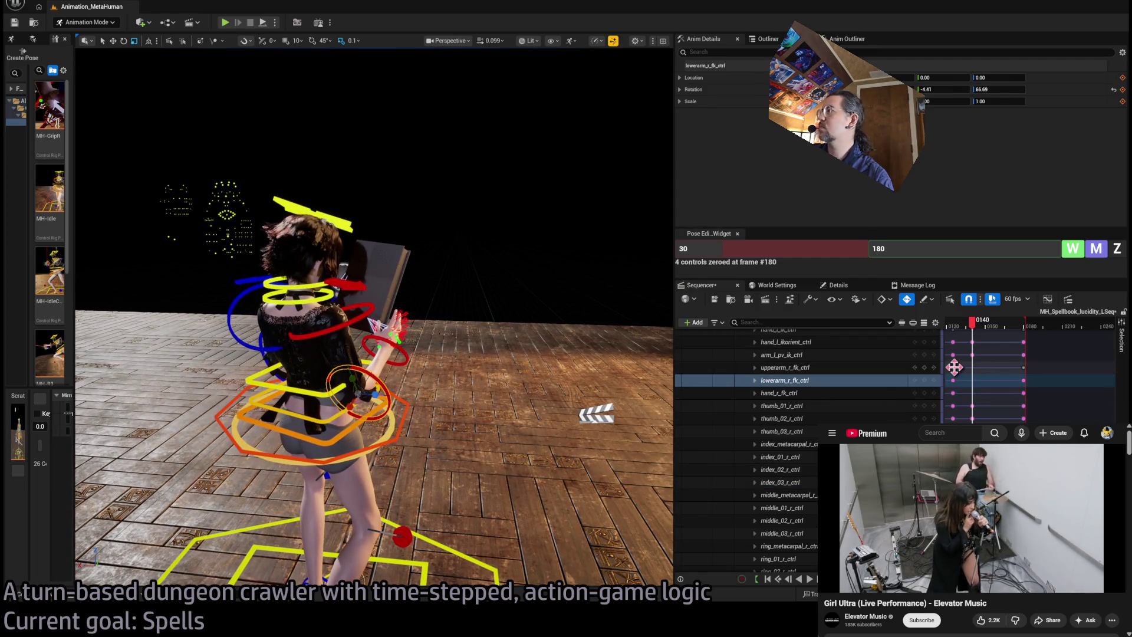
mouse_move(972, 323)
left_mouse_down()
mouse_move(956, 333)
mouse_move(972, 328)
left_mouse_up()
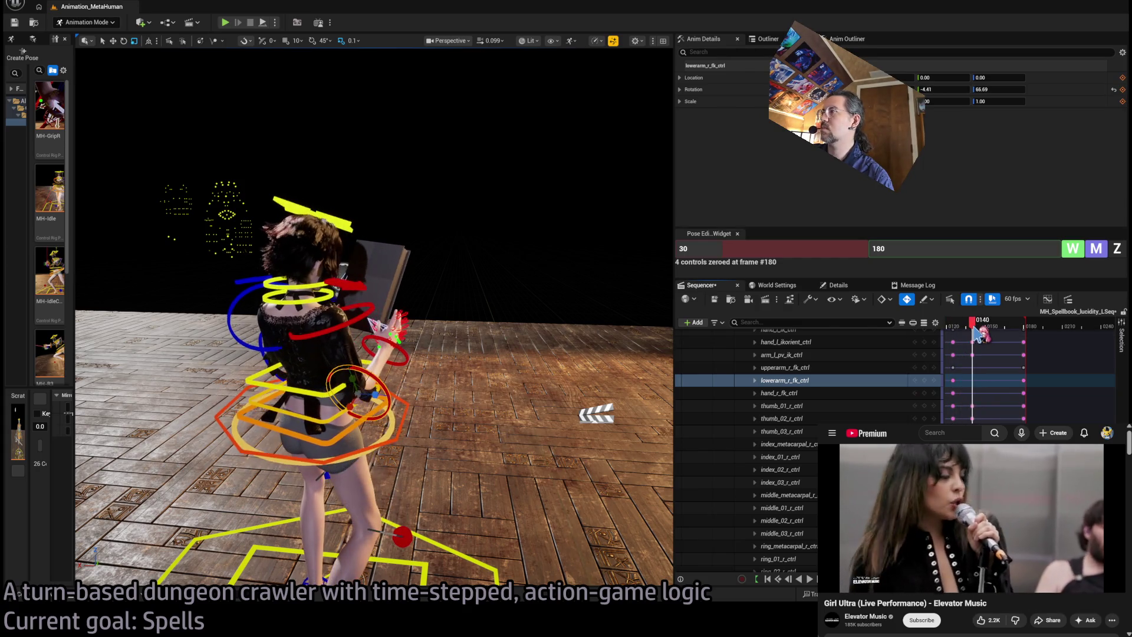
left_click_drag(362, 409, 383, 389)
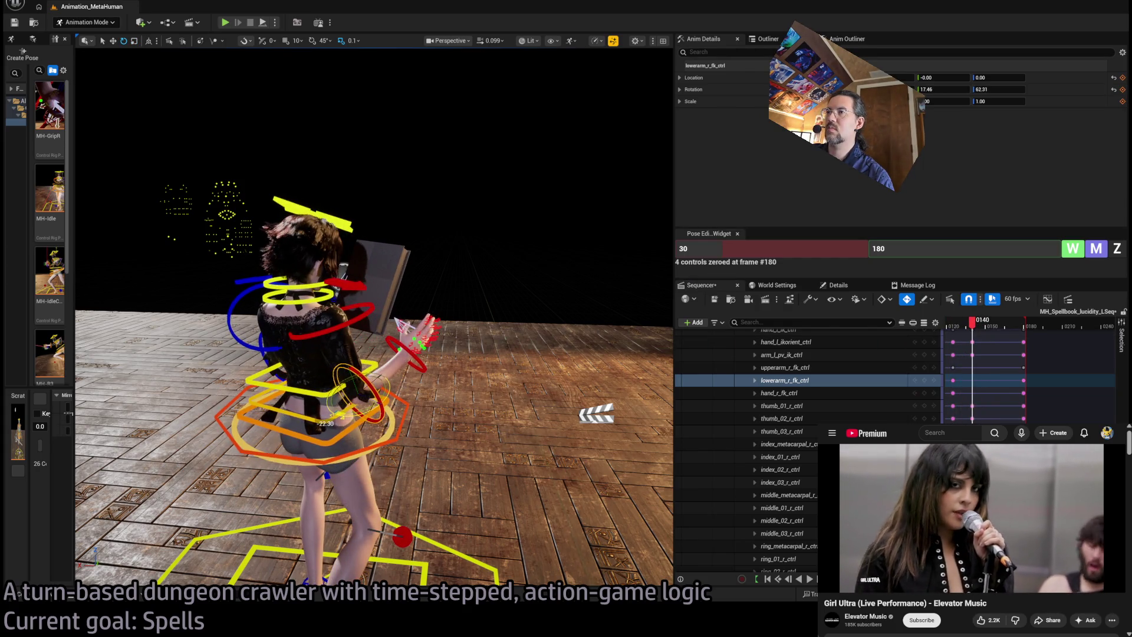
Step: Play back and scrub frames 109–149 to review the new forearm motion from the front
key("space")
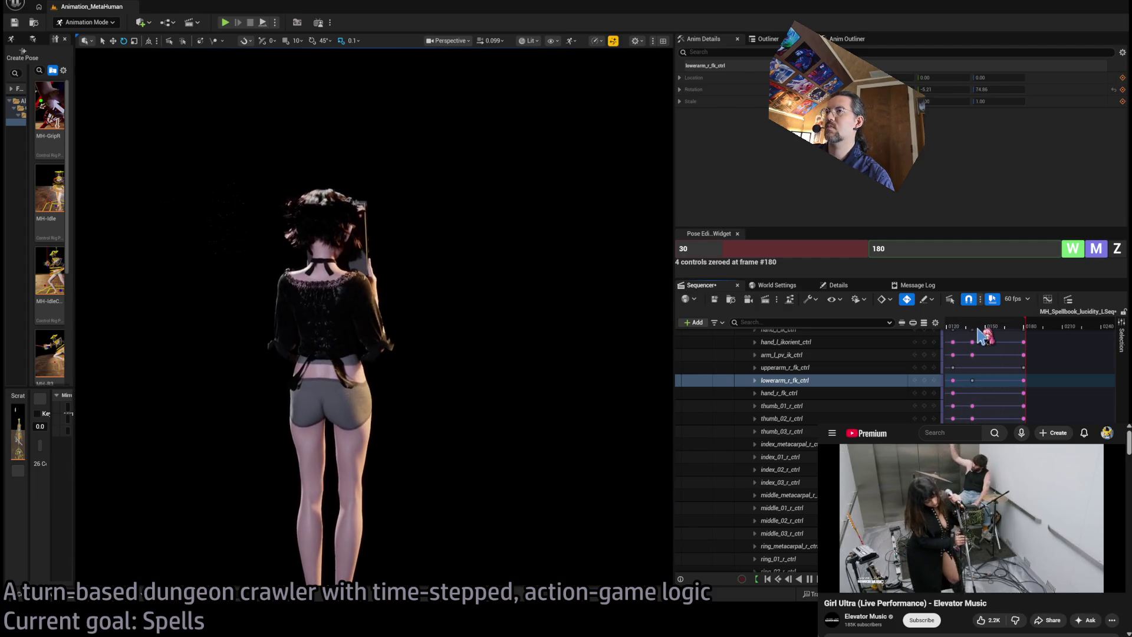
left_click_drag(978, 330, 955, 329)
scroll(982, 343, "down", 2)
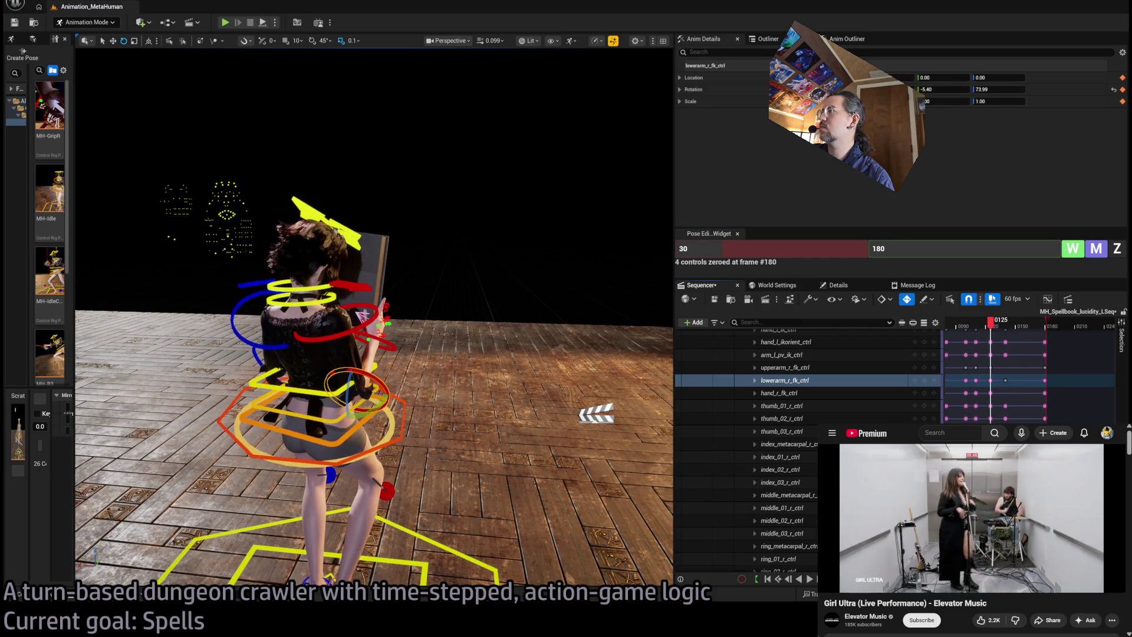
mouse_move(996, 325)
left_mouse_down()
mouse_move(983, 327)
mouse_move(1019, 331)
left_mouse_up()
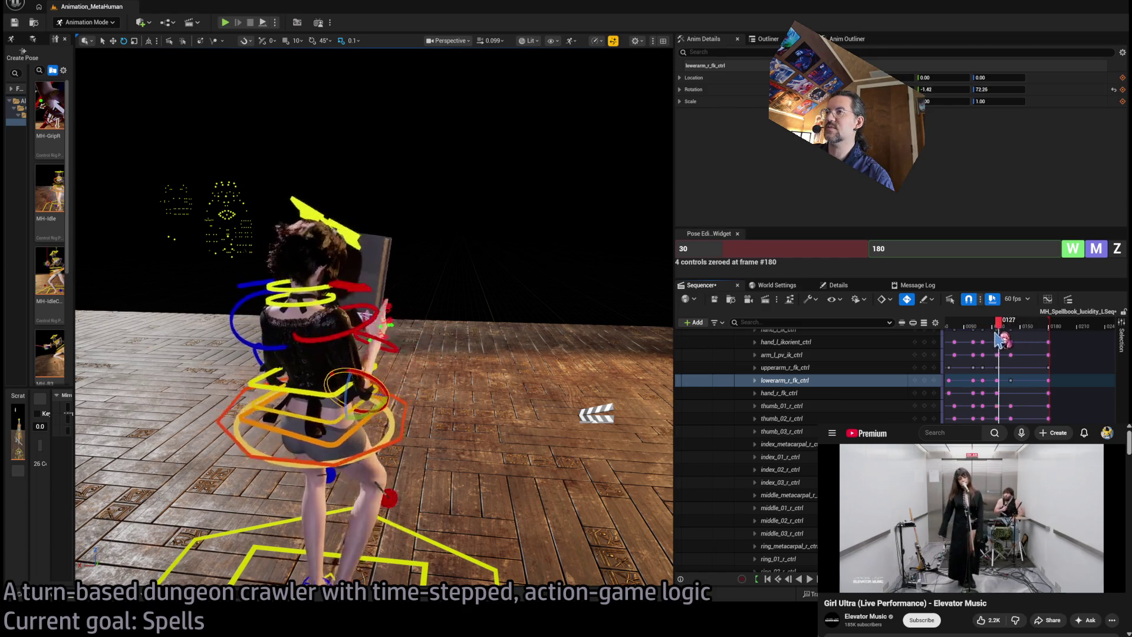
key("space")
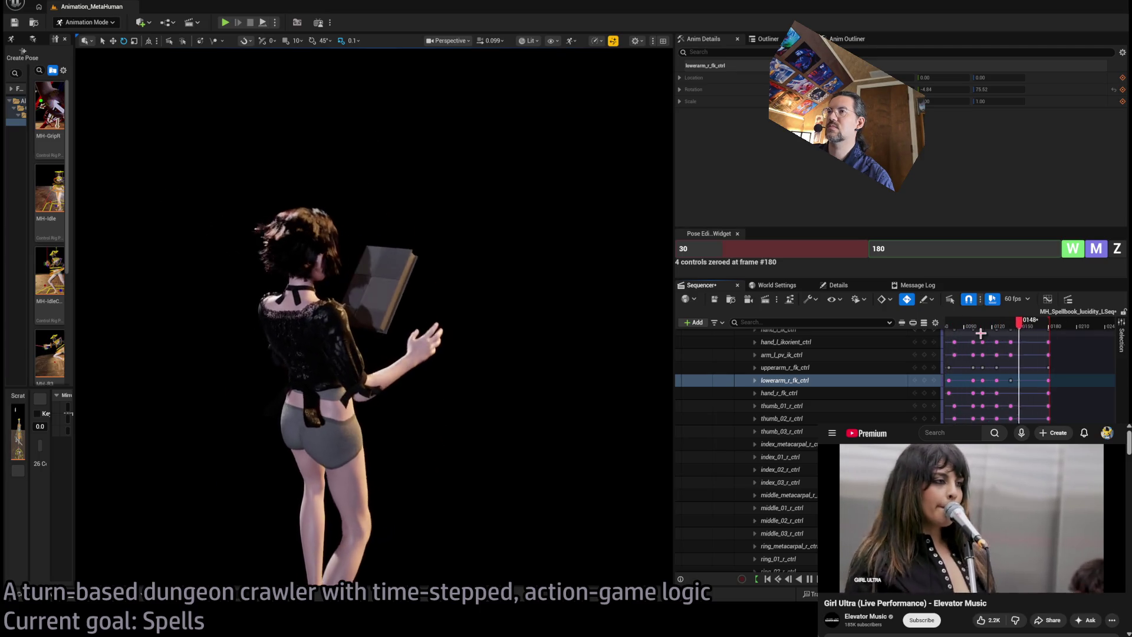
key("space")
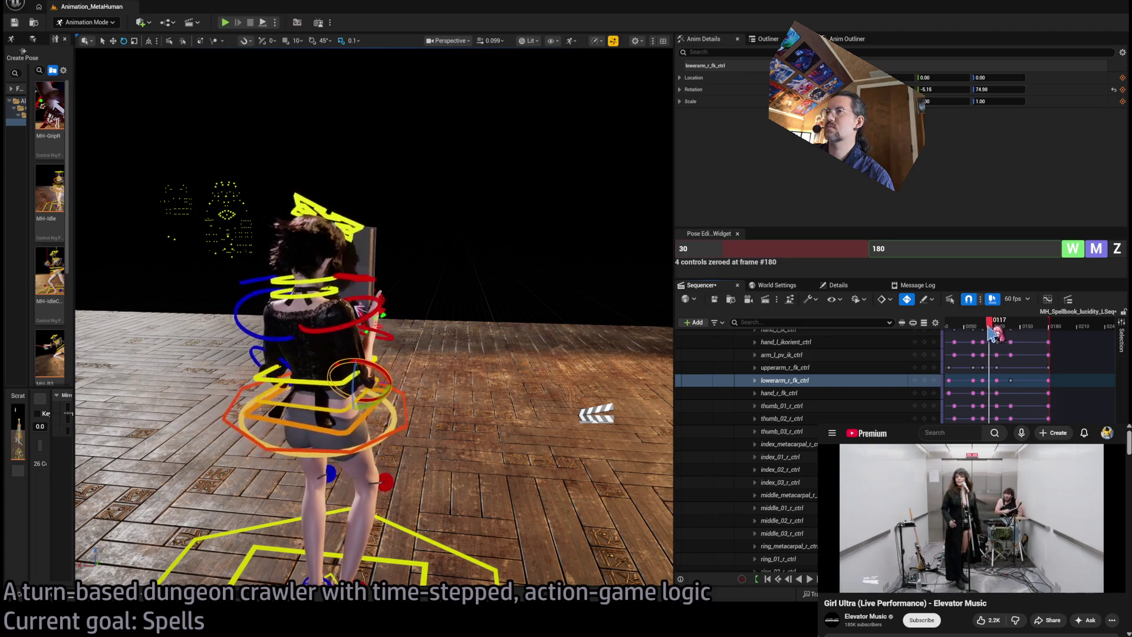
key("space")
key("space")
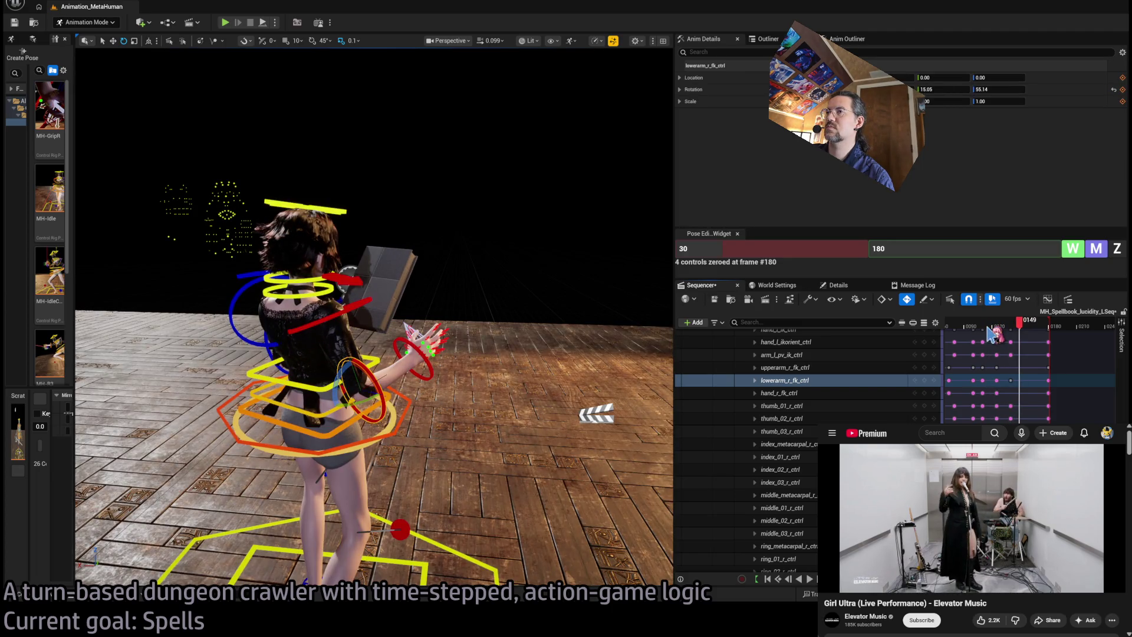
mouse_move(508, 118)
left_mouse_down()
mouse_move(412, 120)
mouse_move(508, 118)
mouse_move(522, 103)
mouse_move(392, 81)
mouse_move(358, 98)
left_mouse_up()
mouse_move(1019, 323)
left_mouse_down()
mouse_move(999, 330)
mouse_move(1015, 342)
left_mouse_up()
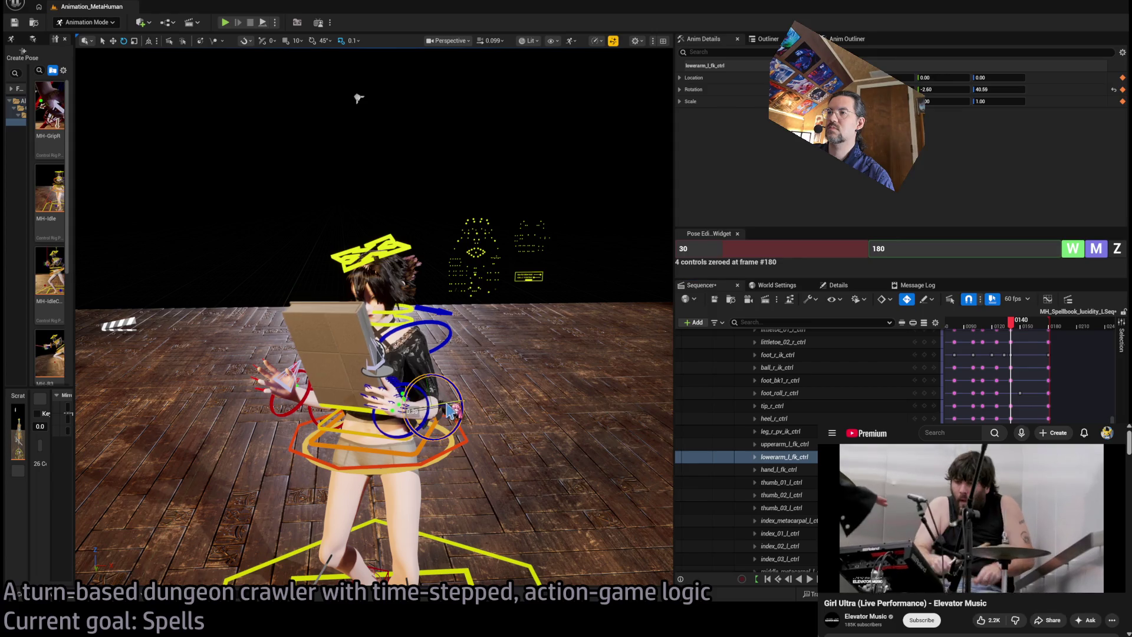
Step: Rotate the left forearm and tilt the book upright at frame 181
left_click_drag(447, 407, 436, 389)
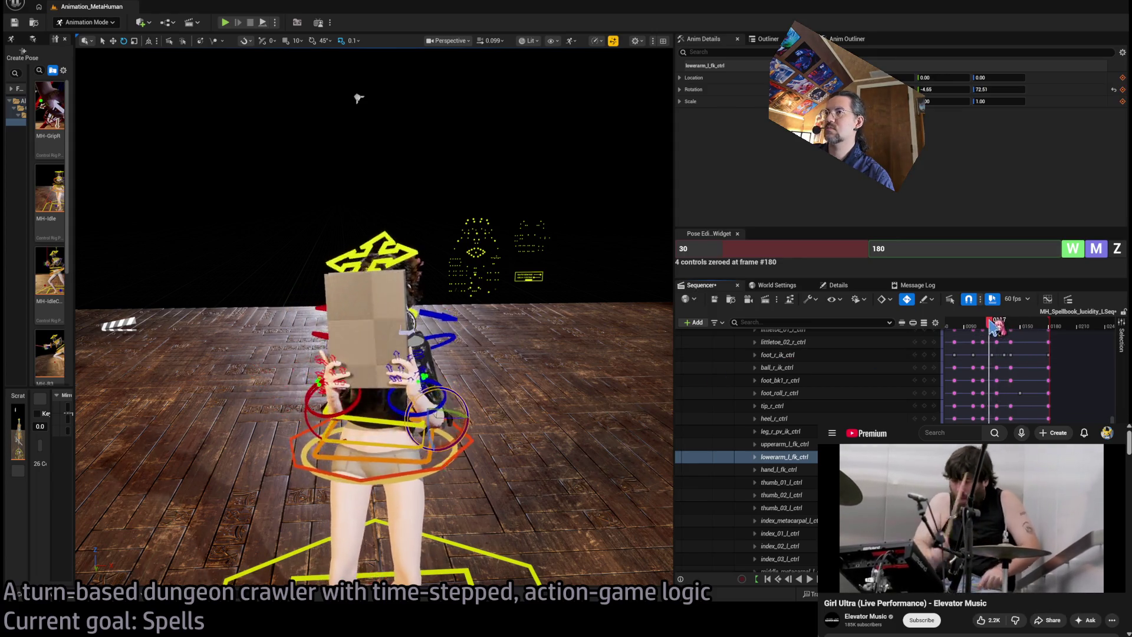
left_click_drag(1015, 330, 1056, 335)
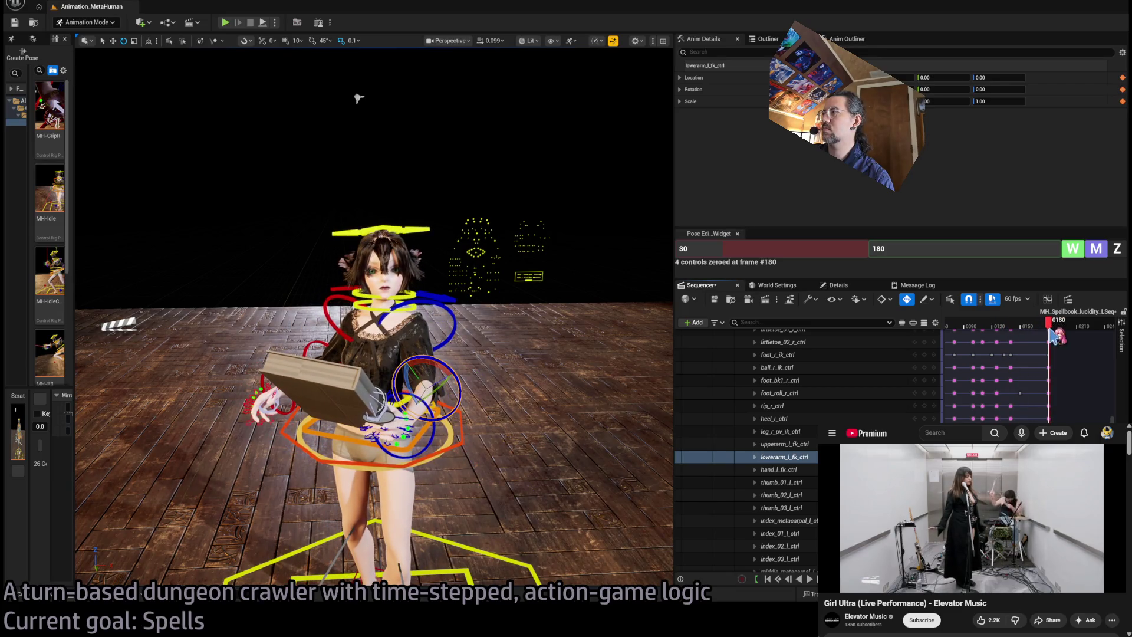
left_click_drag(503, 417, 424, 416)
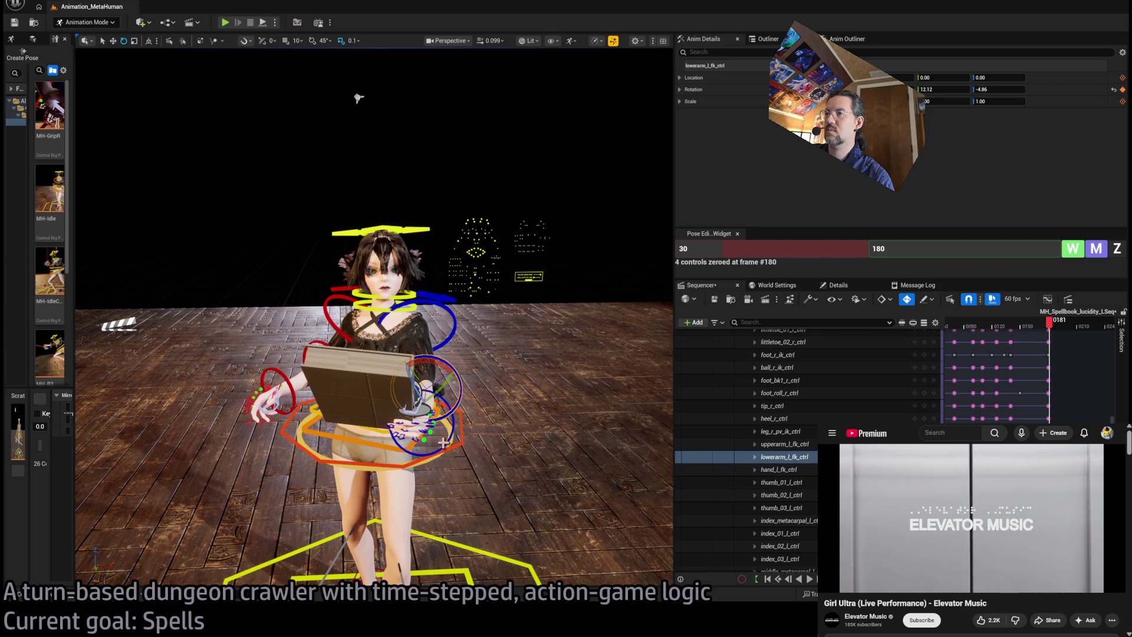
Step: With hips and left hand controls selected, rotate the book about 23 degrees to sit level
left_click(401, 420)
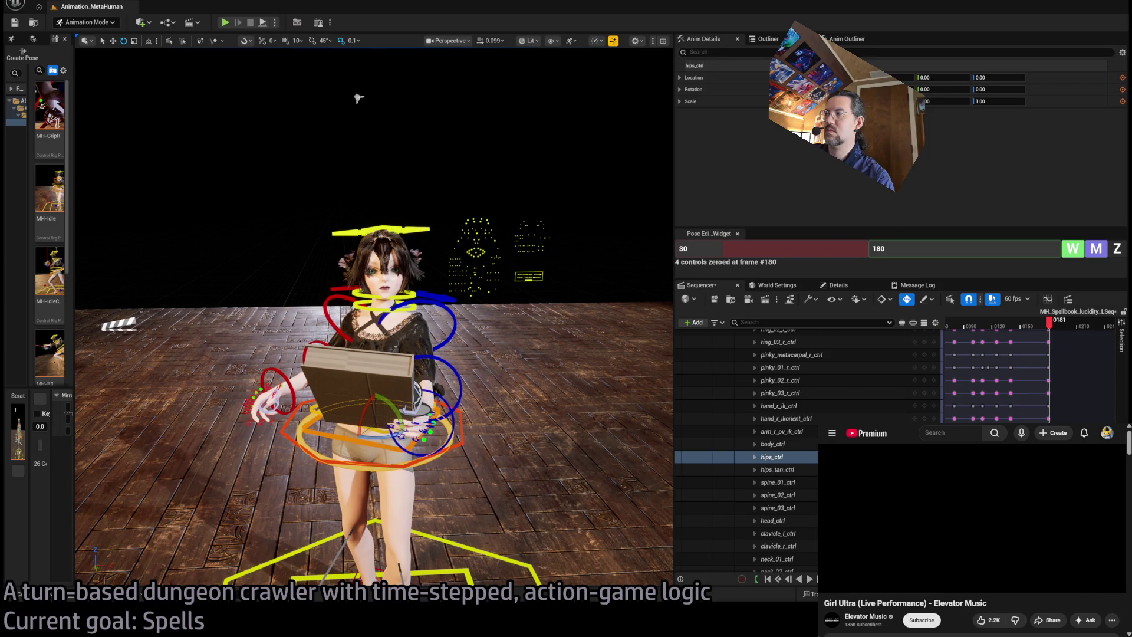
left_click(442, 438, "ctrl")
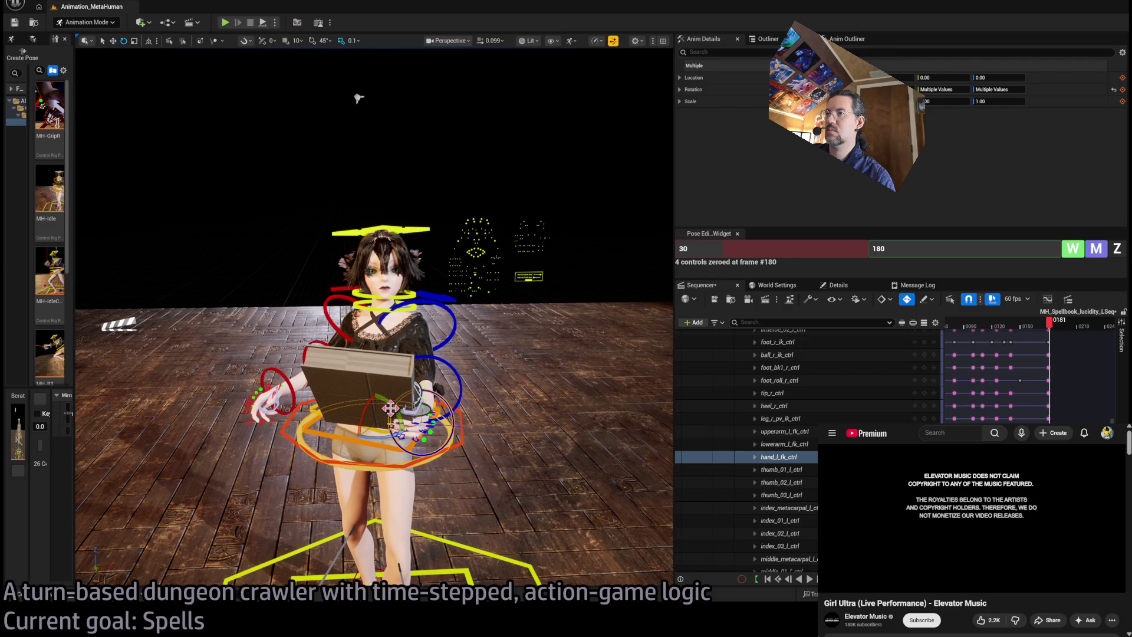
left_click_drag(396, 414, 393, 409)
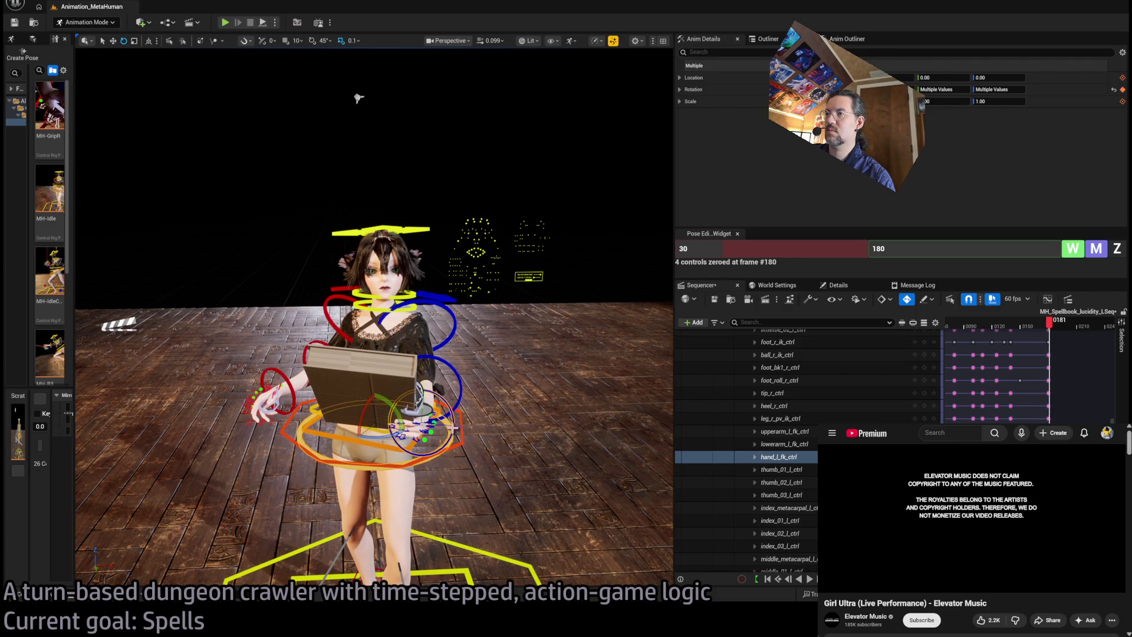
key("f")
mouse_move(498, 386)
left_mouse_down()
mouse_move(493, 376)
mouse_move(506, 440)
left_mouse_up()
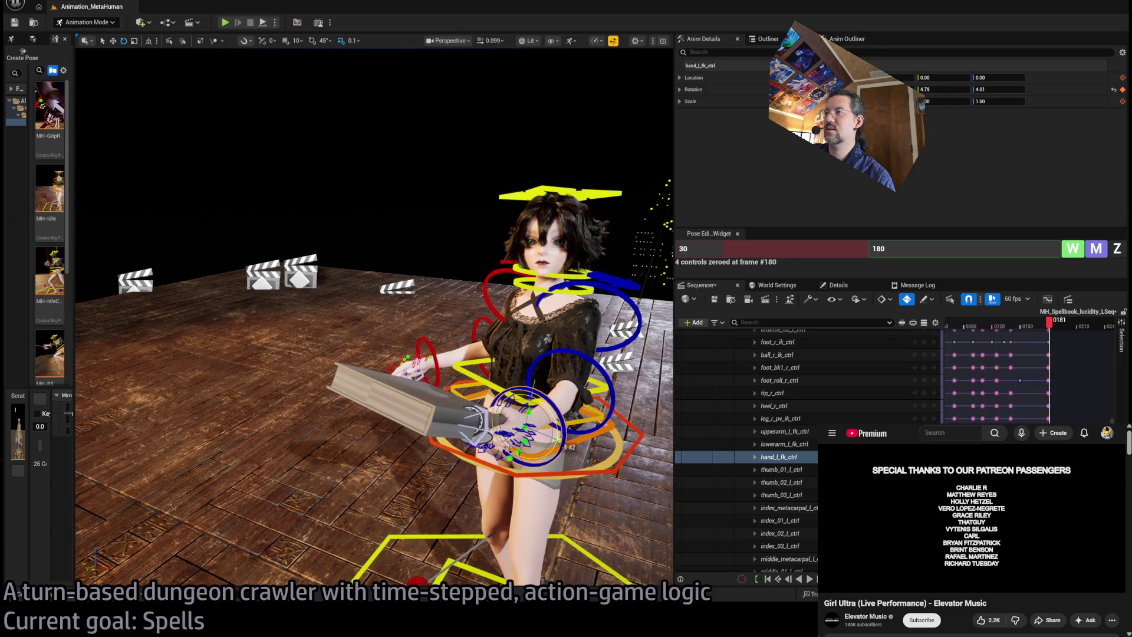
left_click_drag(504, 441, 512, 428)
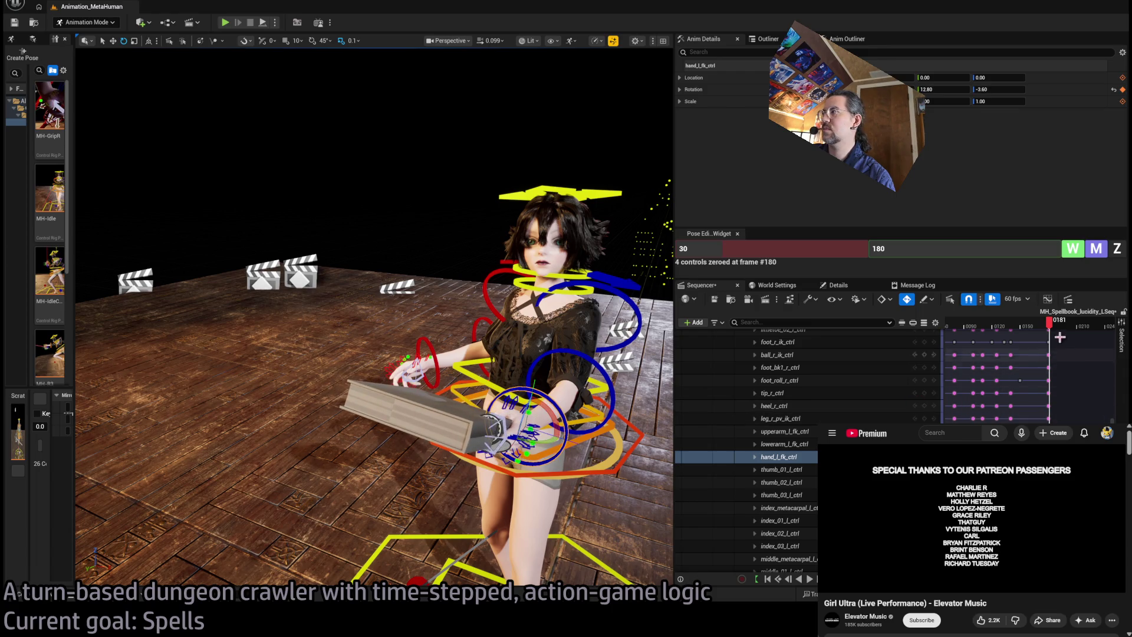
Step: Play back, scrub to frames 137 and 105 to review, and select the left forearm control
key("space")
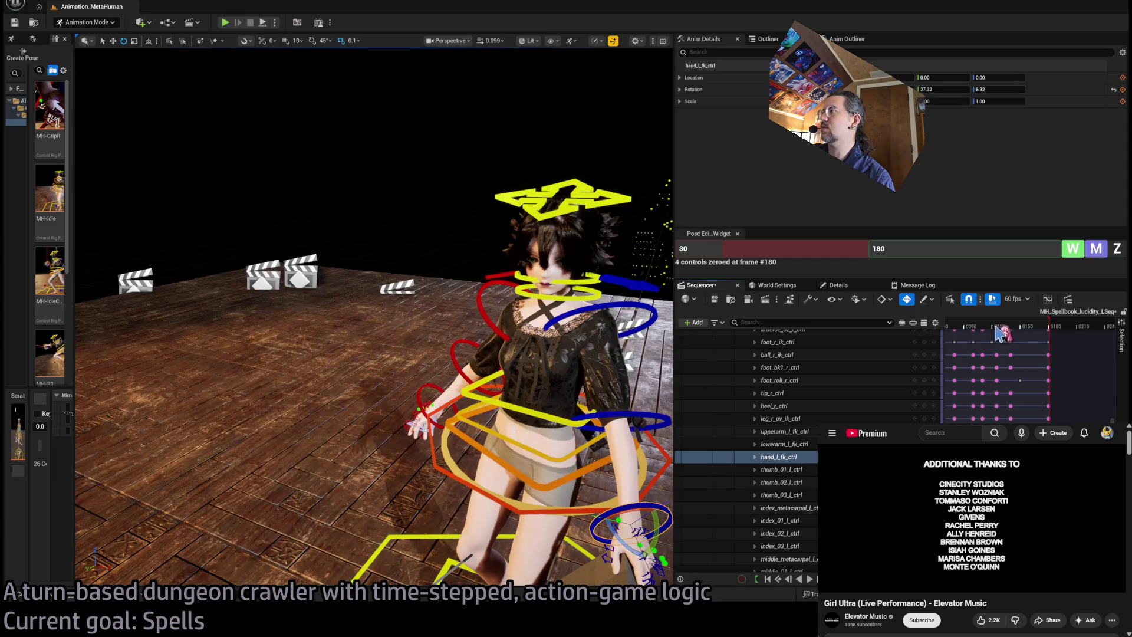
left_click_drag(988, 327, 1010, 327)
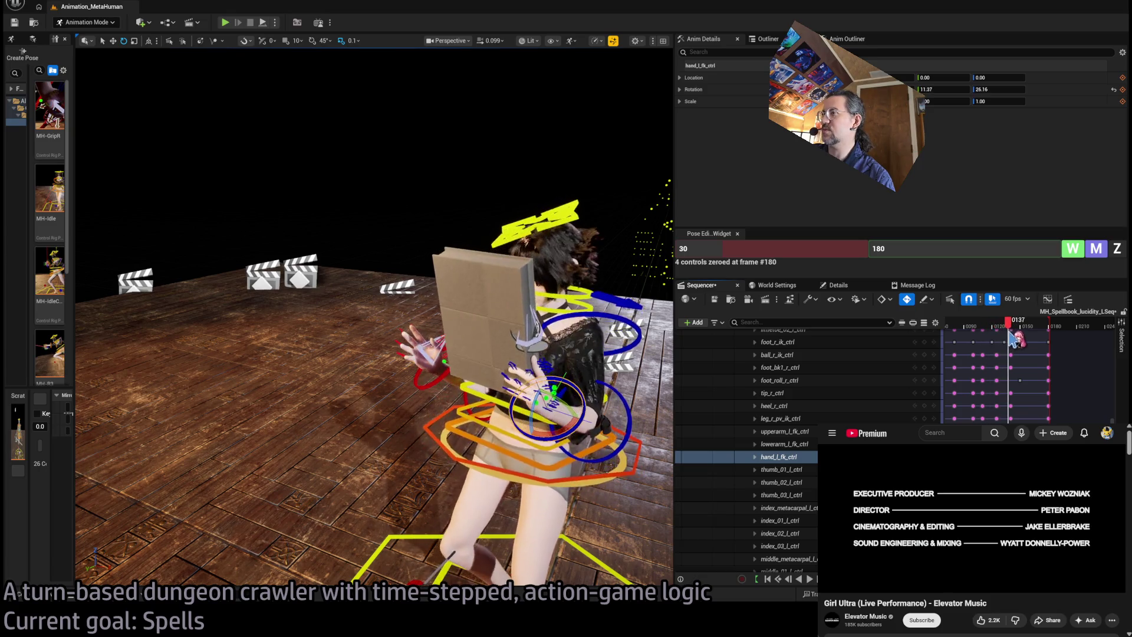
left_click_drag(997, 344, 979, 347)
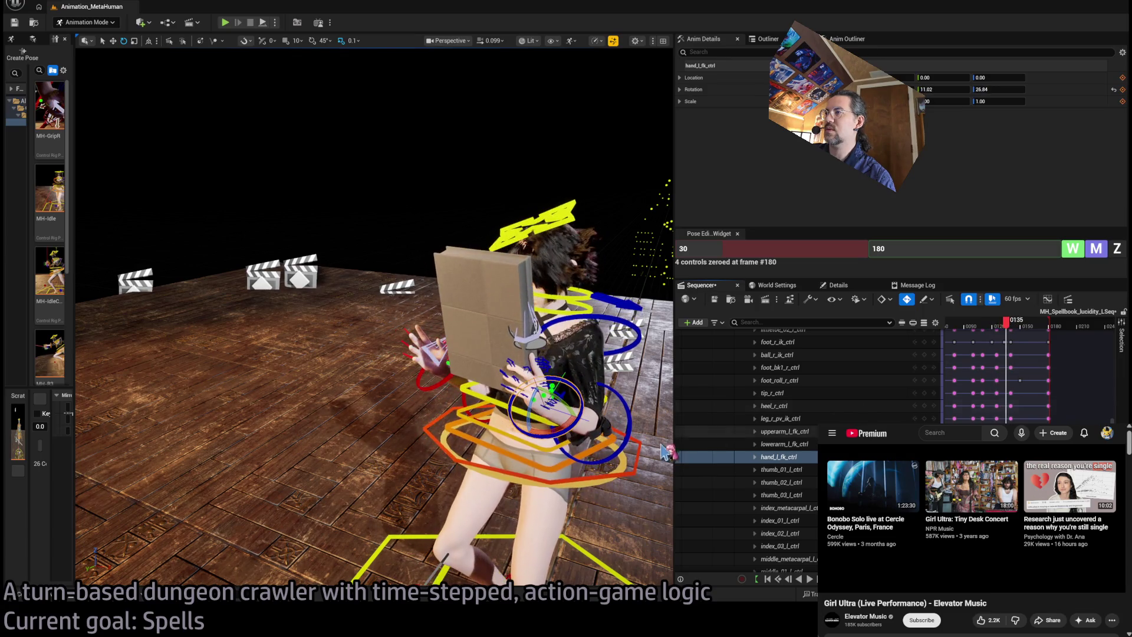
left_click(784, 444)
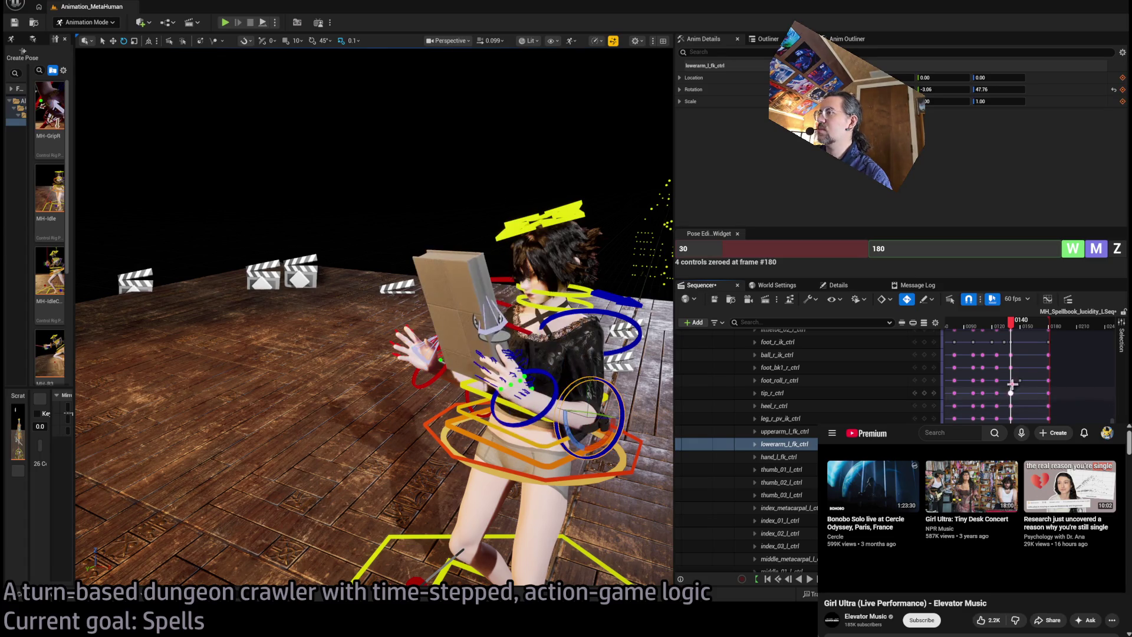
Step: Scrub between frames 141 and 132, then play back and stop at frame 175
left_click_drag(996, 333, 1015, 330)
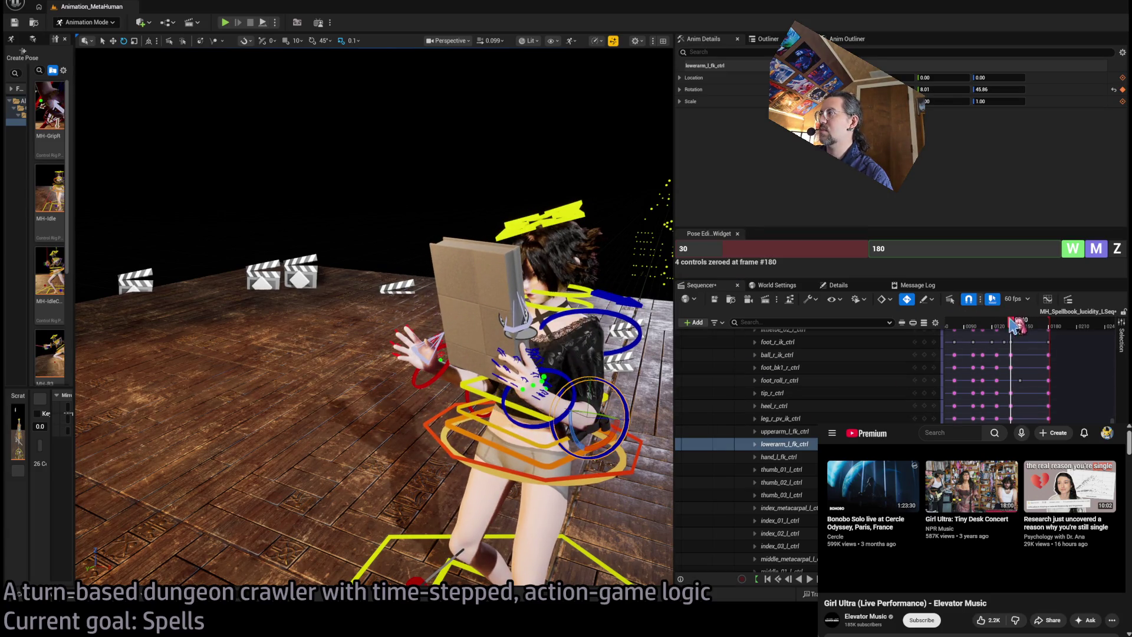
mouse_move(1014, 326)
left_mouse_down()
mouse_move(985, 330)
mouse_move(1037, 329)
mouse_move(996, 328)
mouse_move(1018, 328)
left_mouse_up()
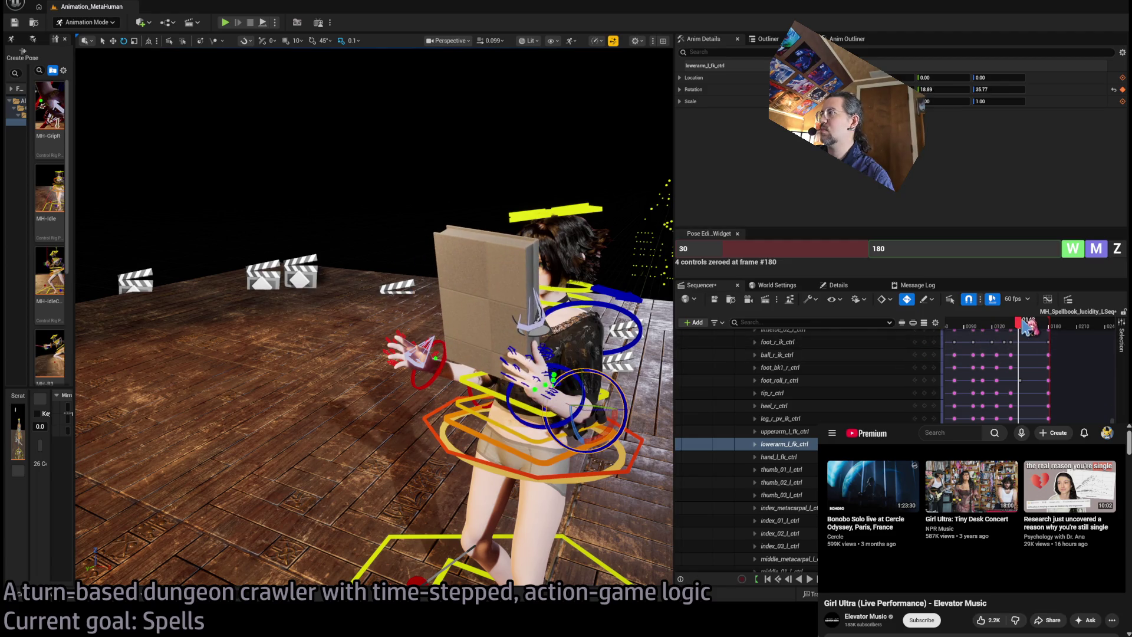
key("space")
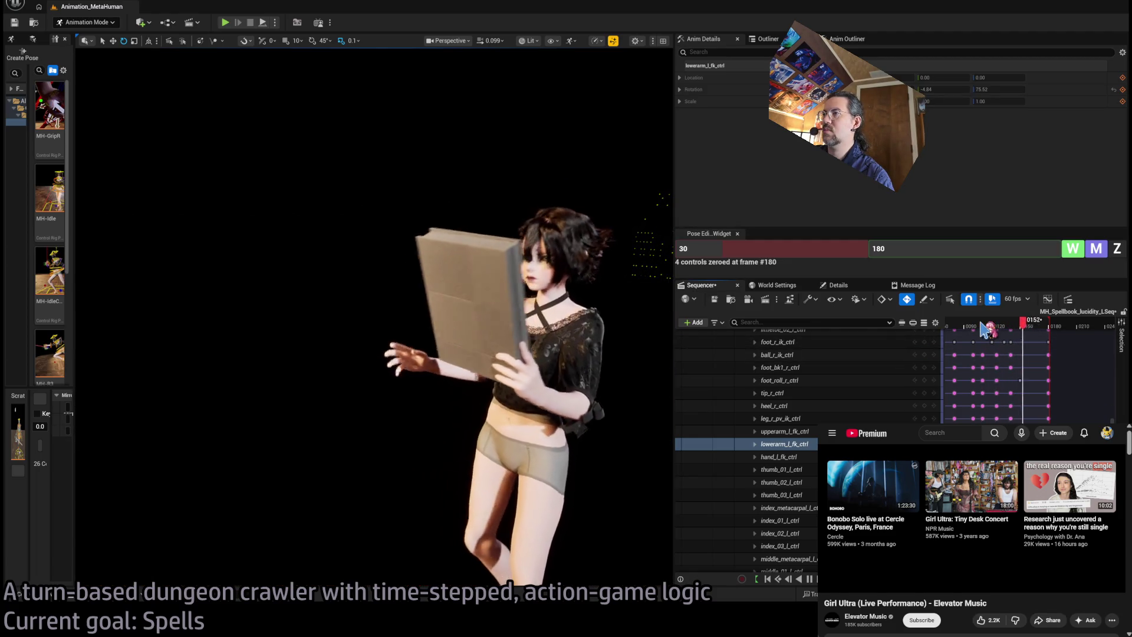
left_click(1047, 328)
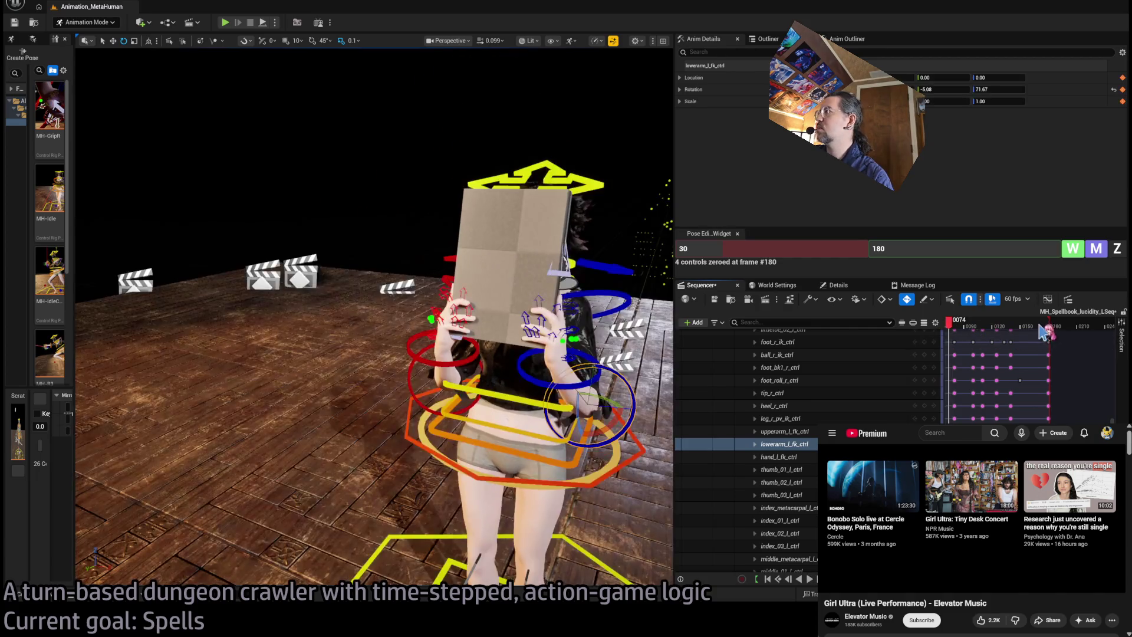
Step: Settle the playhead on frames 178 then 176 before bringing YouTube forward
left_click_drag(1049, 333, 1052, 333)
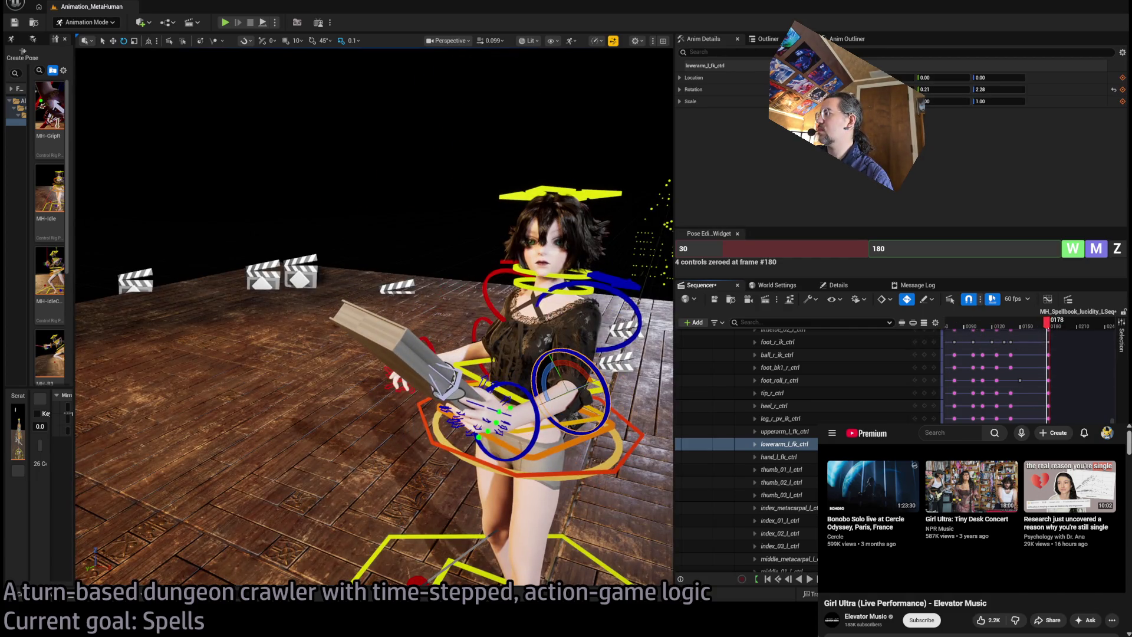
scroll(1032, 371, "up", 3)
scroll(1032, 372, "up", 3)
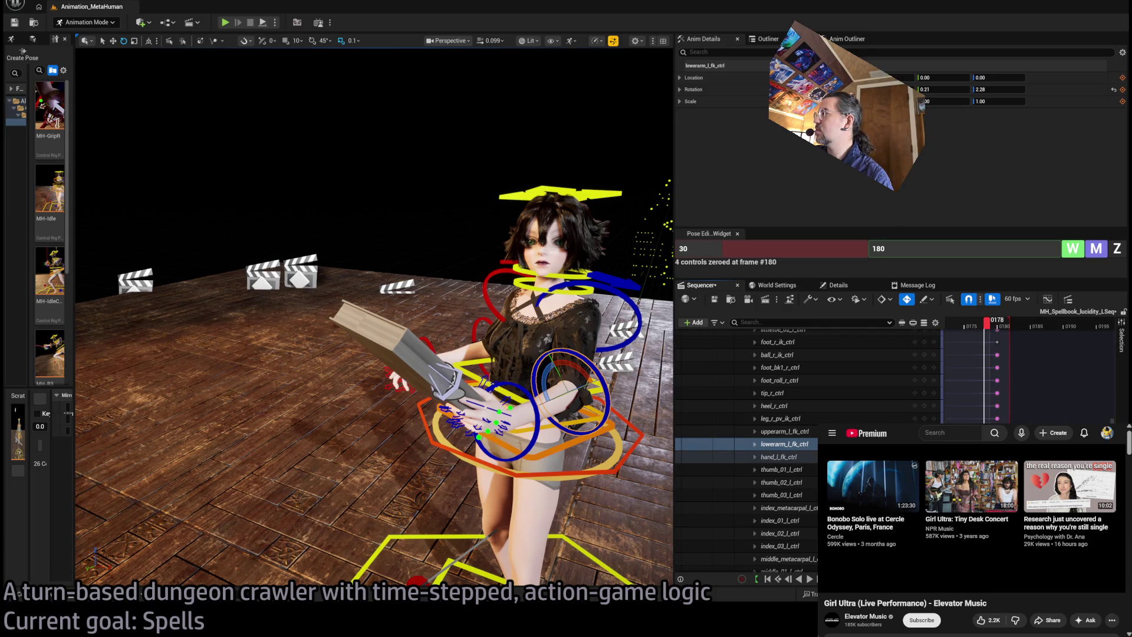
mouse_move(986, 323)
left_mouse_down()
mouse_move(1002, 324)
mouse_move(977, 329)
mouse_move(1020, 326)
mouse_move(946, 342)
mouse_move(916, 408)
left_mouse_up()
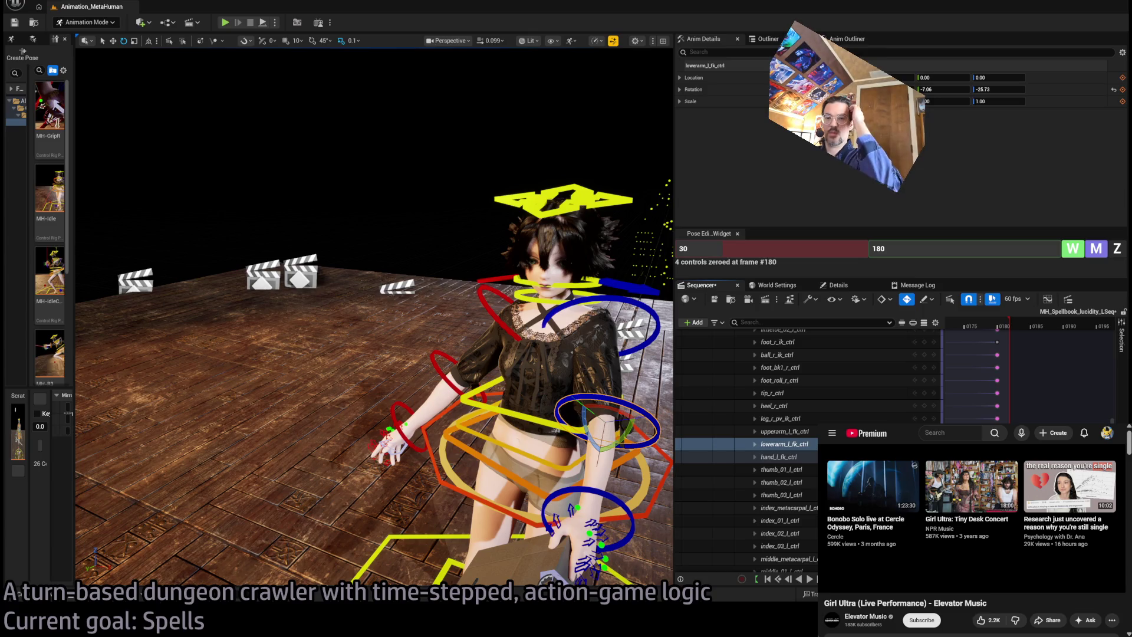
left_click(970, 620)
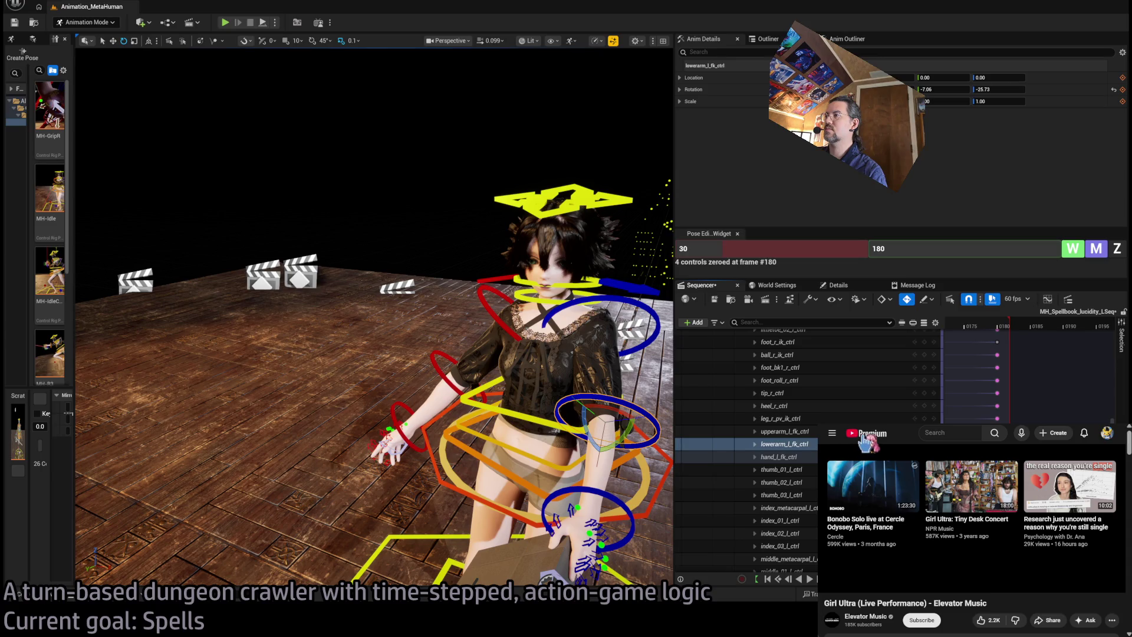
Step: Enlarge the YouTube window and play the Palms Trax set from about 25:49, then pause it
key("alt+Left")
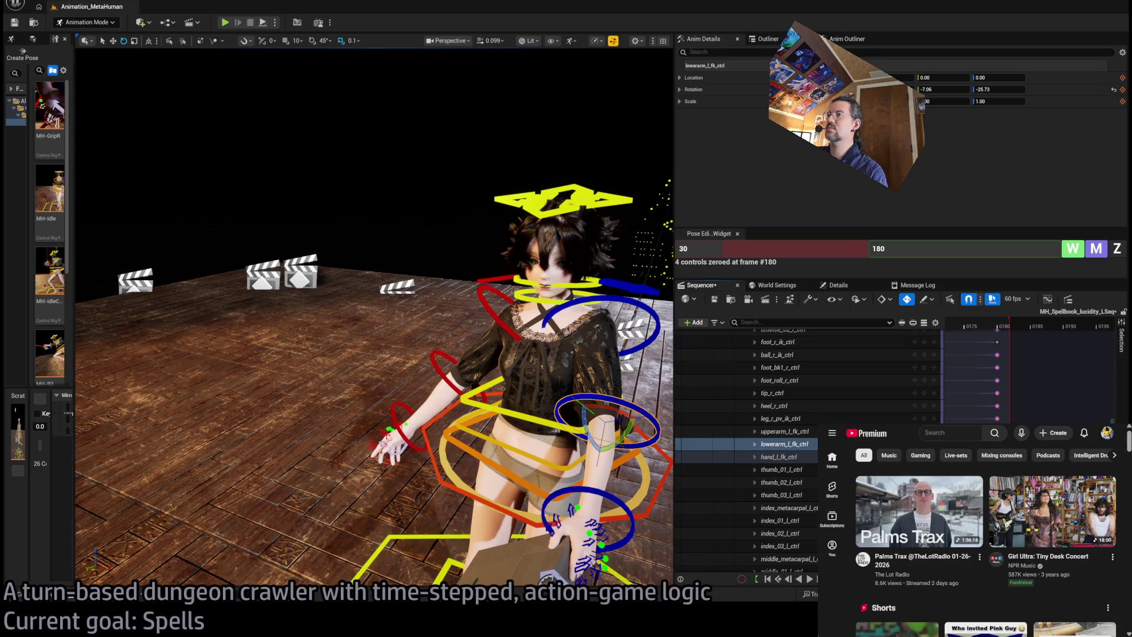
left_click_drag(818, 424, 516, 225)
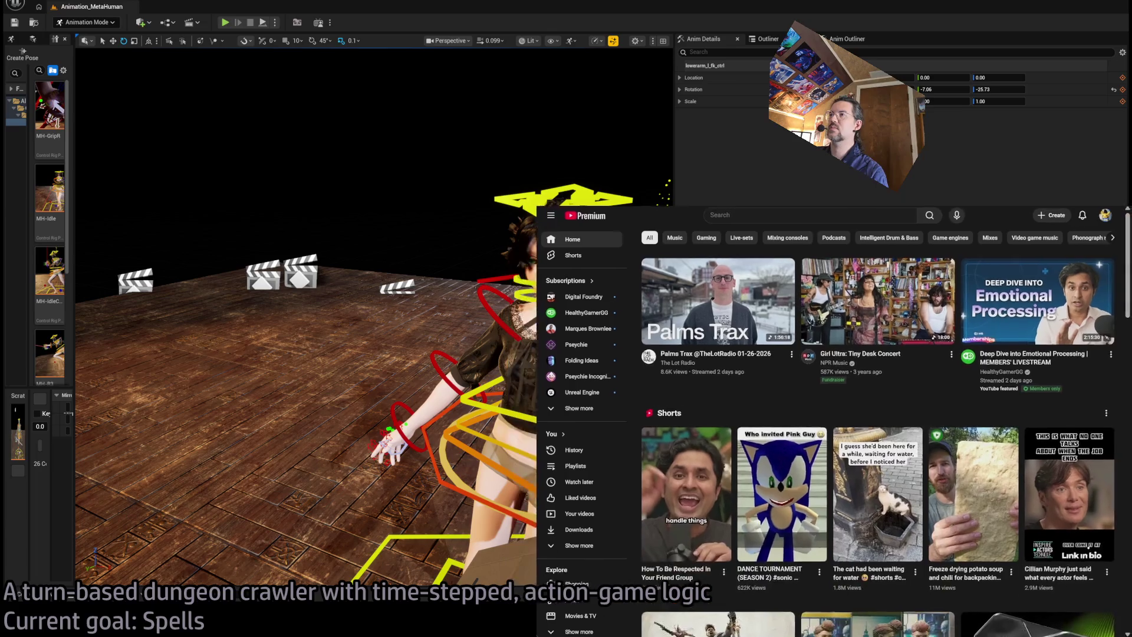
left_click(744, 295)
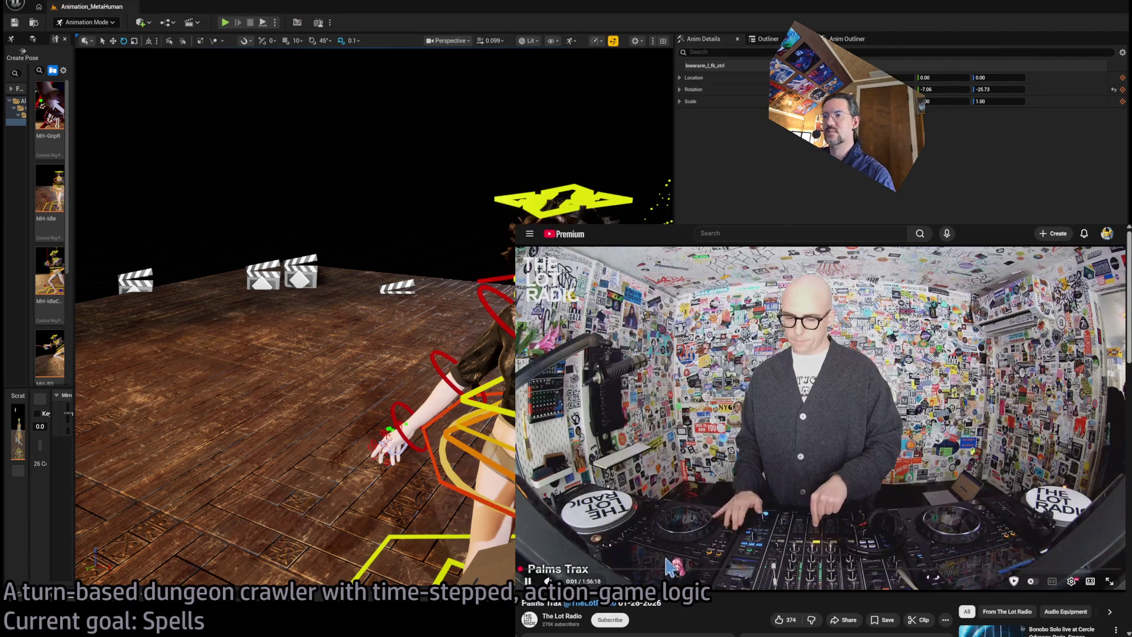
left_click(719, 431)
left_click(653, 569)
left_click(527, 581)
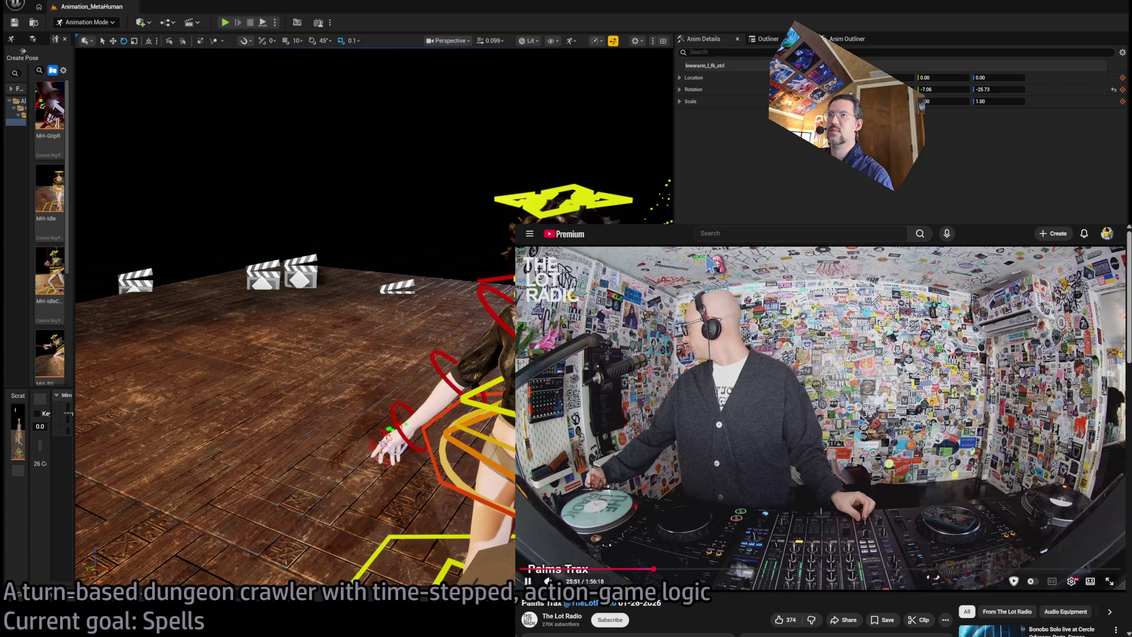
left_click(759, 475)
scroll(759, 475, "down", 2)
scroll(759, 475, "down", 3)
scroll(767, 257, "up", 5)
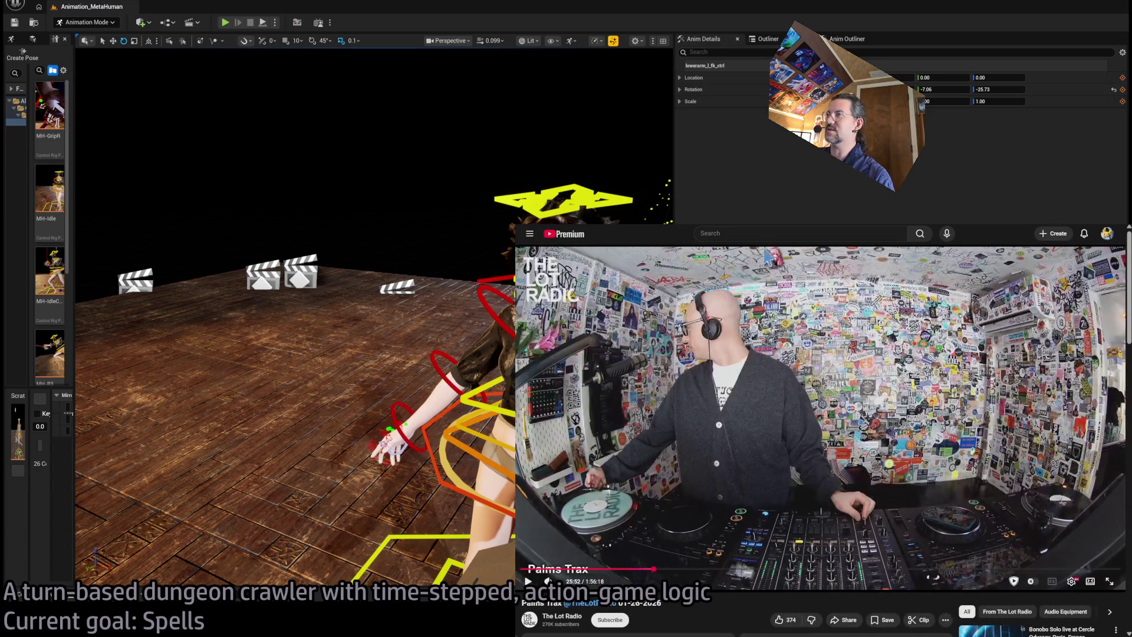
Step: Search 'elevator music' and open the Elevator Music channel's Videos tab
left_click(729, 233)
type("elevato")
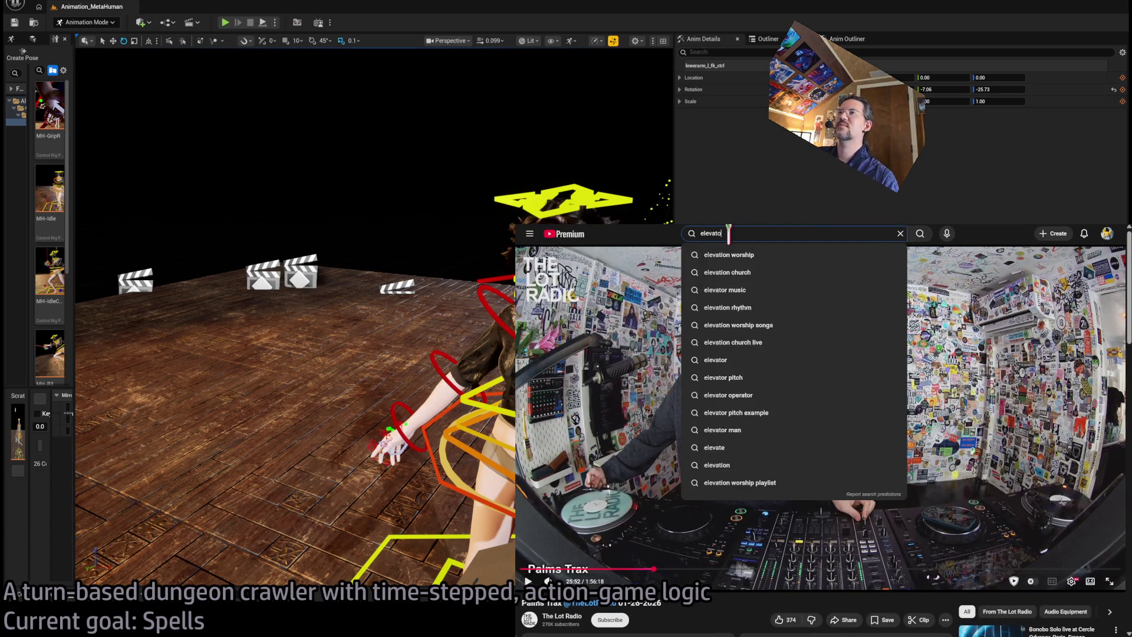
type("r music")
key("Return")
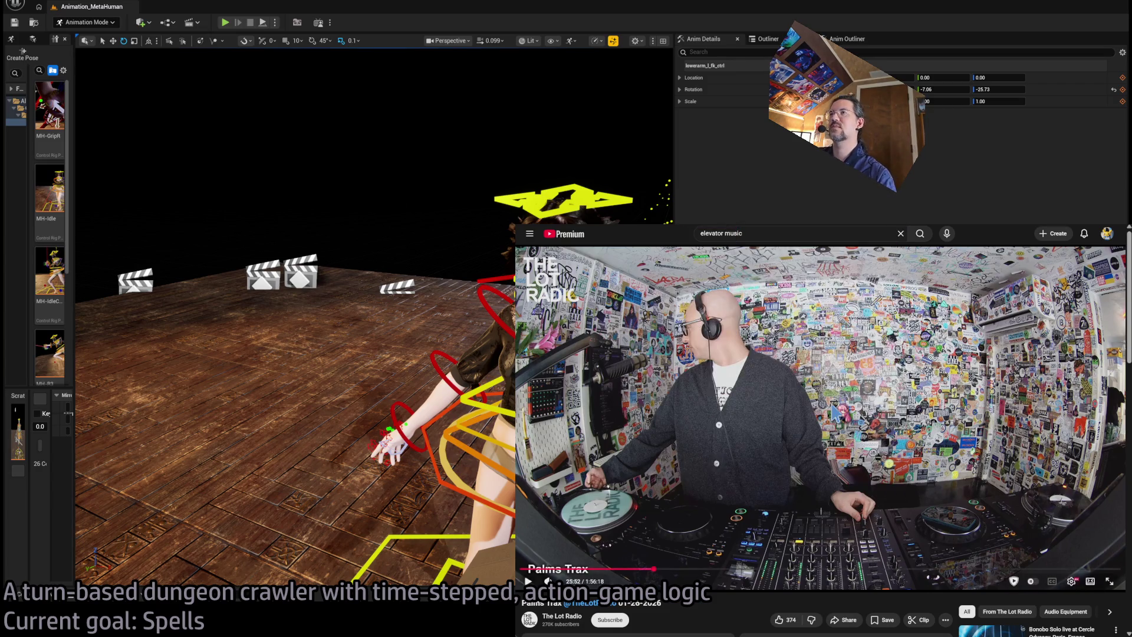
left_click(860, 289)
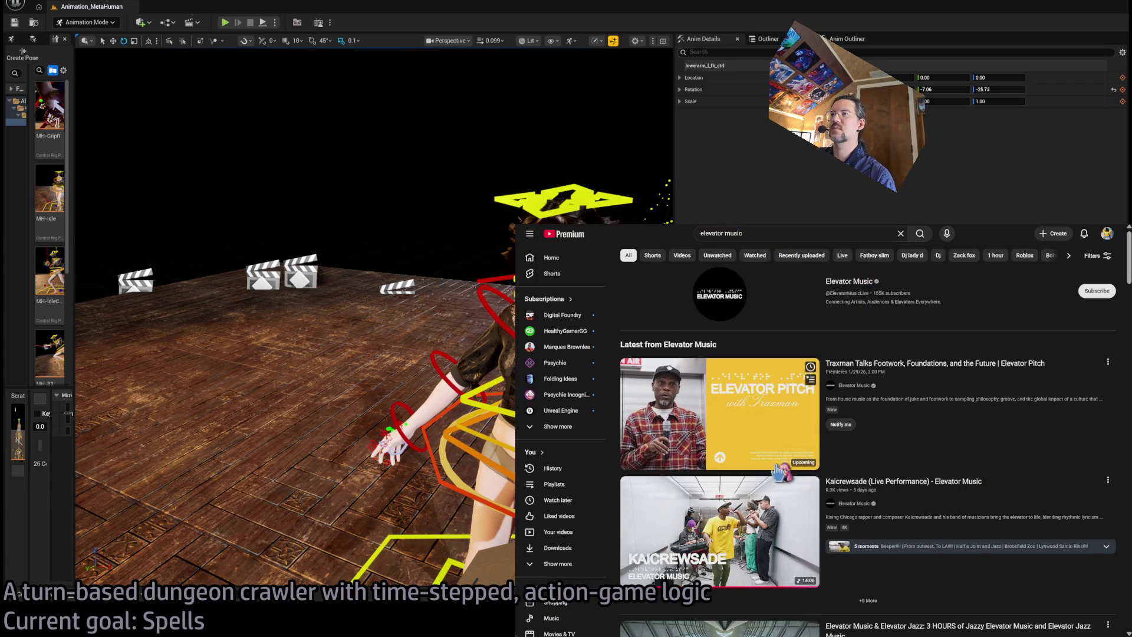
left_click(693, 407)
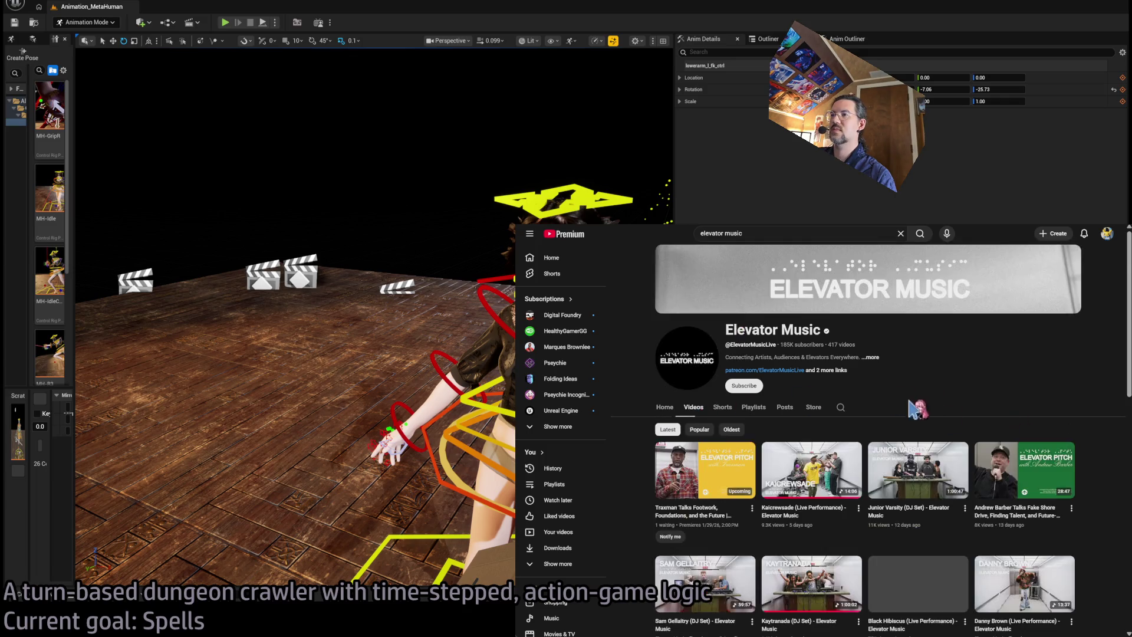
Step: Sample the Sam Gellaitry and Junior Varsity DJ sets, skipping ahead in each
scroll(863, 404, "down", 1)
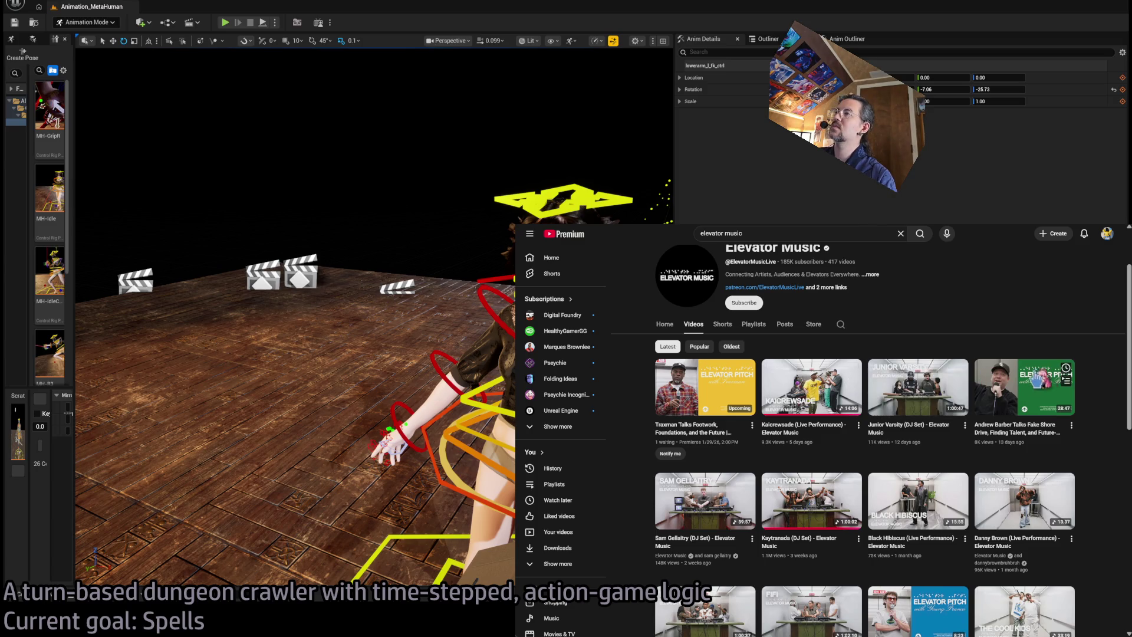
scroll(1098, 331, "down", 1)
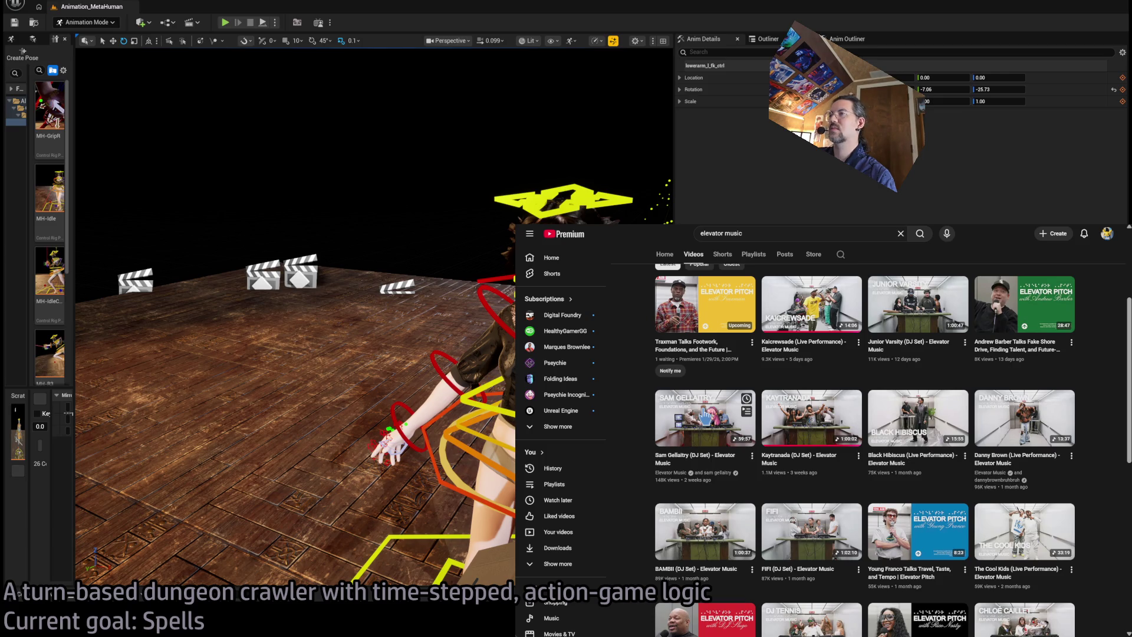
left_click(706, 418)
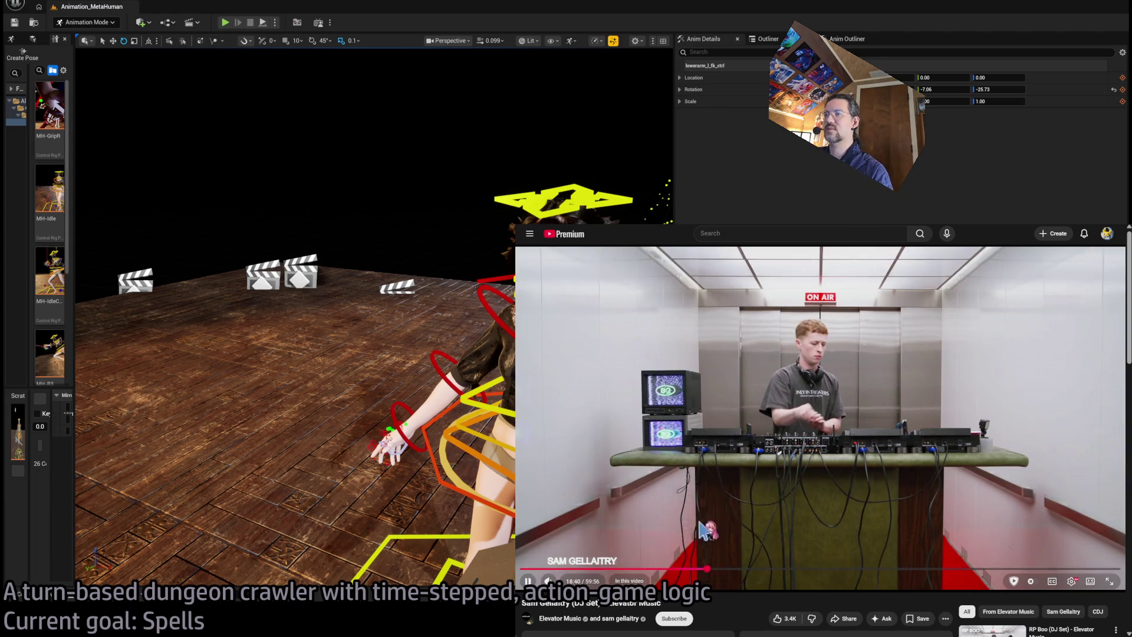
left_click(708, 569)
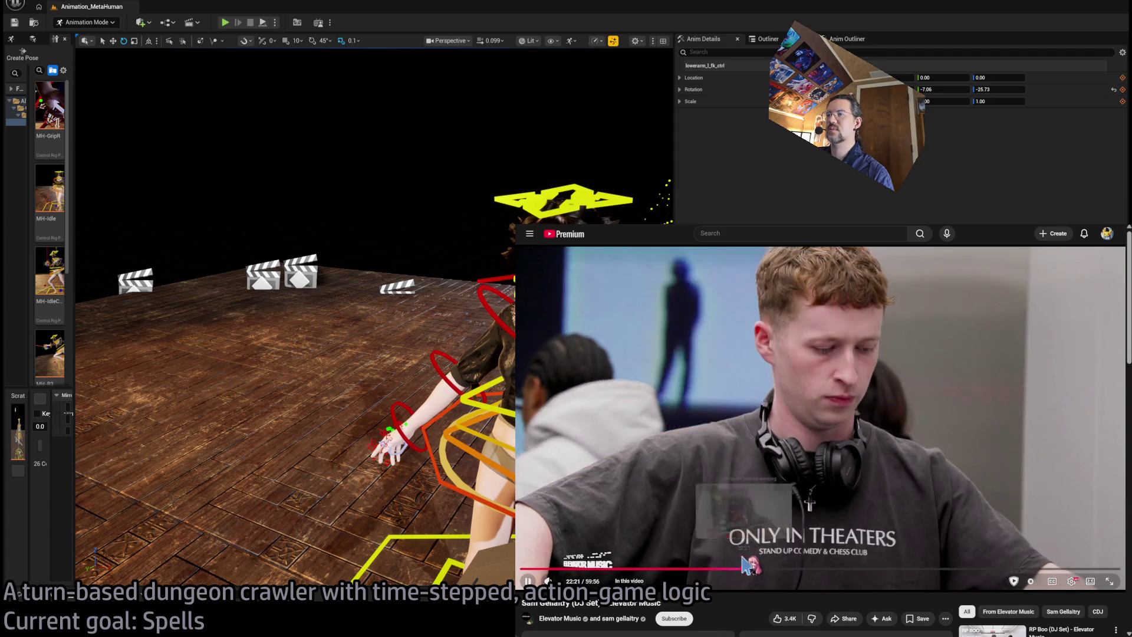
left_click(744, 569)
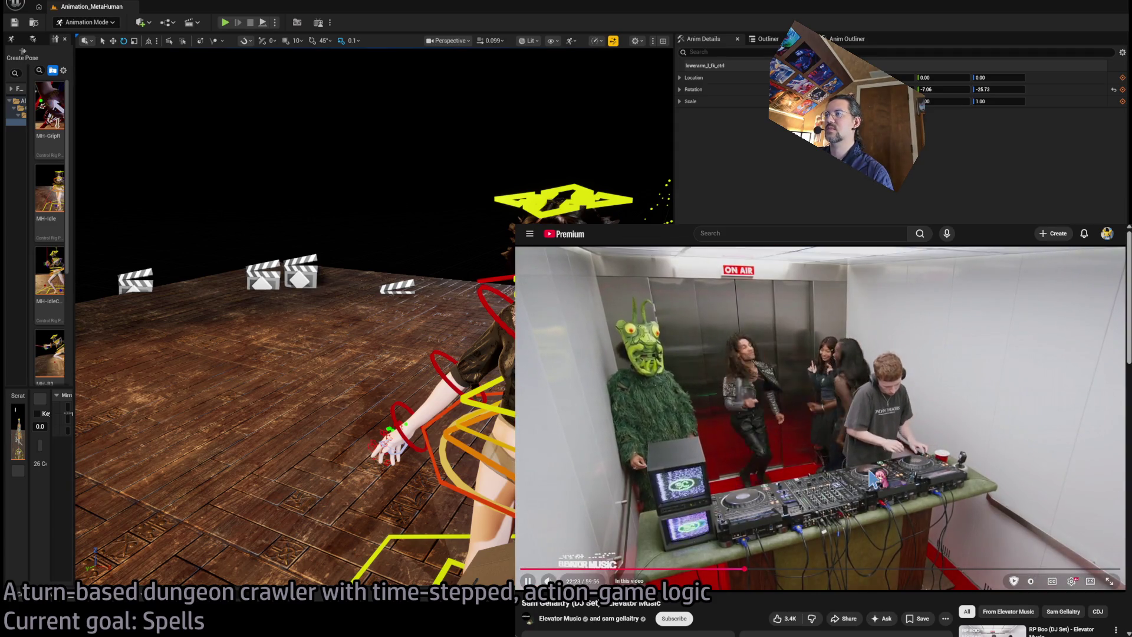
key("alt+Left")
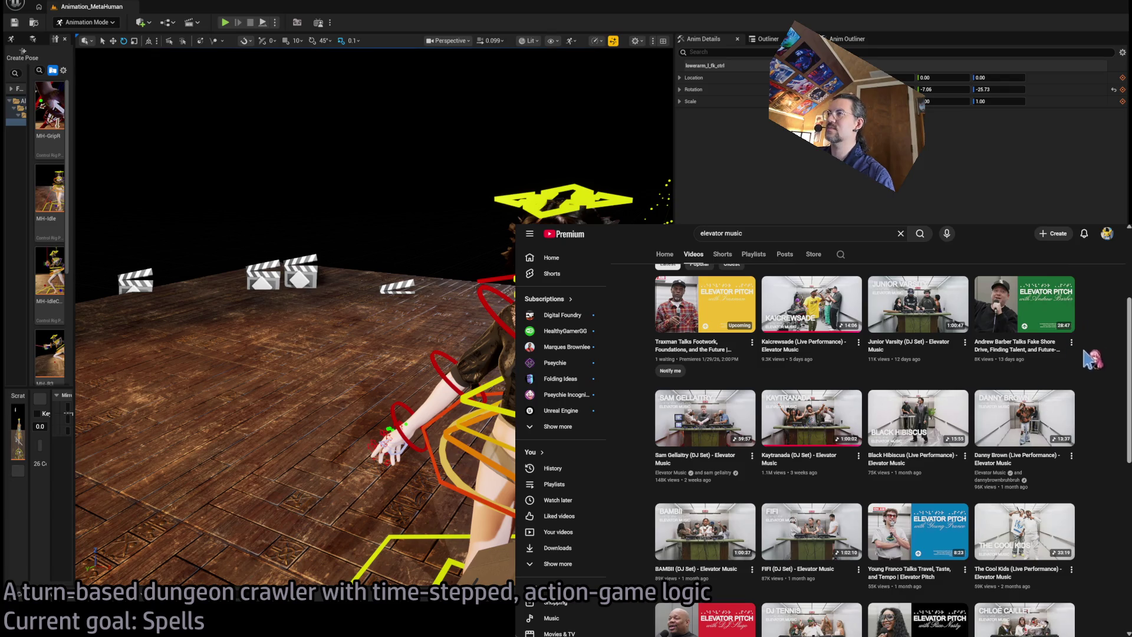
left_click(742, 508)
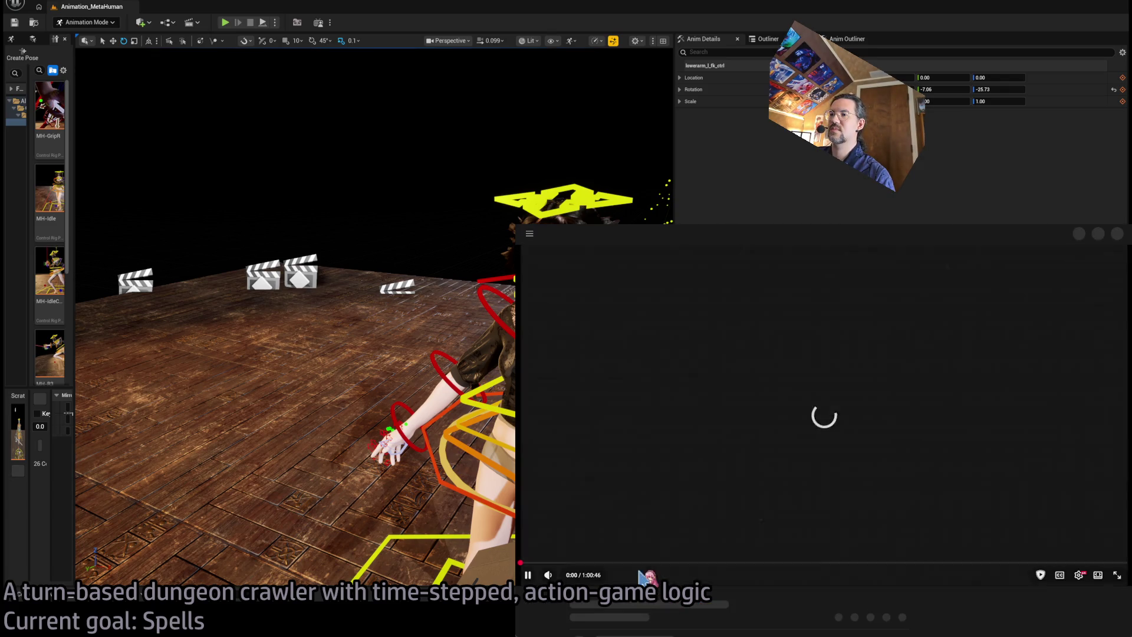
left_click(684, 569)
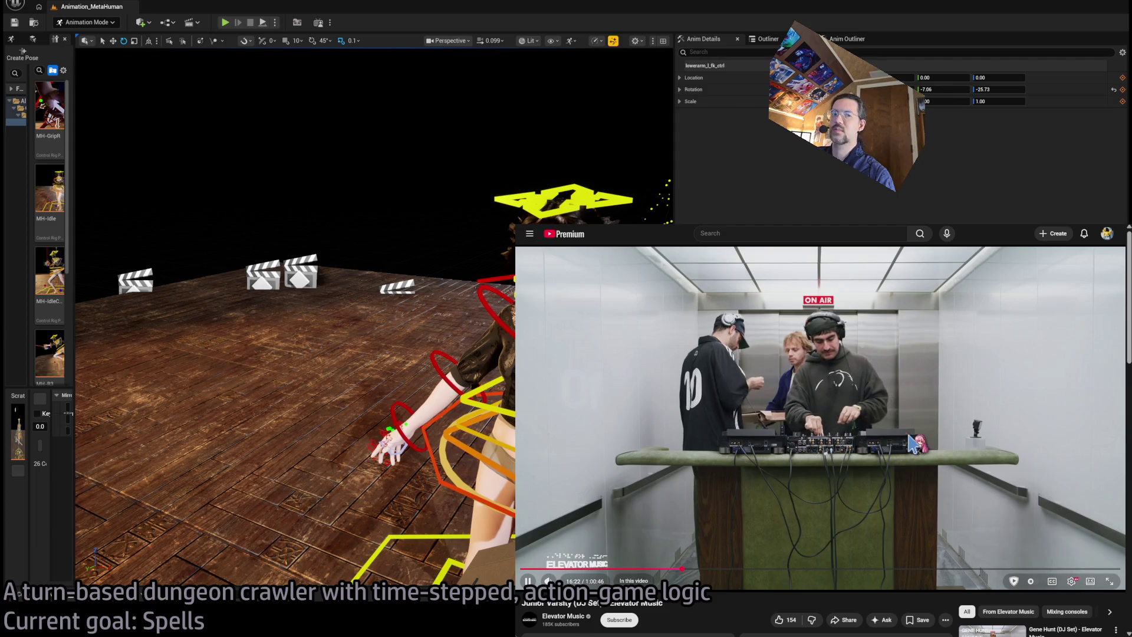
key("alt+Left")
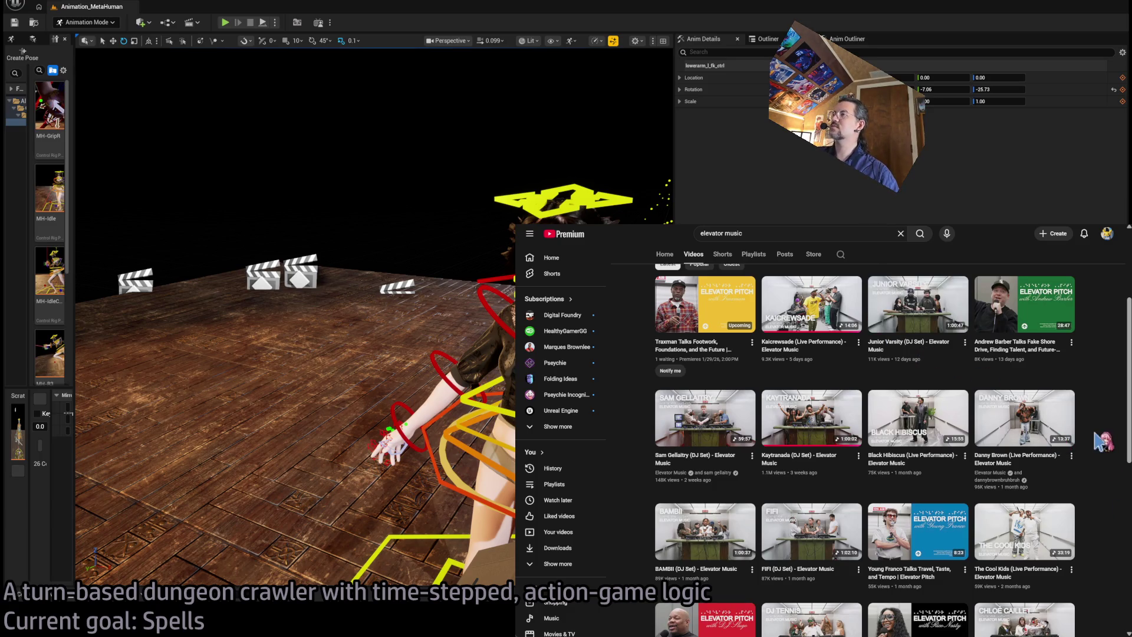
Step: Select the search box text, then switch away from YouTube back to Unreal
scroll(1100, 417, "down", 2)
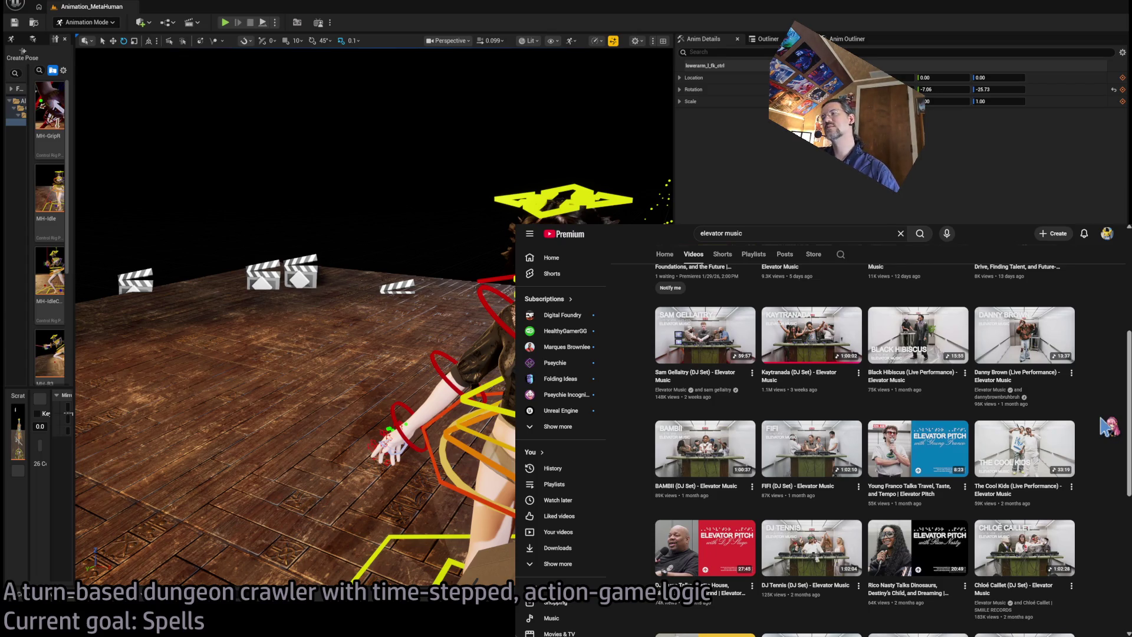
scroll(1109, 426, "up", 5)
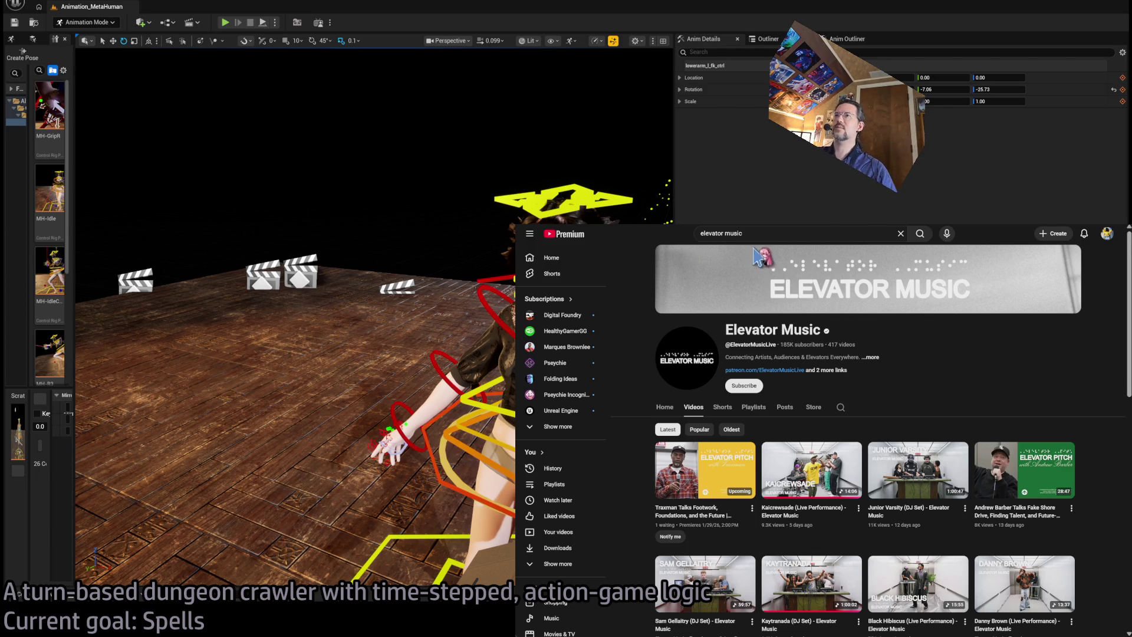
left_click(766, 232)
key("ctrl+a")
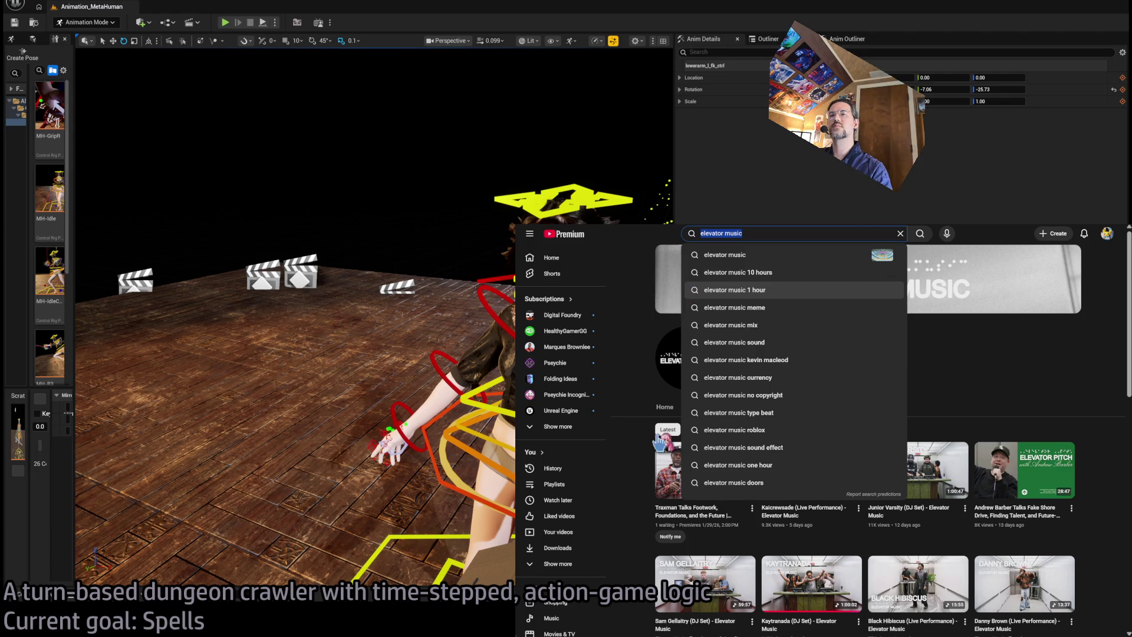
key("alt+Tab")
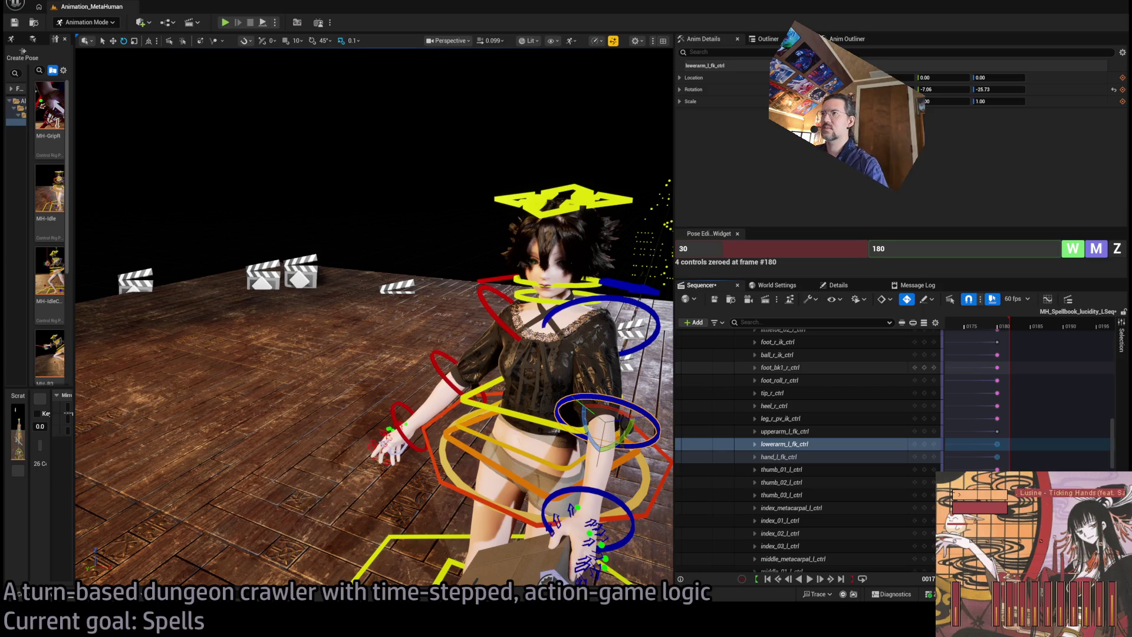
Step: Widen the Sequencer timeline and panel, then play back from frame 174
scroll(1067, 485, "down", 2)
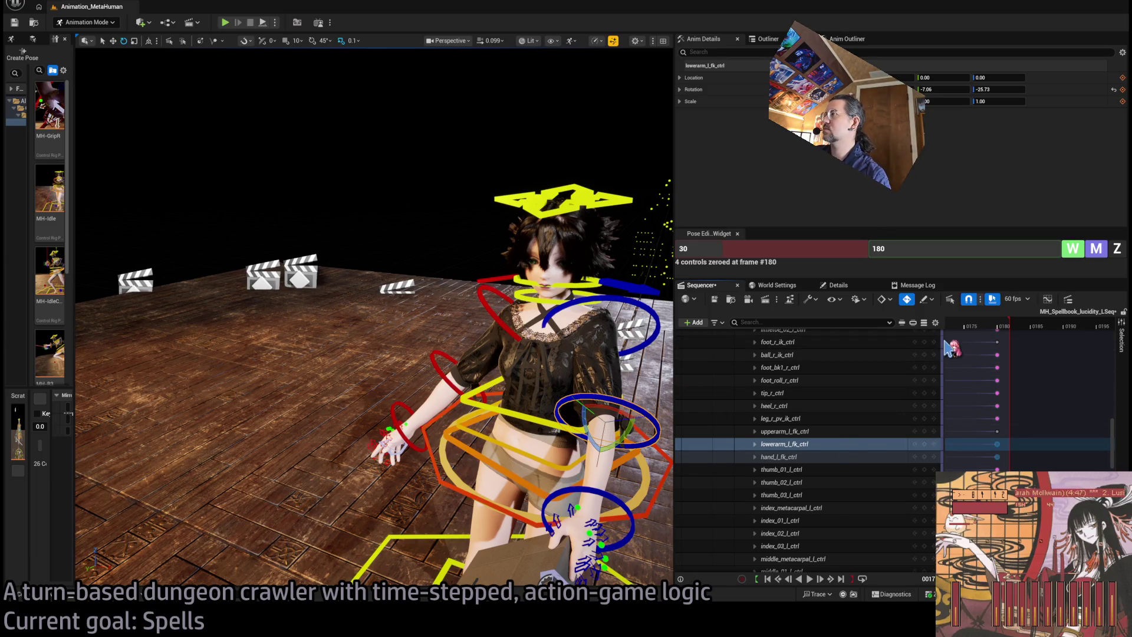
mouse_move(943, 341)
left_mouse_down()
mouse_move(832, 348)
mouse_move(858, 356)
left_mouse_up()
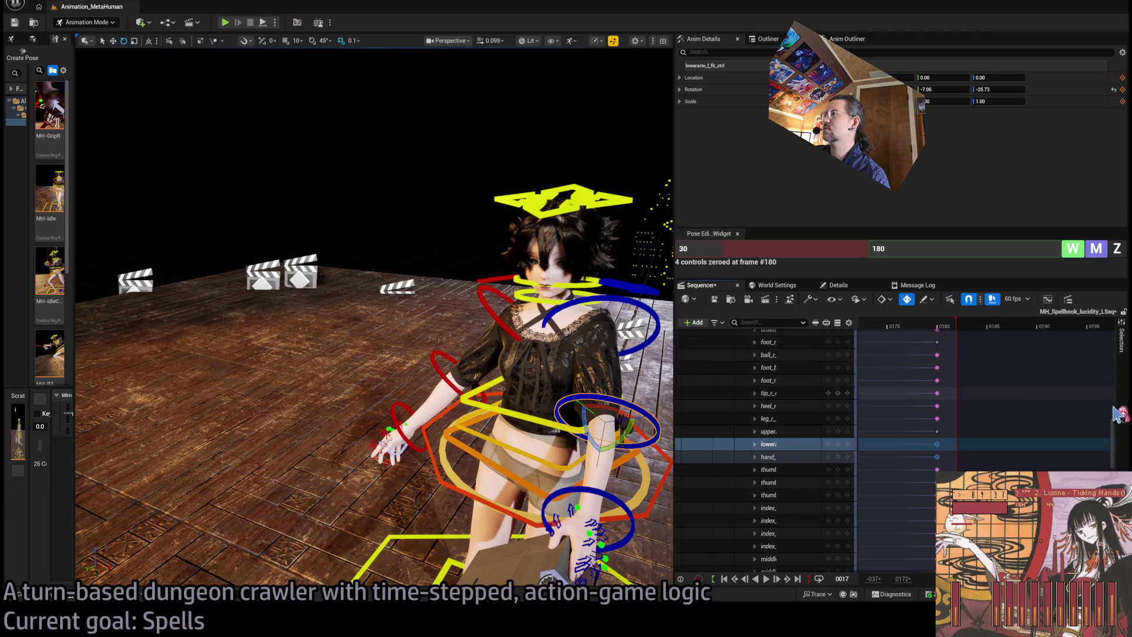
scroll(1116, 427, "up", 1)
scroll(1116, 427, "up", 10)
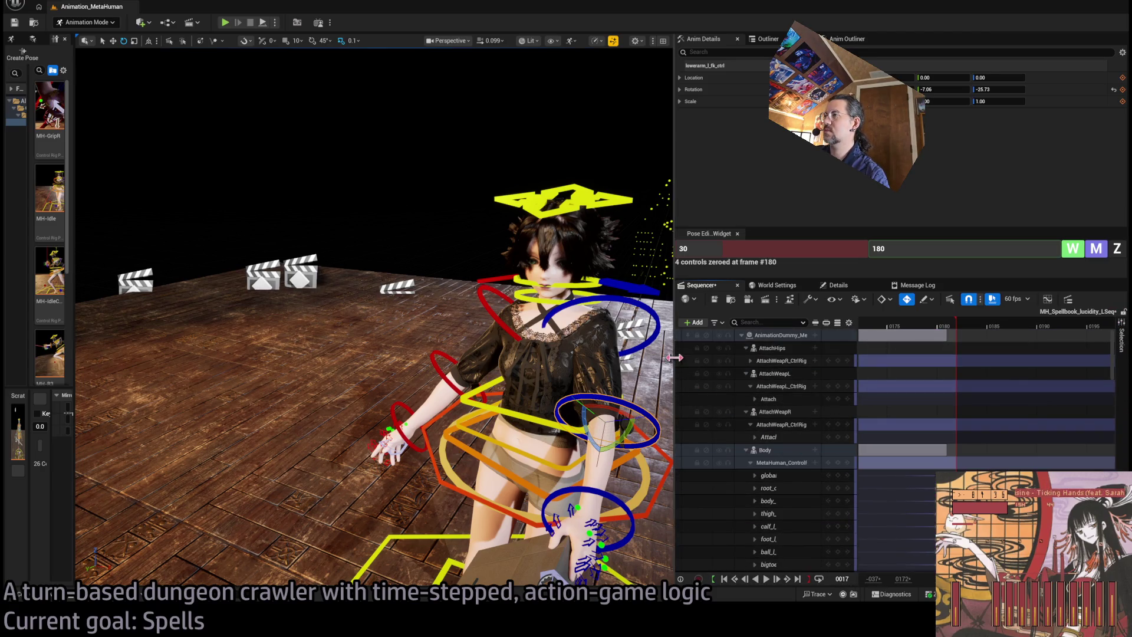
mouse_move(674, 366)
left_mouse_down()
mouse_move(630, 365)
mouse_move(646, 365)
left_mouse_up()
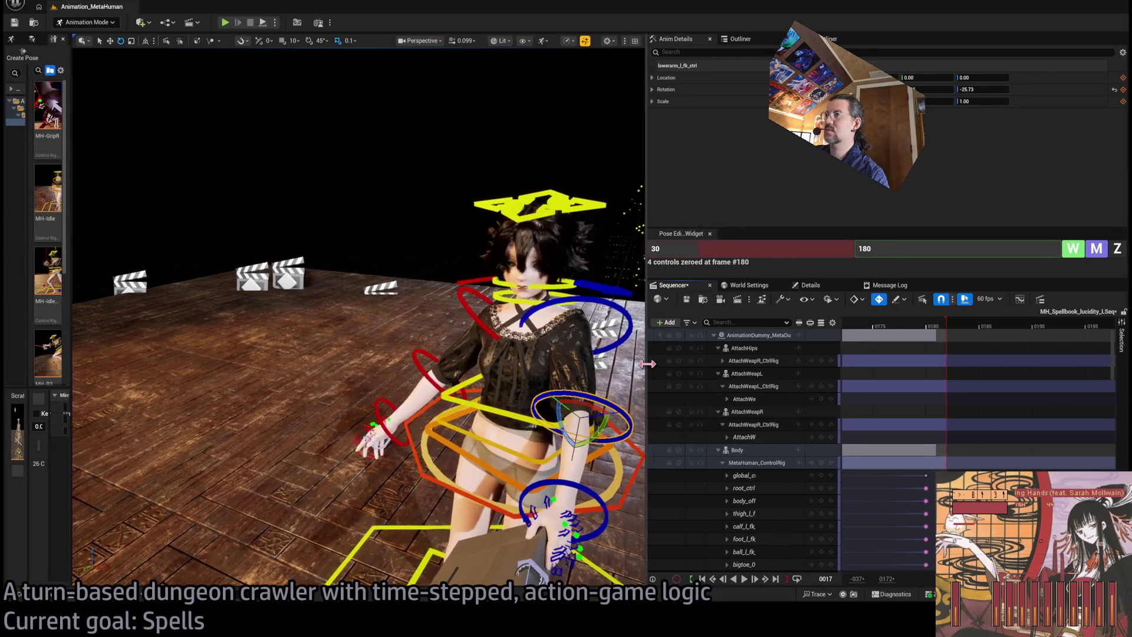
mouse_move(911, 323)
left_mouse_down()
mouse_move(879, 323)
mouse_move(873, 336)
left_mouse_up()
key("space")
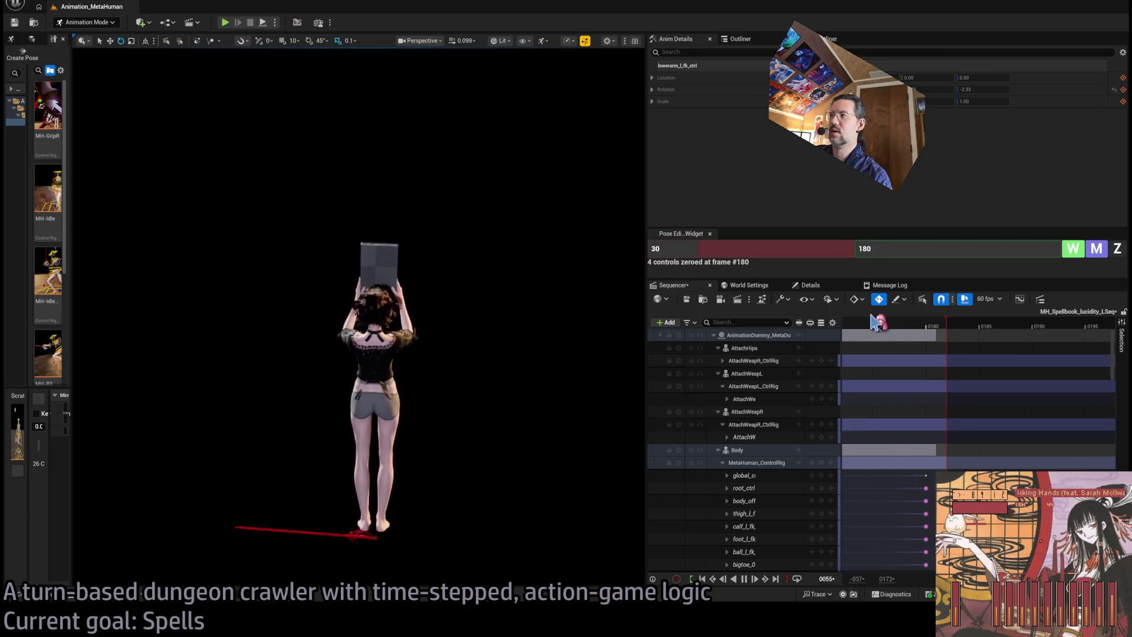
Step: Stop at frame 174 and orbit the viewport to see the MetaHuman's side
left_click_drag(887, 324, 862, 324)
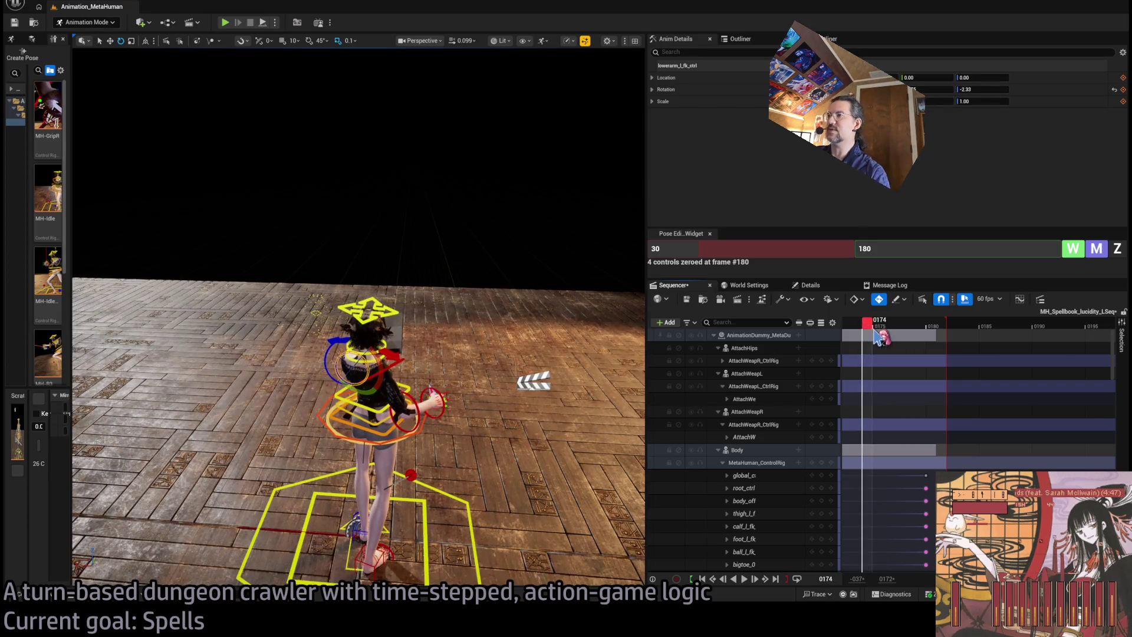
scroll(979, 412, "down", 10)
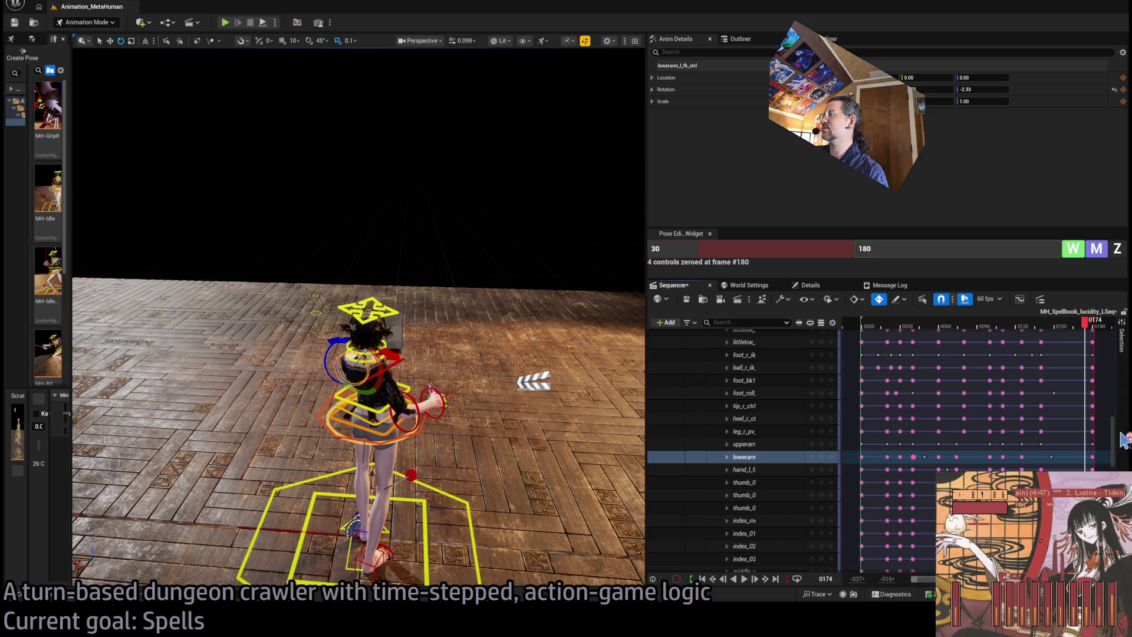
left_click_drag(1113, 442, 1121, 340)
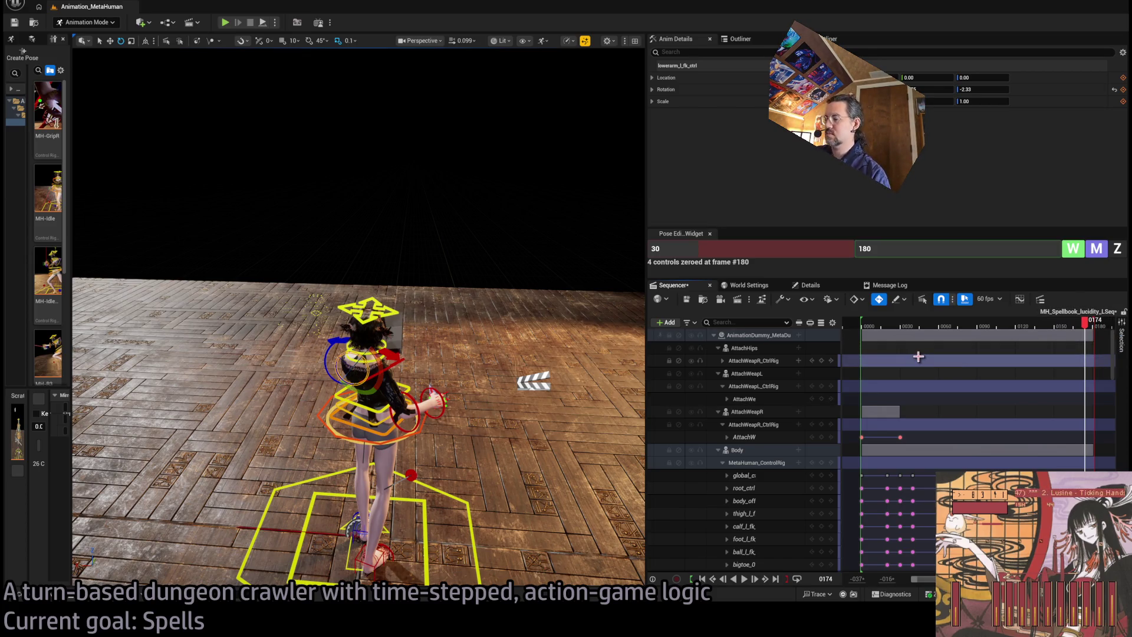
left_click_drag(528, 301, 541, 415)
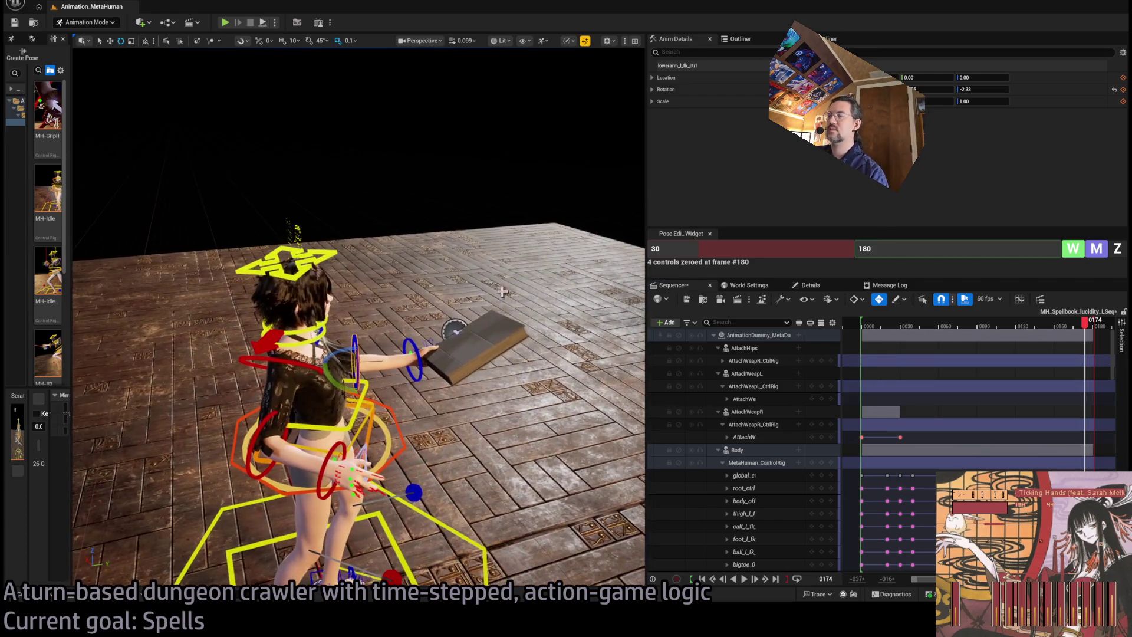
Step: Play the spellbook animation from the first frame, stopping near the start
left_click(865, 328)
key("Left")
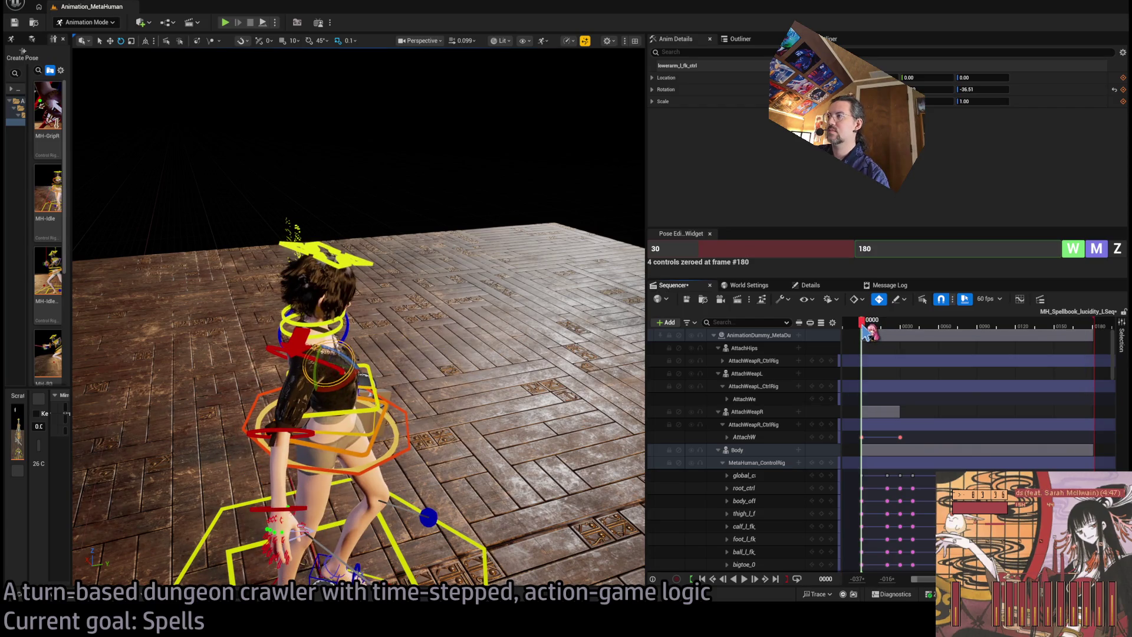
key("space")
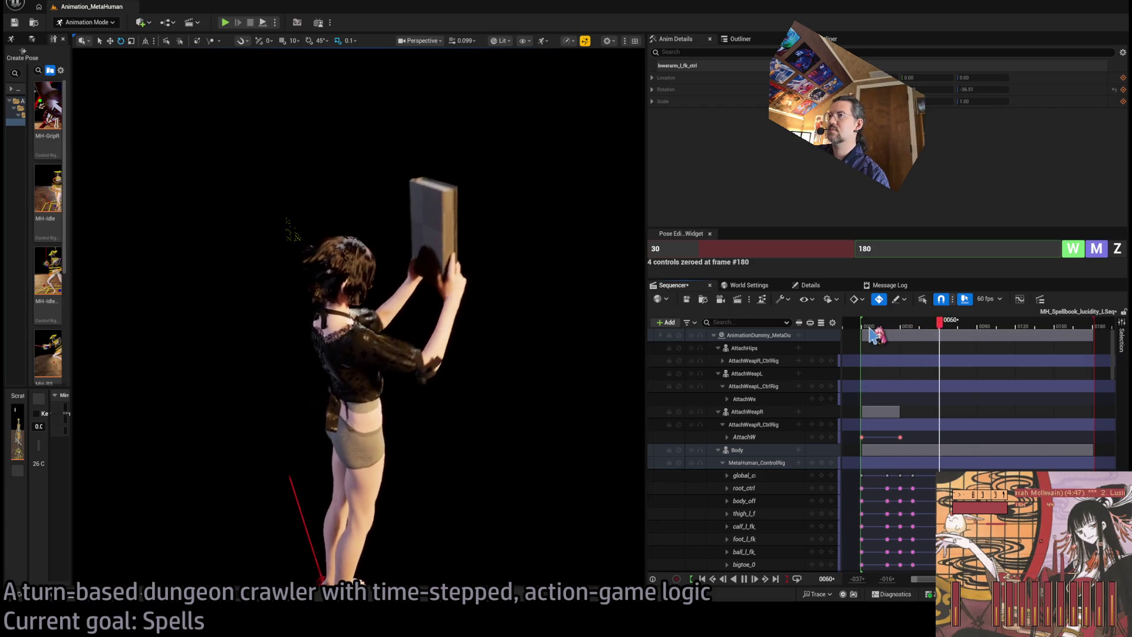
left_click_drag(870, 329, 862, 329)
Step: Zoom the timeline to frames 20–60 and rekey the left forearm rotation at frame 42
scroll(756, 390, "down", 10)
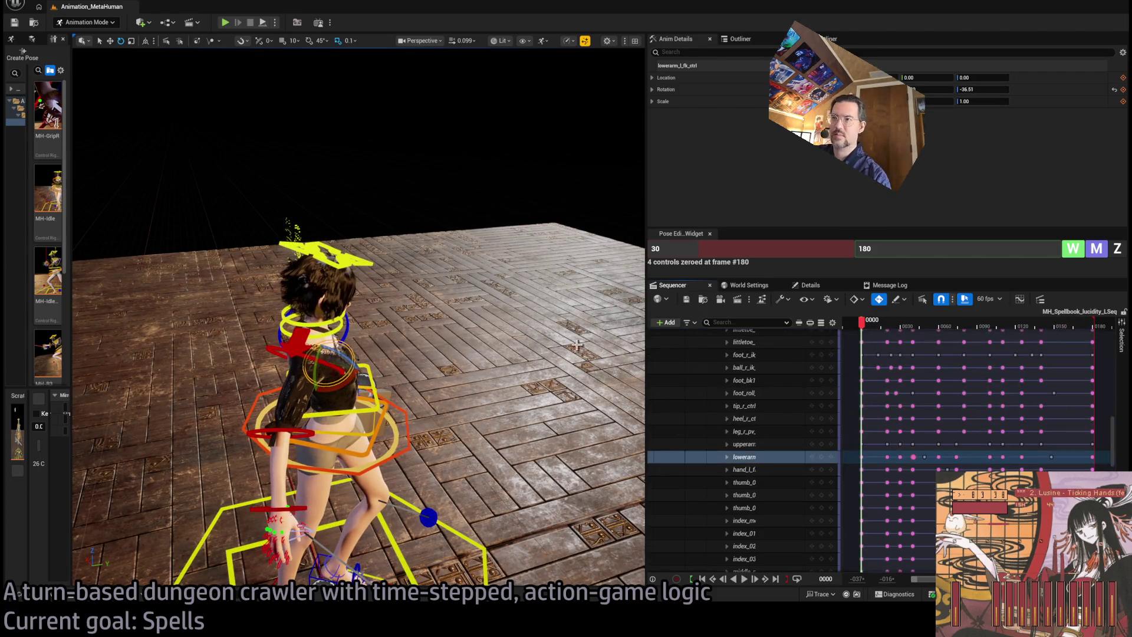
left_click_drag(915, 328, 915, 324)
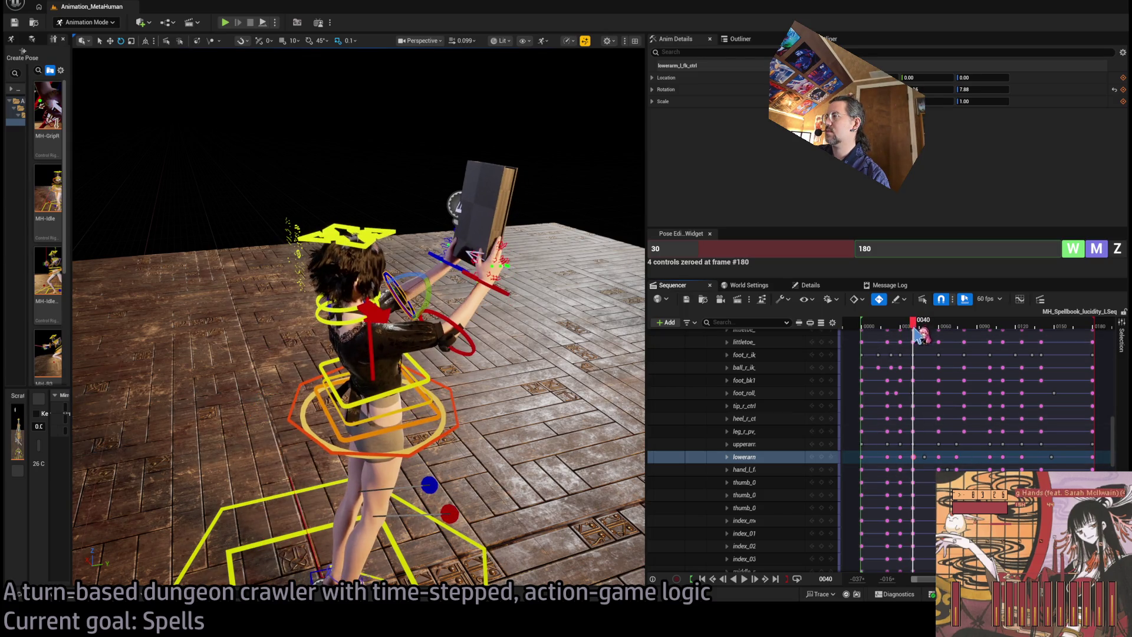
scroll(915, 330, "up", 3)
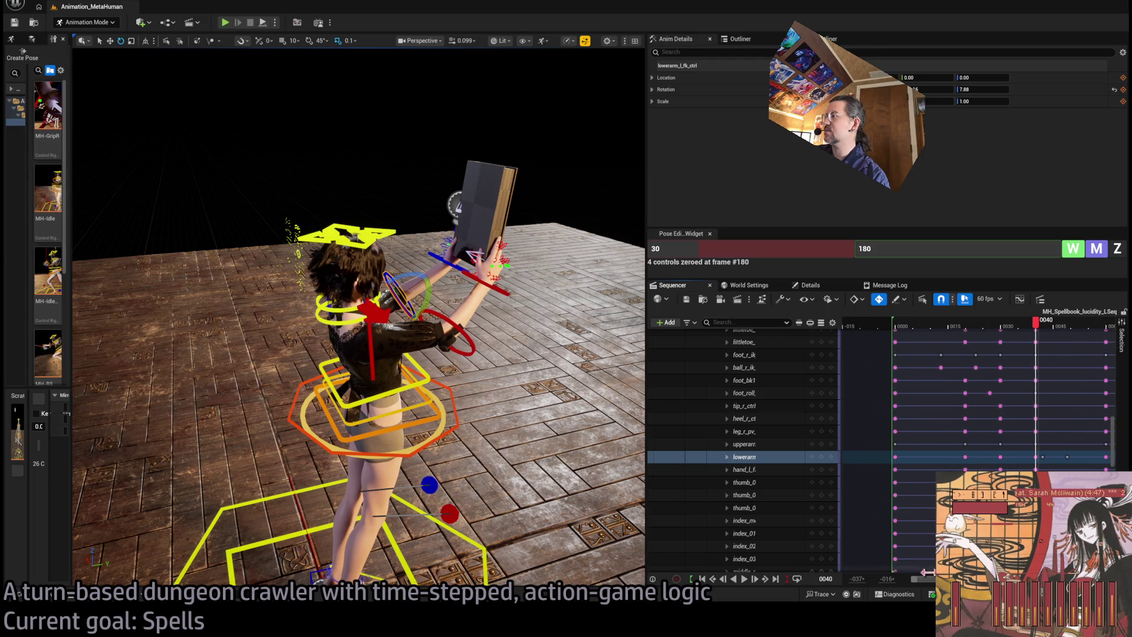
left_click_drag(929, 571, 939, 571)
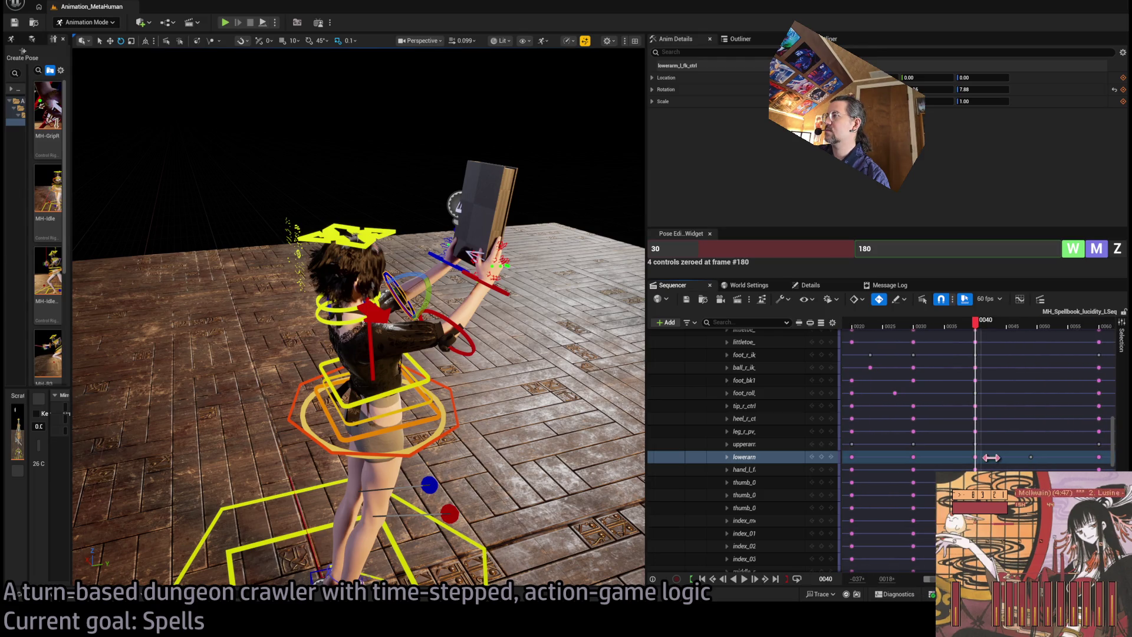
left_click(980, 330)
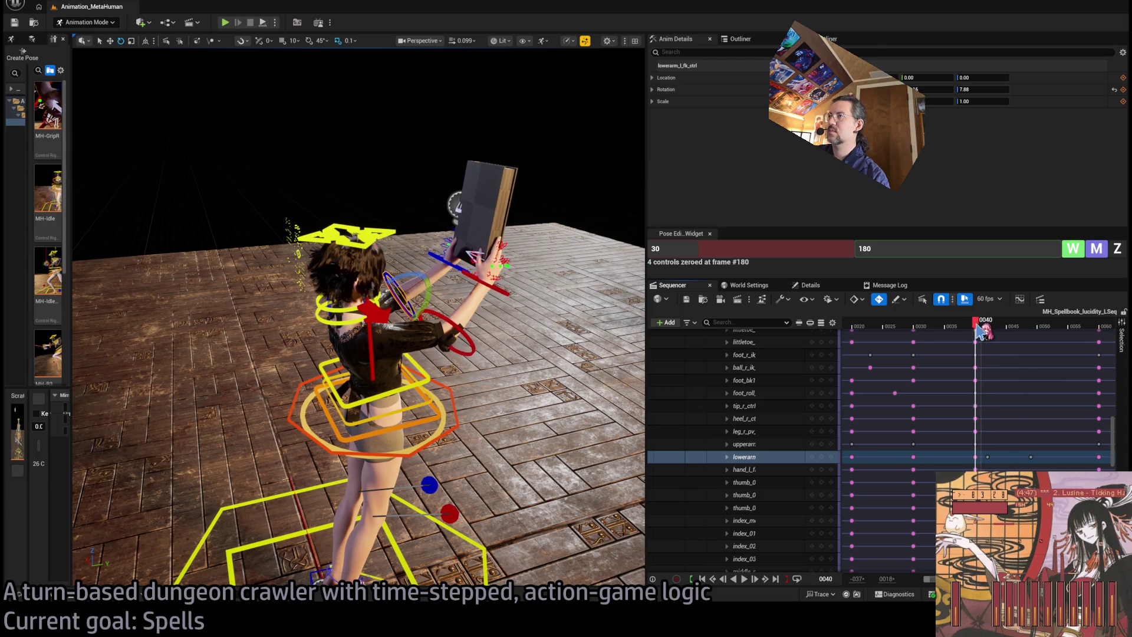
left_click_drag(980, 331, 991, 334)
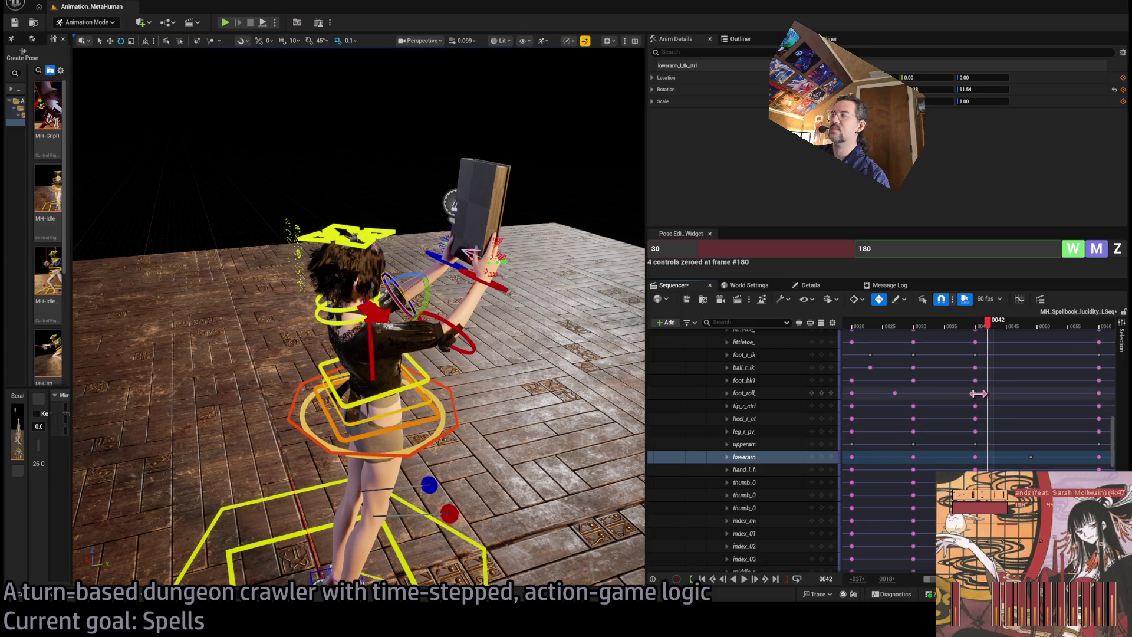
left_click(990, 459)
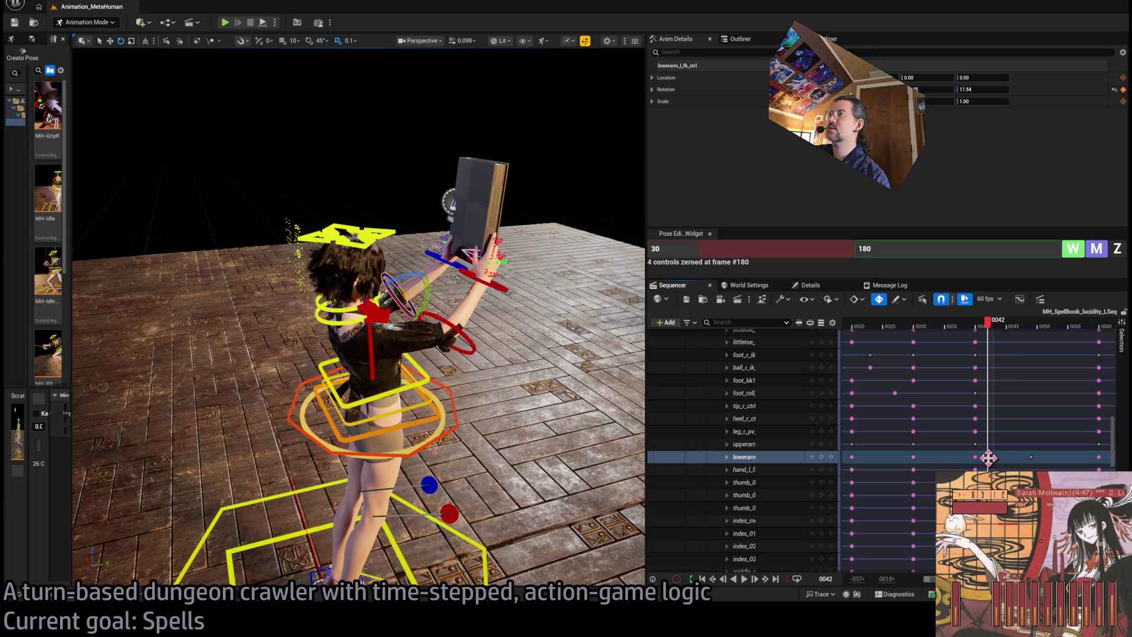
key("Delete")
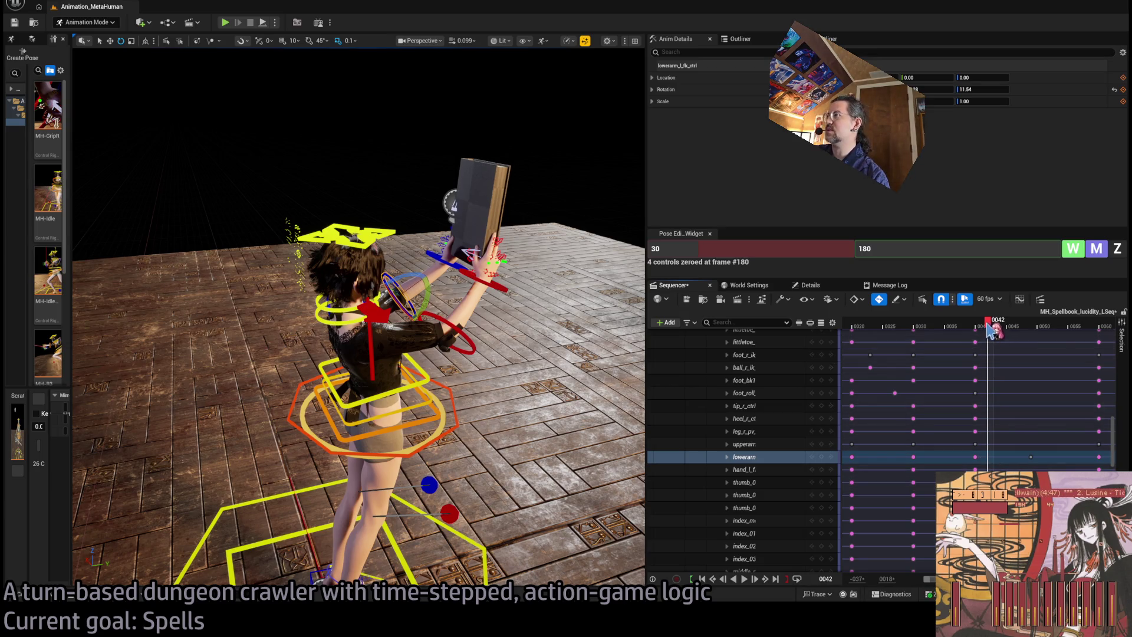
Step: Review the change through frame 50, then return to frame 20 and zoom the timeline out
mouse_move(988, 323)
left_mouse_down()
mouse_move(978, 324)
mouse_move(1043, 330)
left_mouse_up()
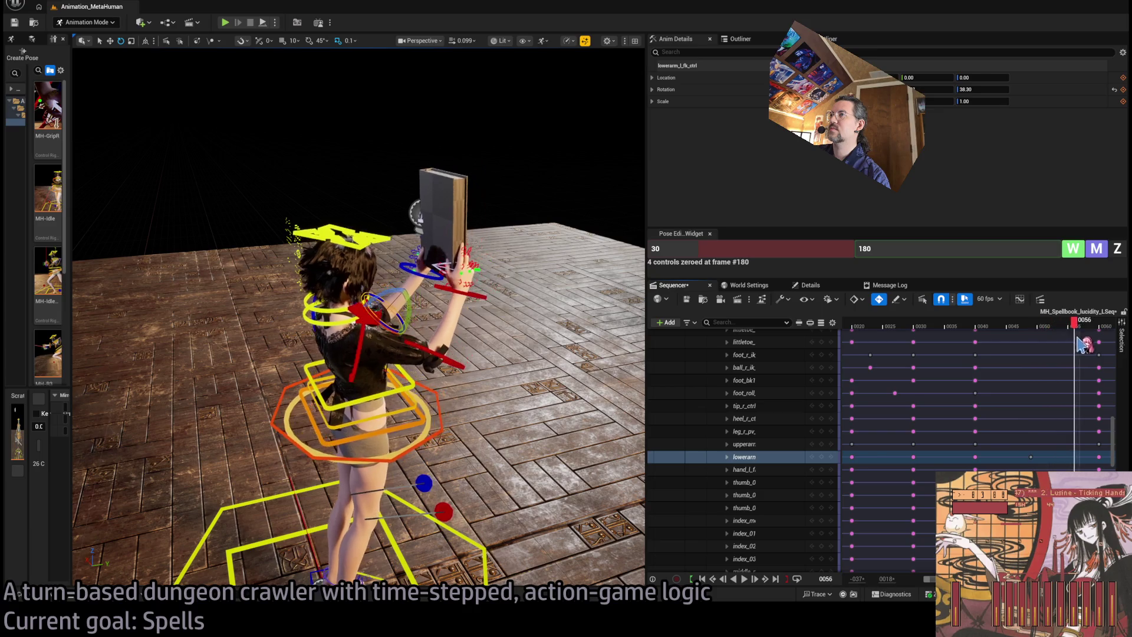
key("space")
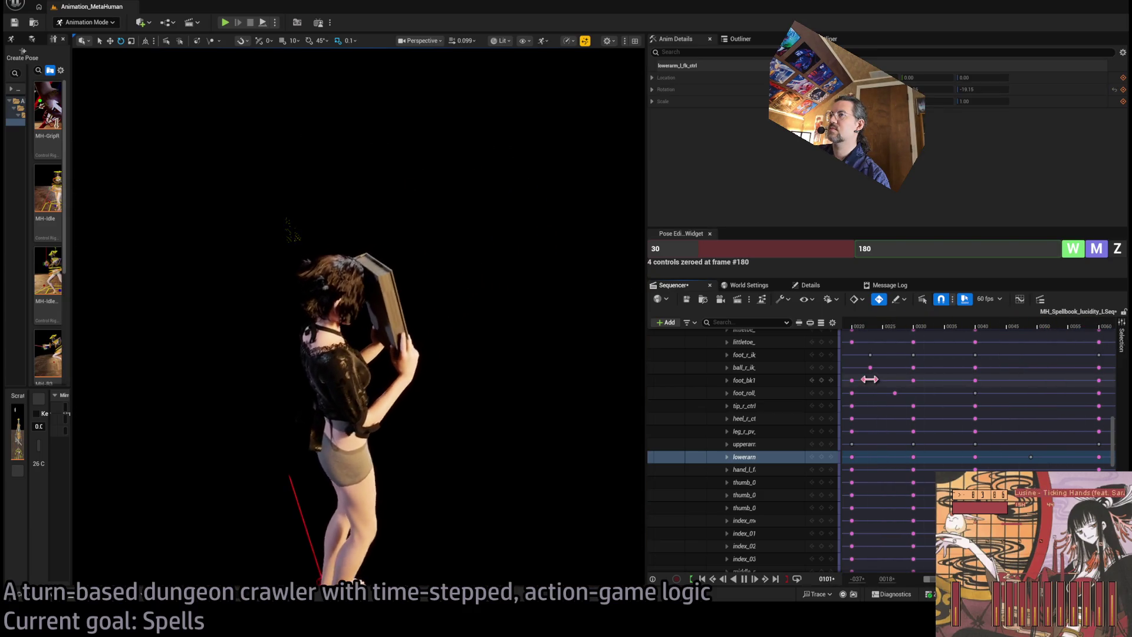
key("space")
left_click_drag(911, 326, 853, 326)
left_click_drag(931, 579, 979, 584)
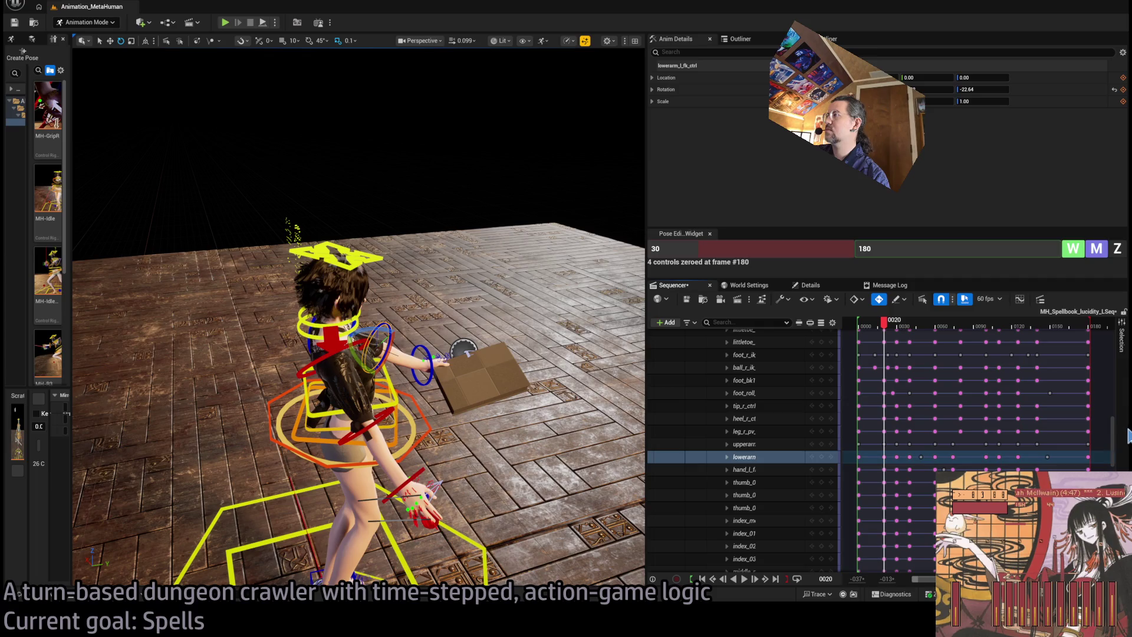
left_click_drag(1111, 439, 1112, 354)
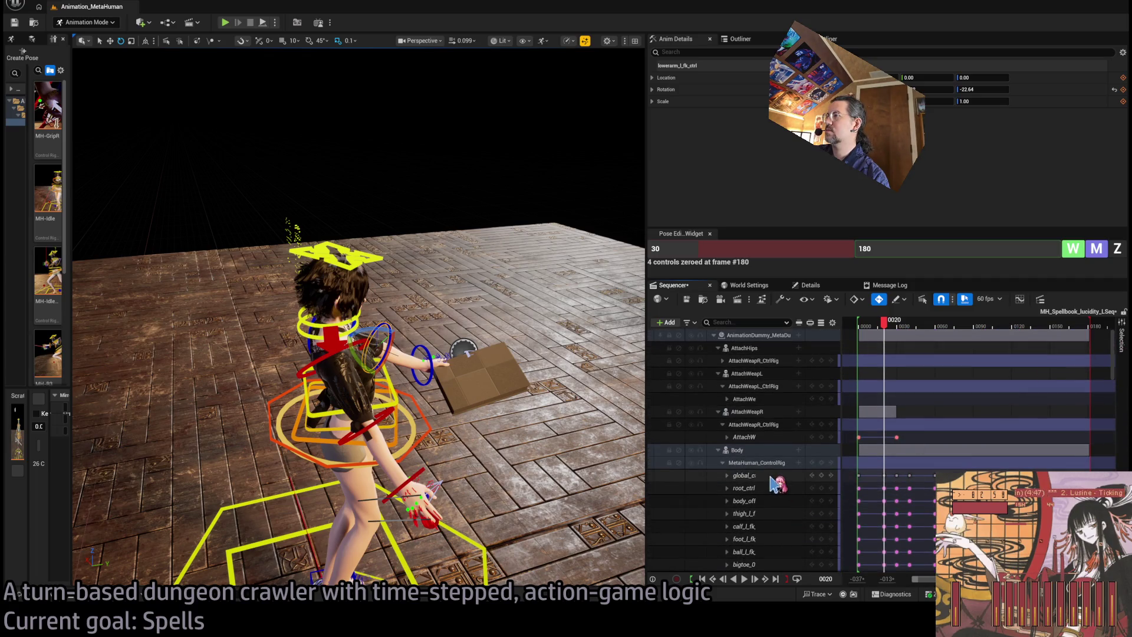
Step: Expand body_ctrl and select all keys on its Location row from the sequence start
left_click(425, 439)
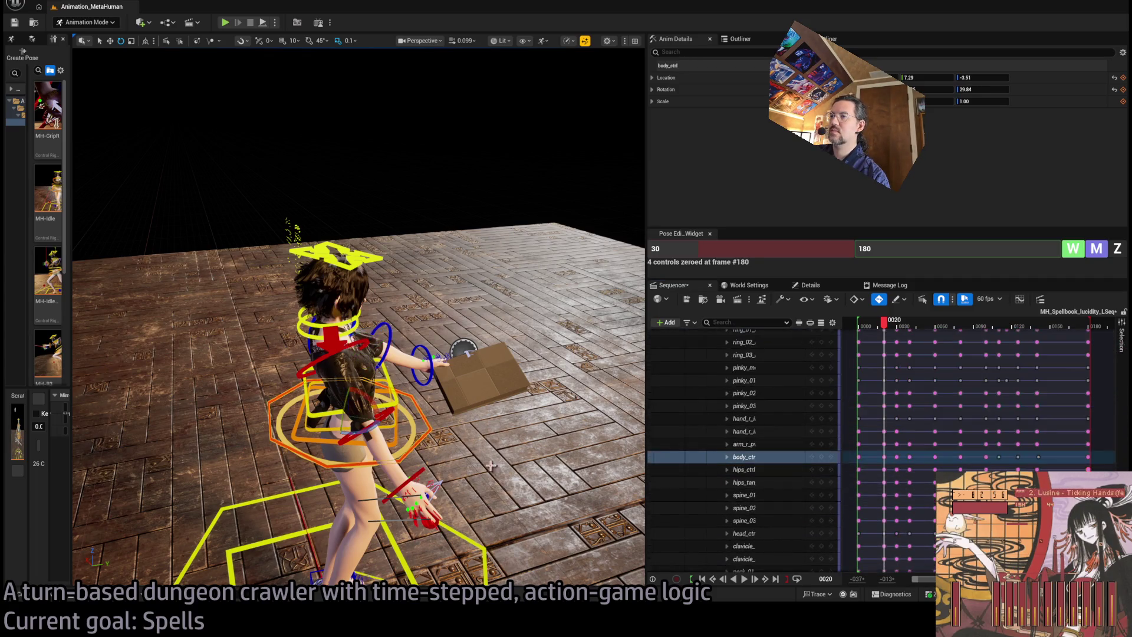
key("f")
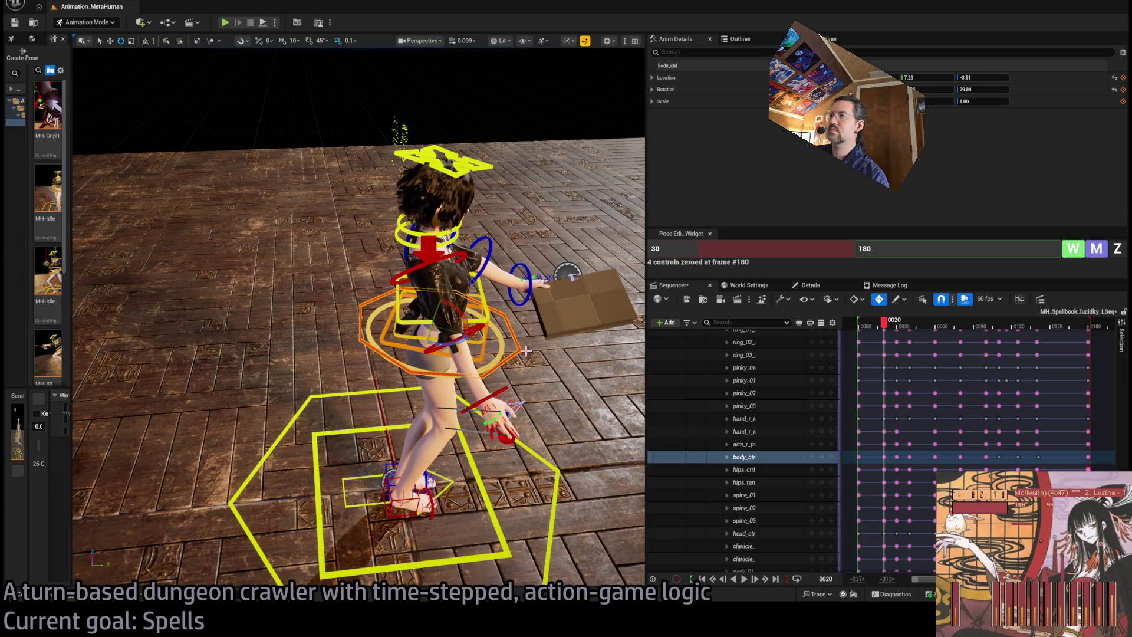
left_click(727, 457)
left_click(735, 470)
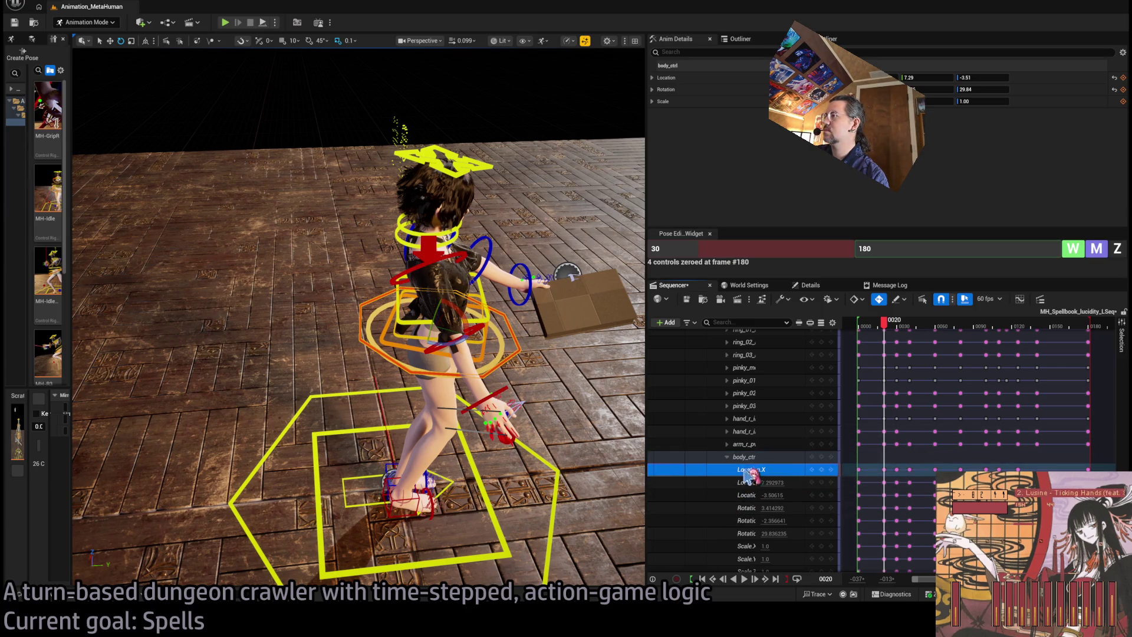
mouse_move(883, 335)
left_mouse_down()
mouse_move(864, 340)
mouse_move(860, 326)
left_mouse_up()
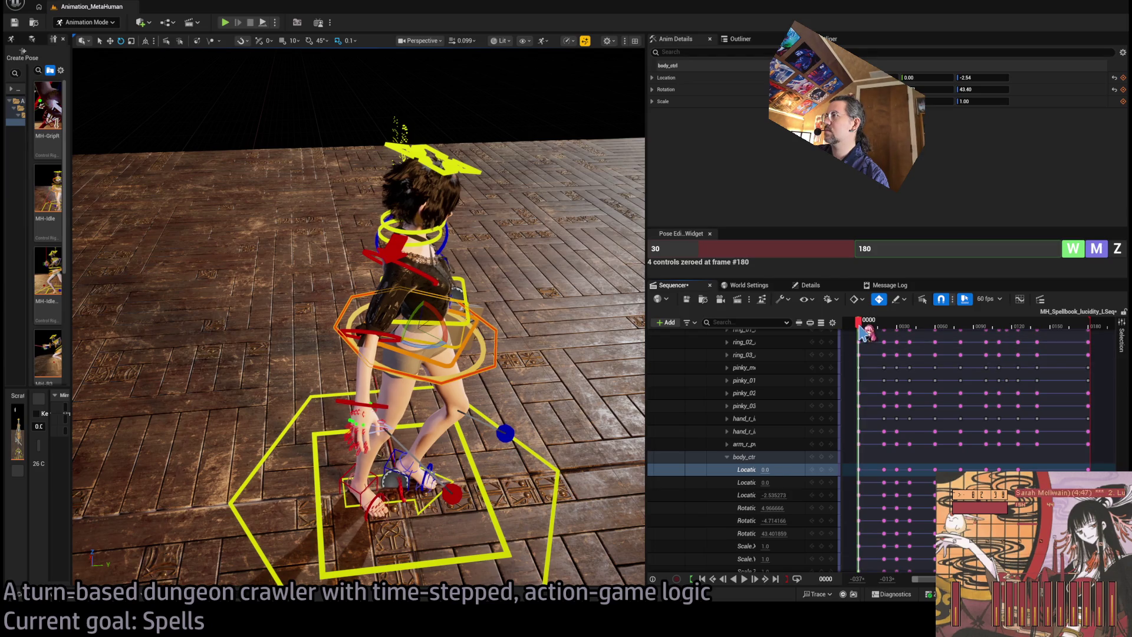
left_click_drag(866, 463, 1102, 473)
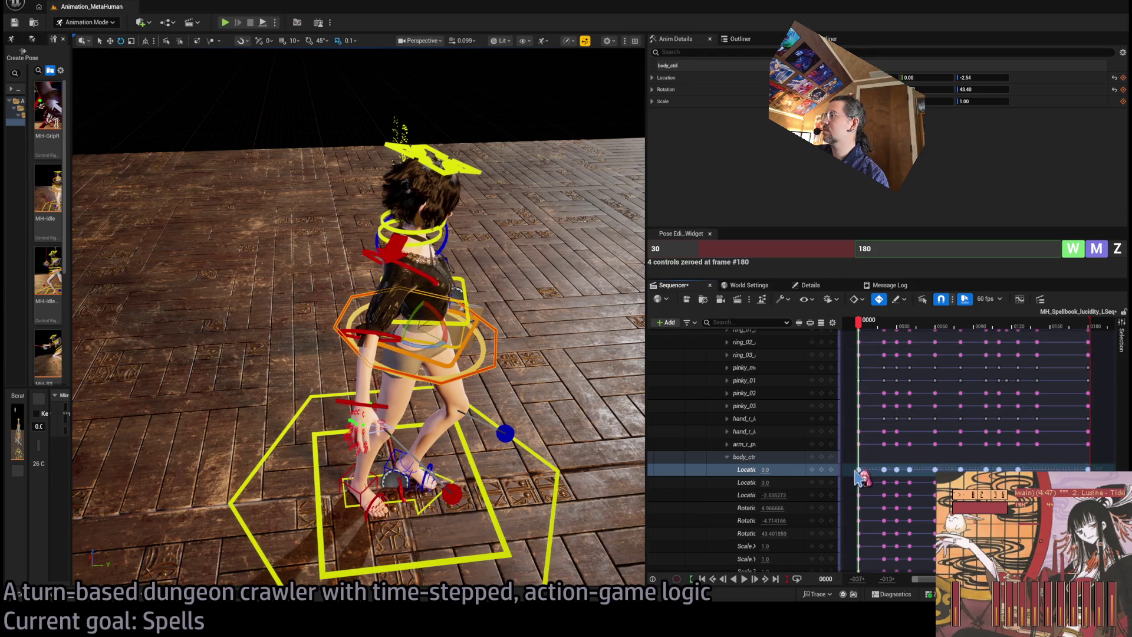
Step: Select all keys on the root_ctrl track and delete them
scroll(743, 471, "up", 10)
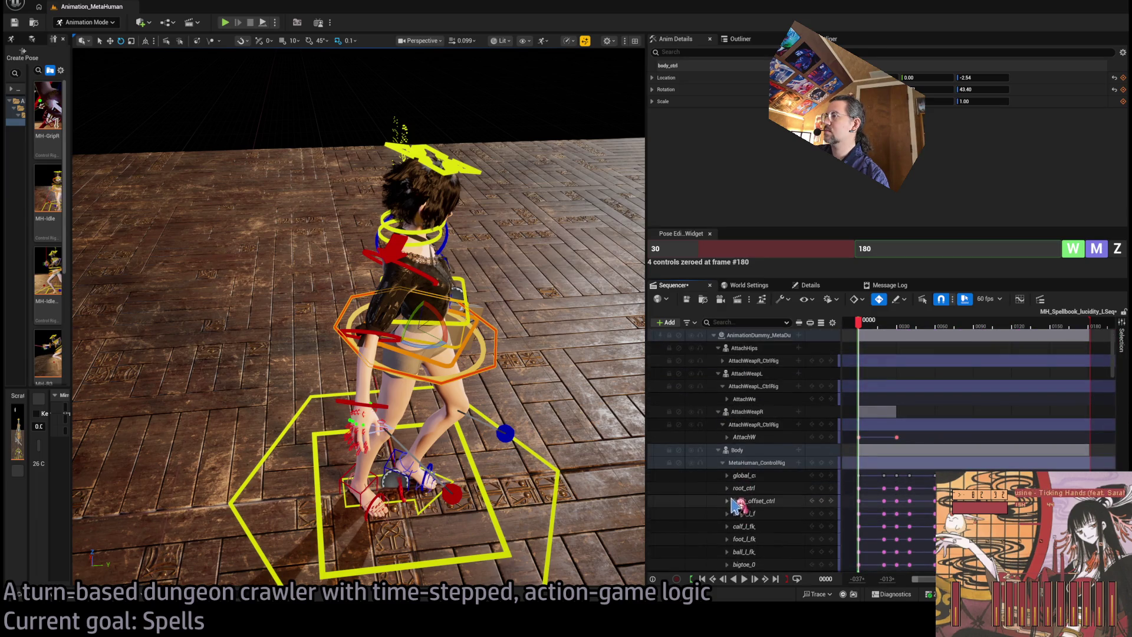
left_click(744, 489)
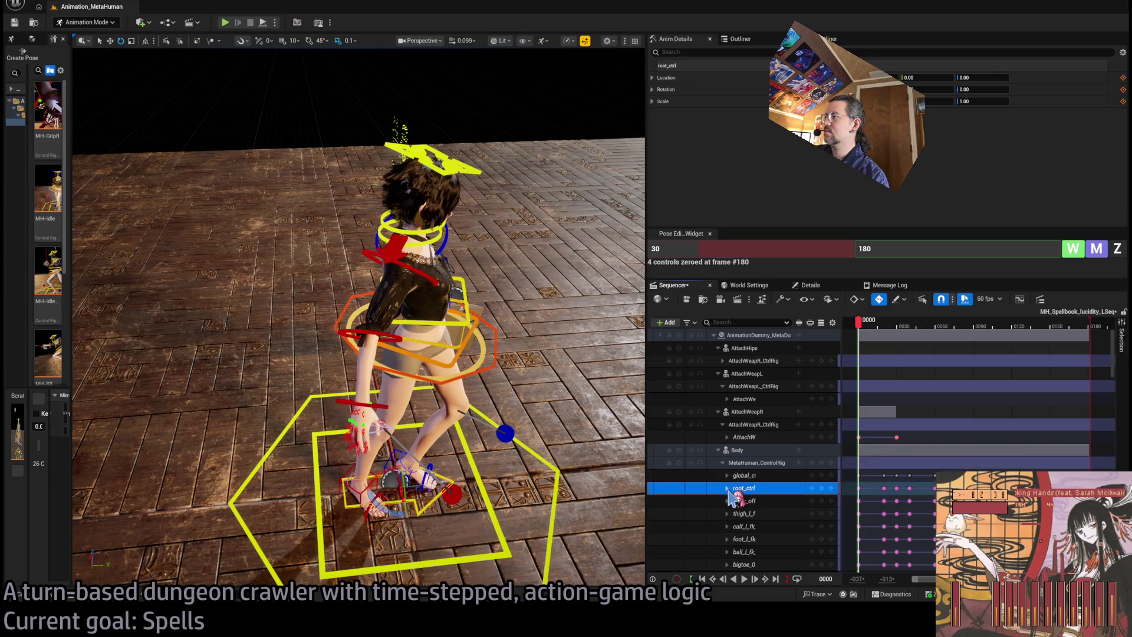
left_click(727, 488)
scroll(748, 448, "down", 2)
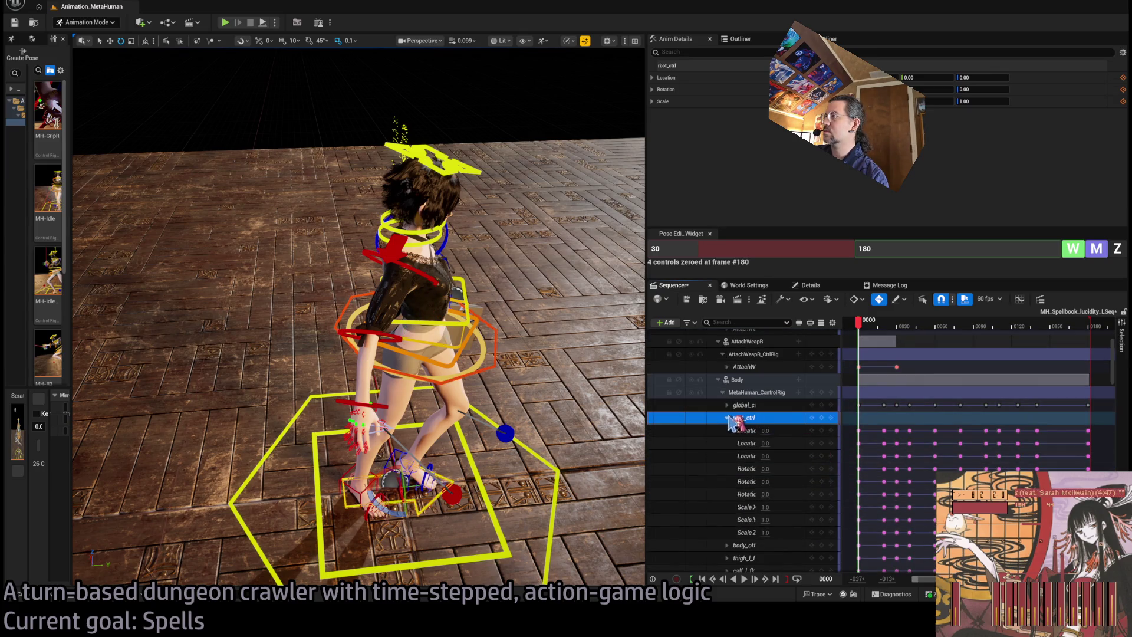
left_click(727, 418)
double_click(947, 417)
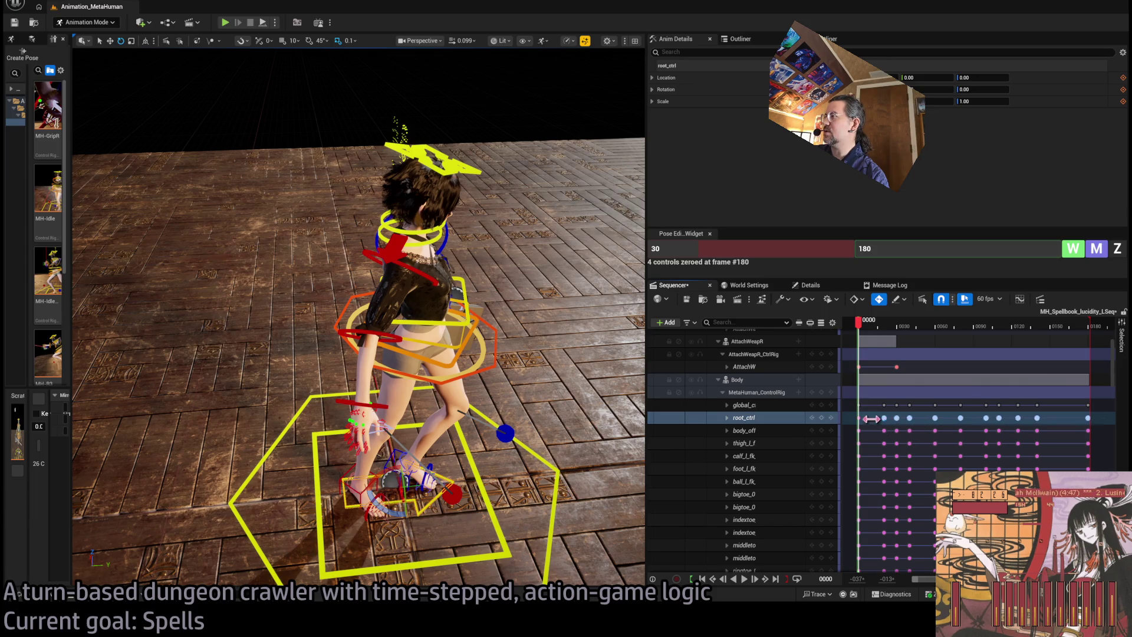
key("Delete")
Step: Reselect the root and body Location channel keys, then scrub to frame 42
left_click(727, 417)
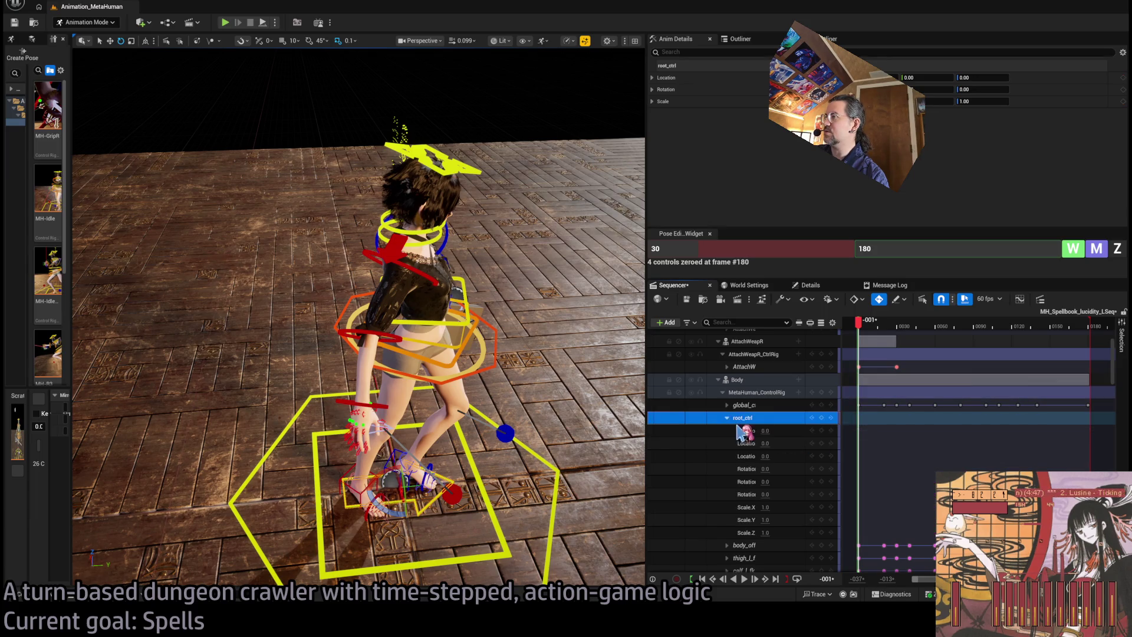
left_click(746, 431)
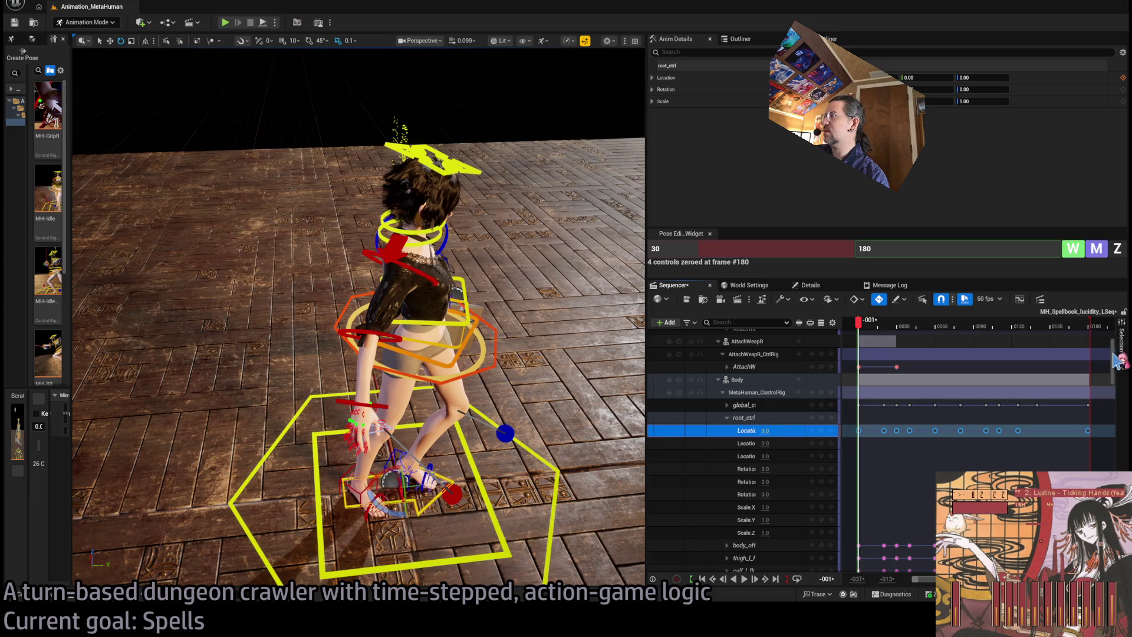
left_click_drag(1113, 354, 1112, 490)
scroll(1081, 434, "down", 10)
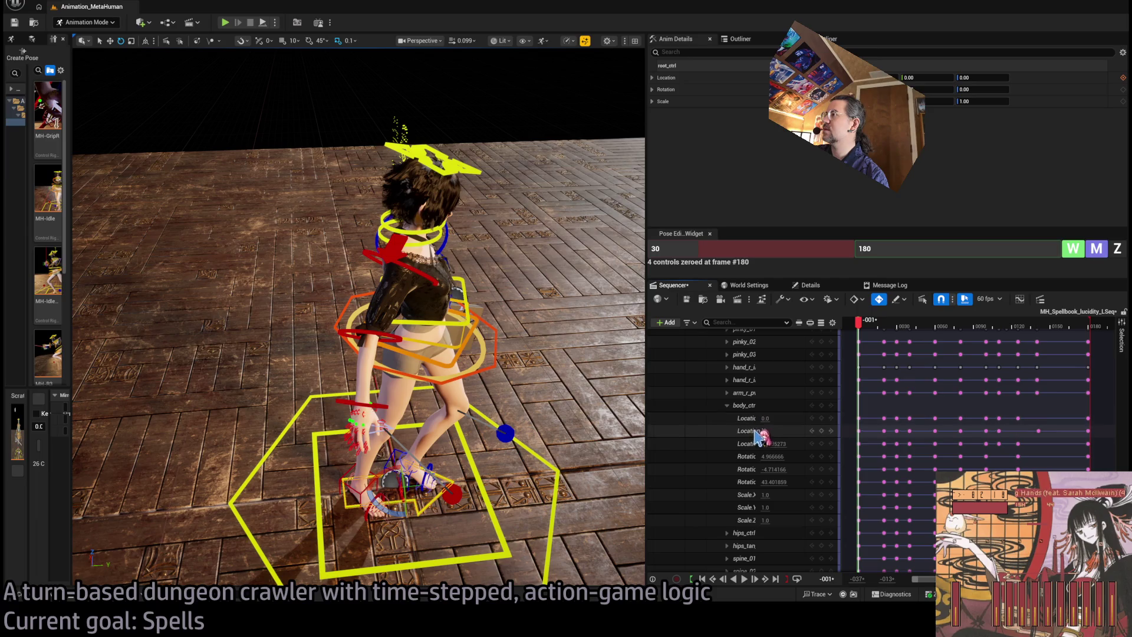
left_click_drag(856, 432, 1111, 436)
scroll(979, 448, "left", 2)
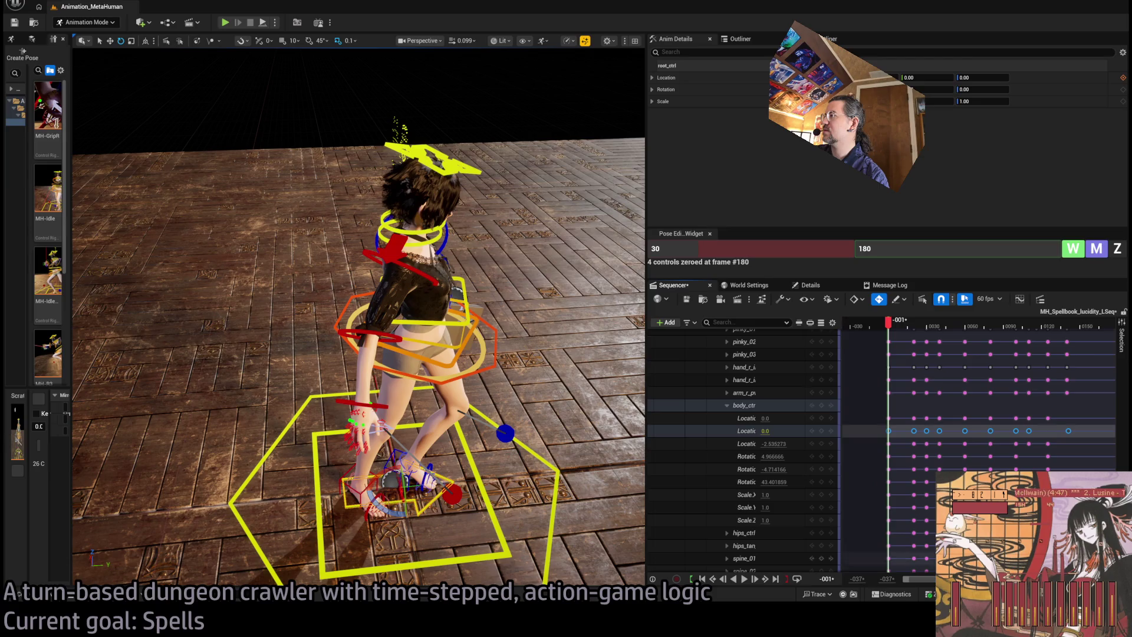
scroll(766, 448, "up", 10)
left_click(793, 513)
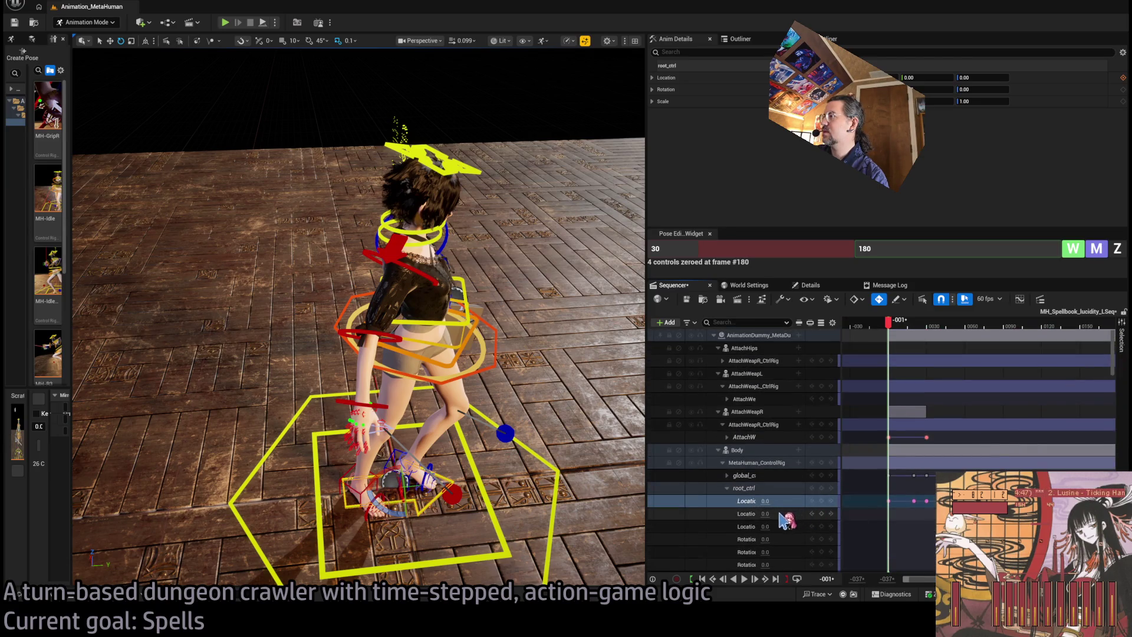
mouse_move(890, 322)
left_mouse_down()
mouse_move(1012, 327)
mouse_move(897, 328)
mouse_move(1002, 326)
mouse_move(1061, 366)
mouse_move(899, 364)
mouse_move(914, 379)
mouse_move(886, 379)
left_mouse_up()
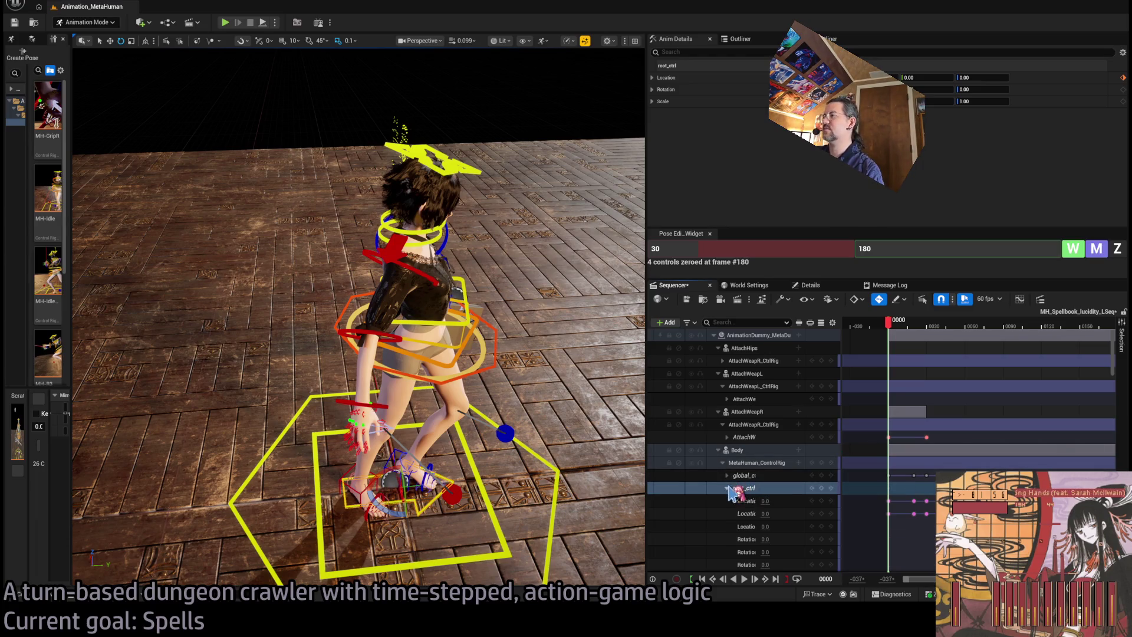
Step: Expand MetaHuman_ControlRig, fold the body_ctrl channels, and select all listed control tracks
left_click(722, 463)
left_click(764, 462)
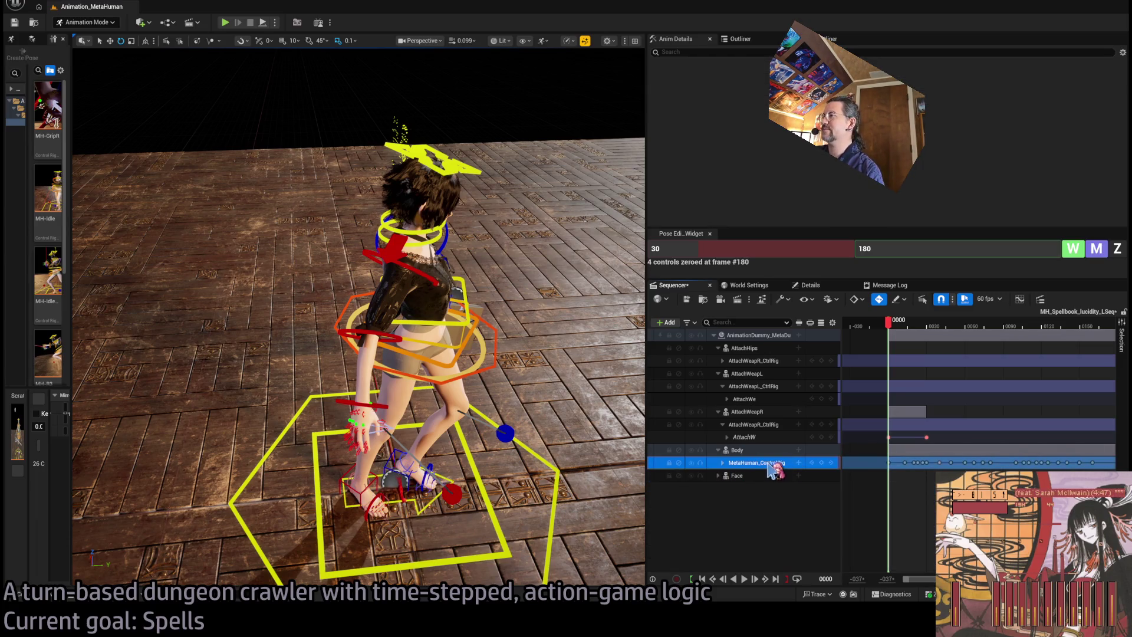
left_click(723, 462)
left_click(744, 475)
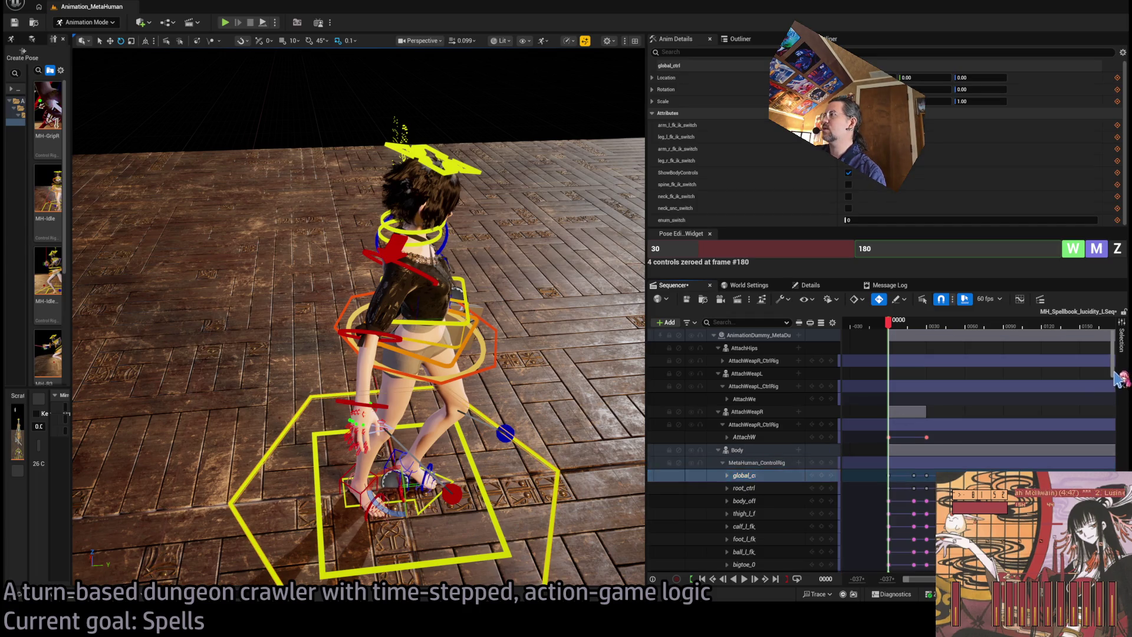
scroll(744, 475, "down", 5)
scroll(731, 439, "up", 5)
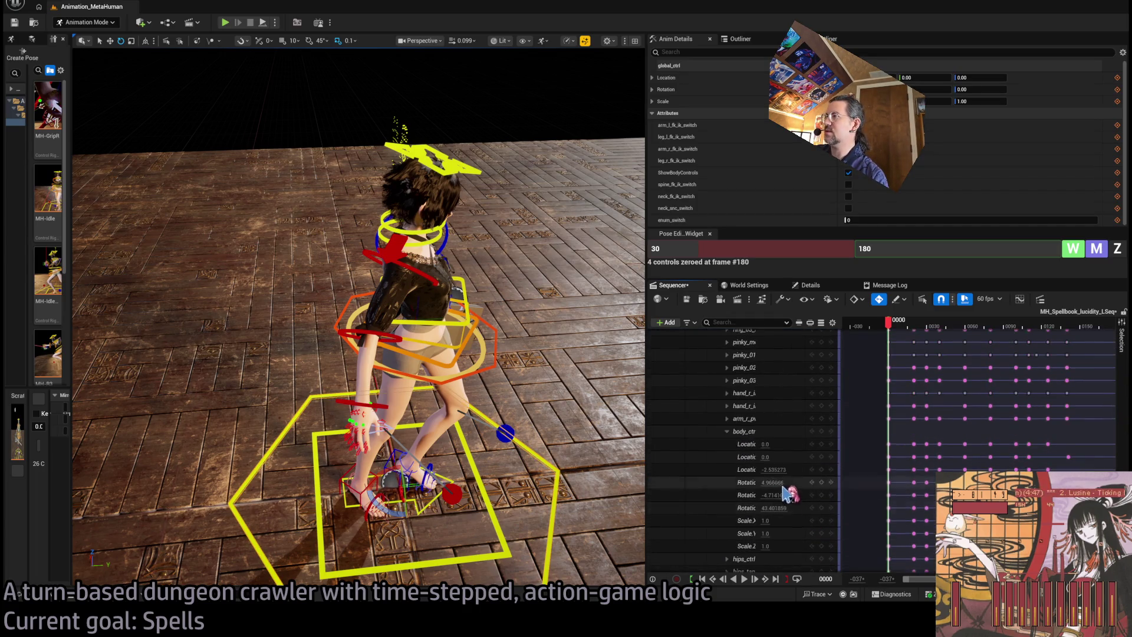
left_click(728, 432)
scroll(813, 480, "down", 3)
key("ctrl+a")
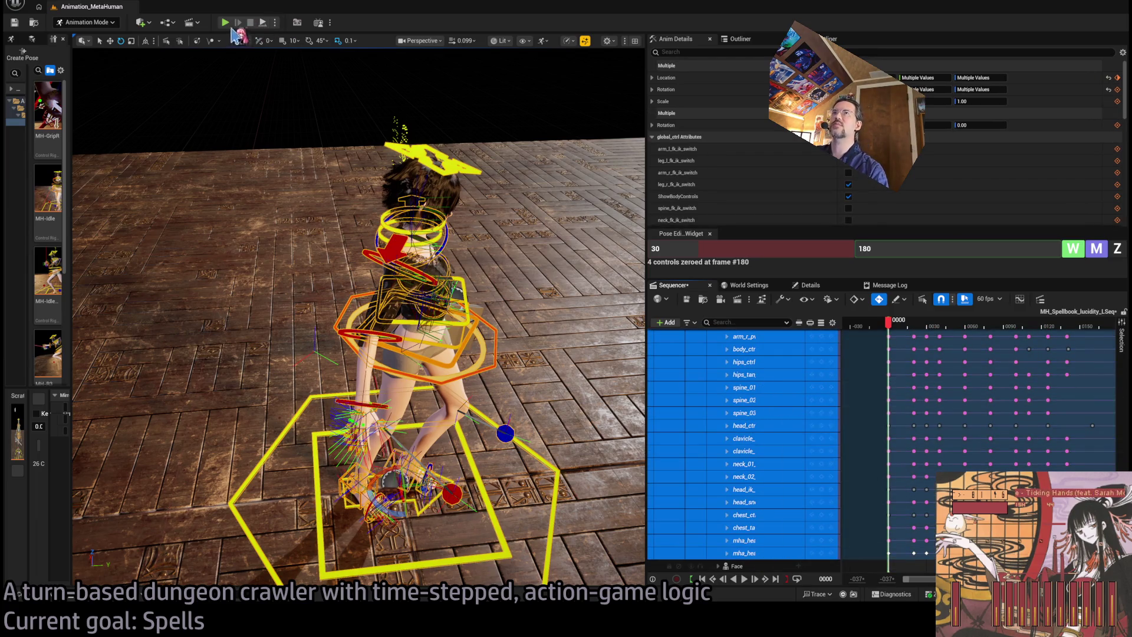
left_click(200, 28)
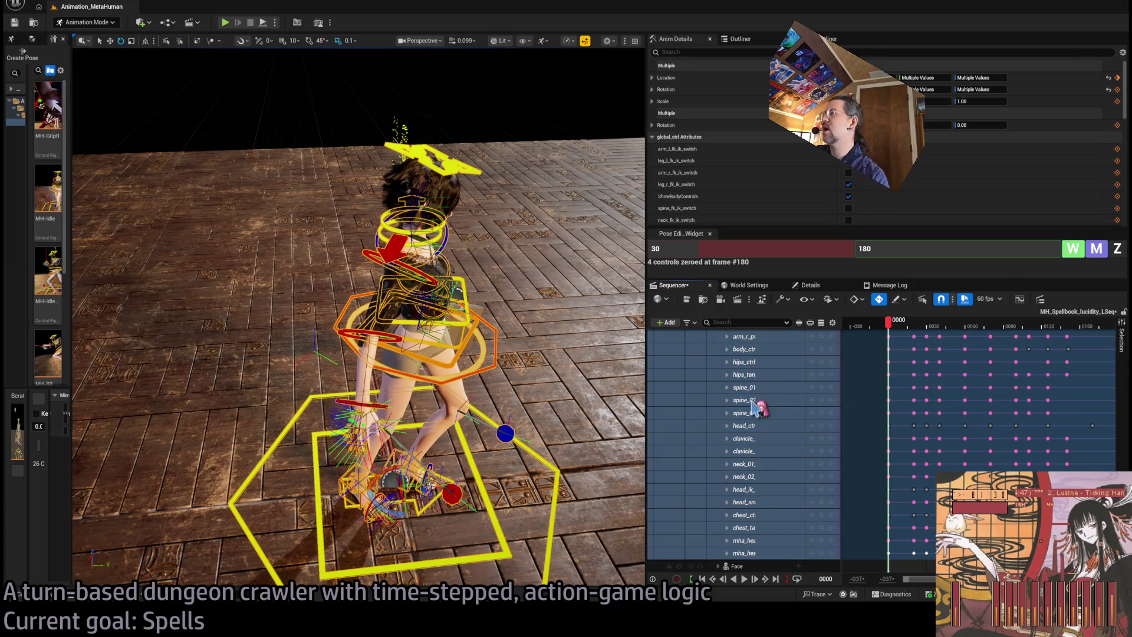
Step: Select the MetaHuman_ControlRig track and extend the selection to the last control track
scroll(766, 471, "up", 10)
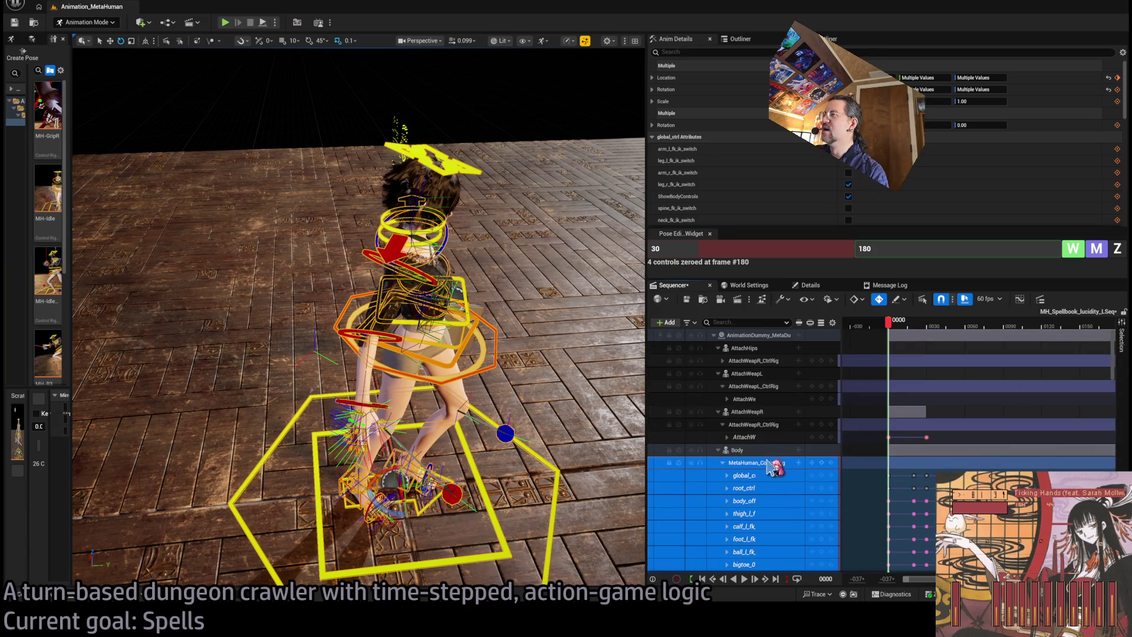
left_click(767, 455)
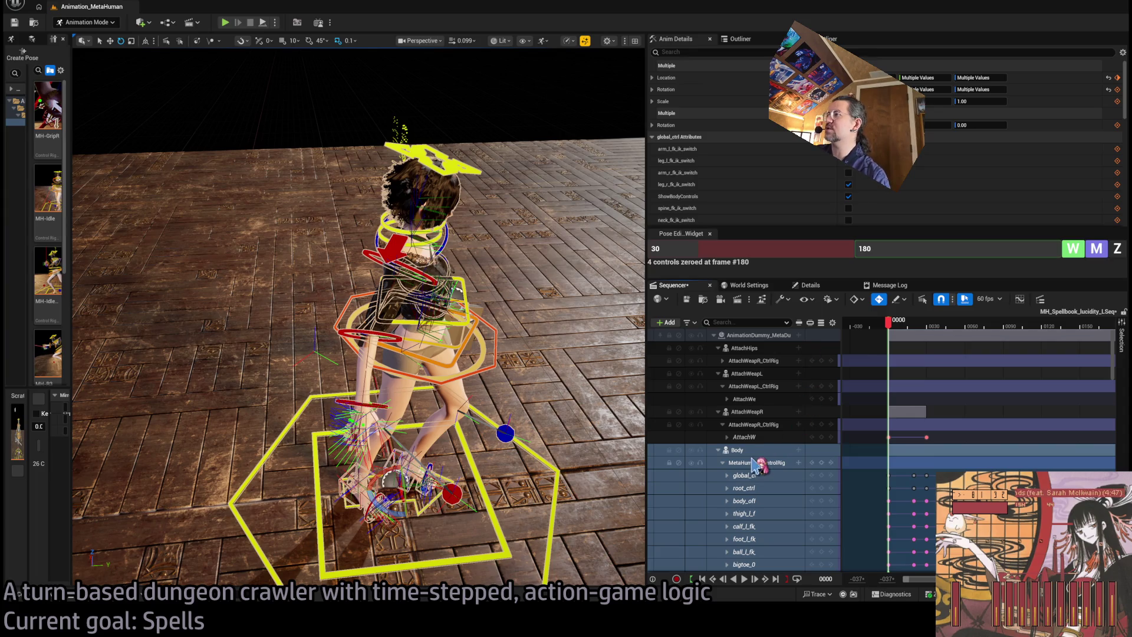
left_click(754, 466)
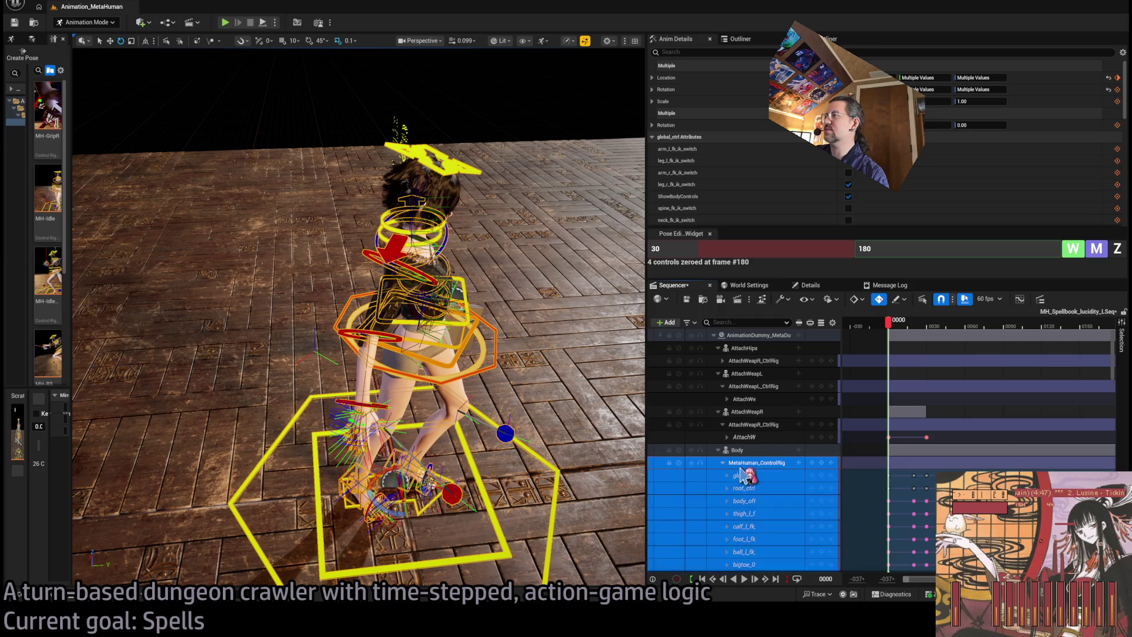
left_click(745, 466)
scroll(803, 531, "down", 10)
left_click(803, 548, "shift")
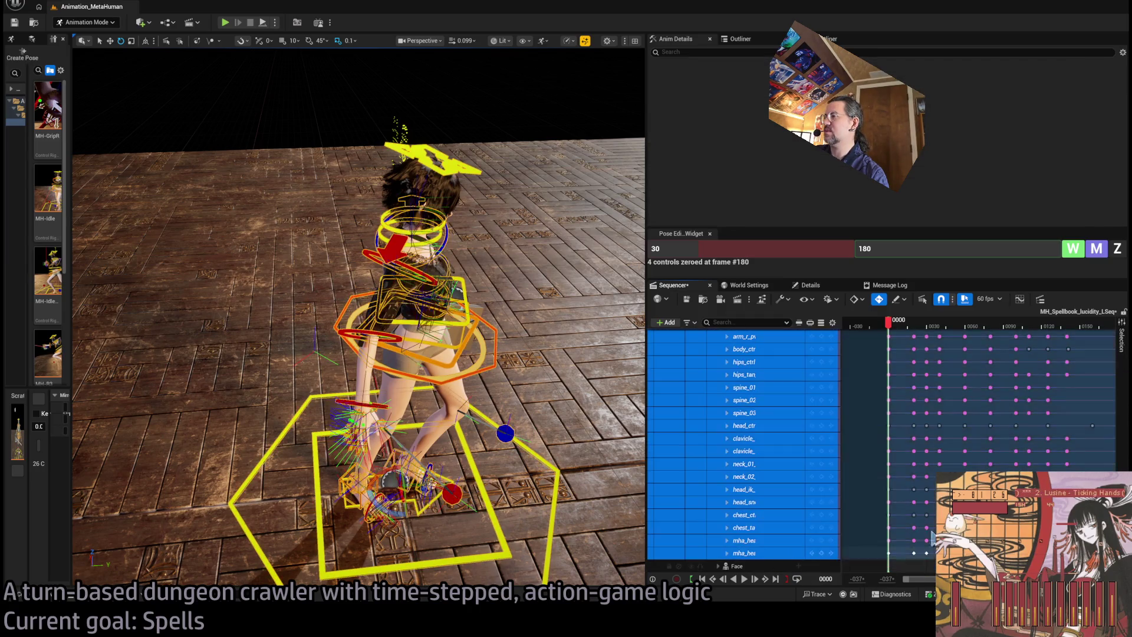
Step: Reselect from the Body track across every body control track down to the last
scroll(778, 465, "up", 10)
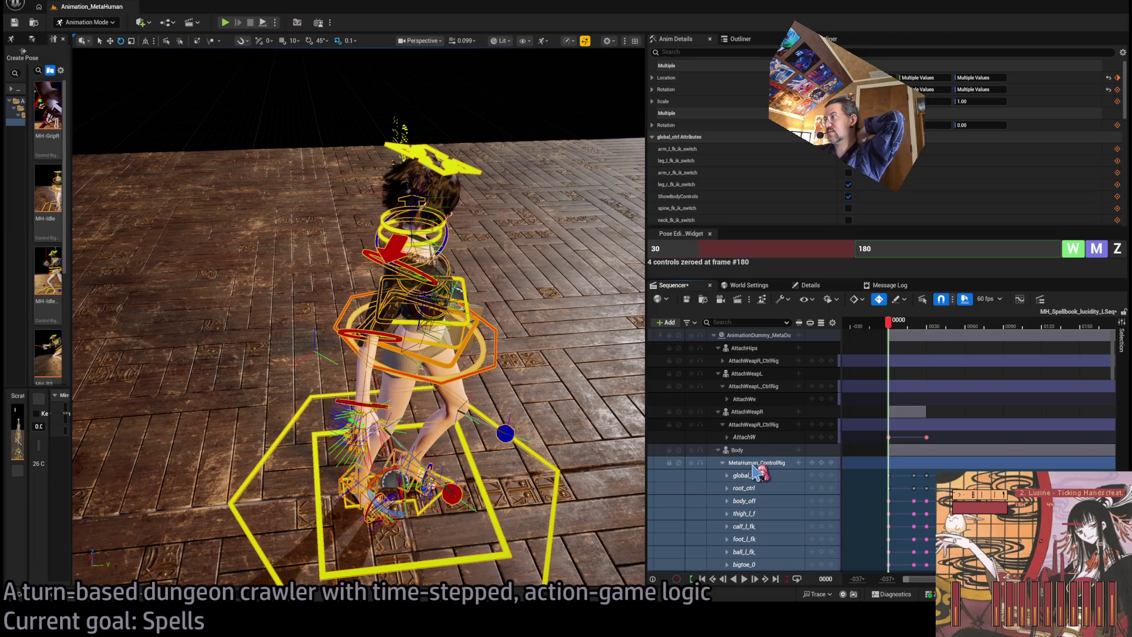
left_click(753, 465)
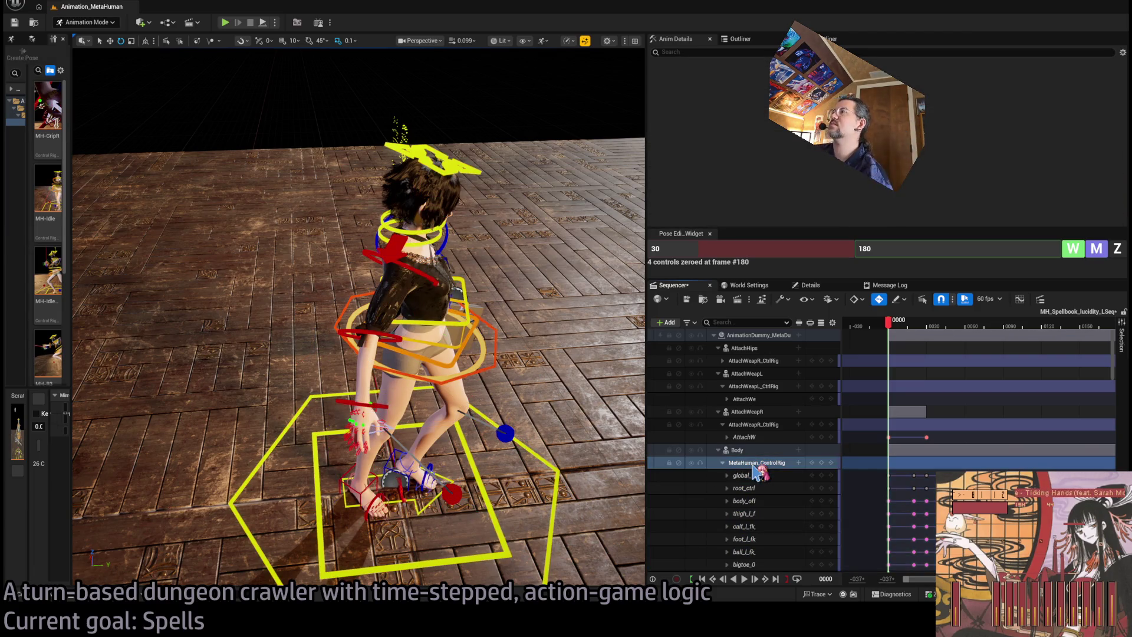
left_click(757, 473)
left_click(749, 452)
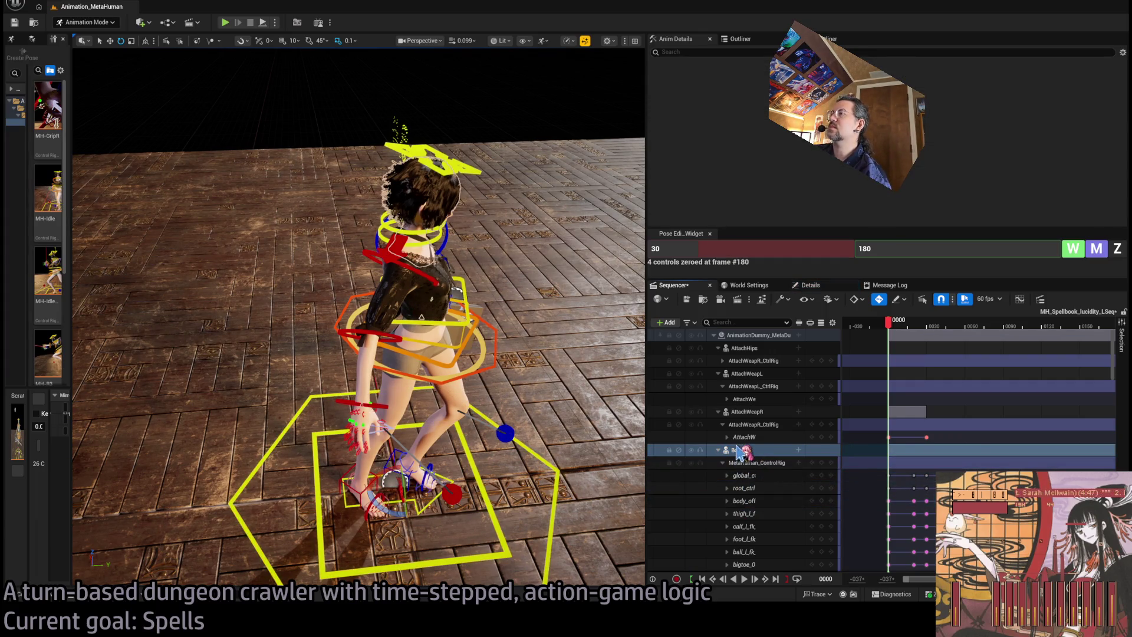
left_click(737, 449)
scroll(749, 472, "down", 10)
left_click(771, 556, "shift")
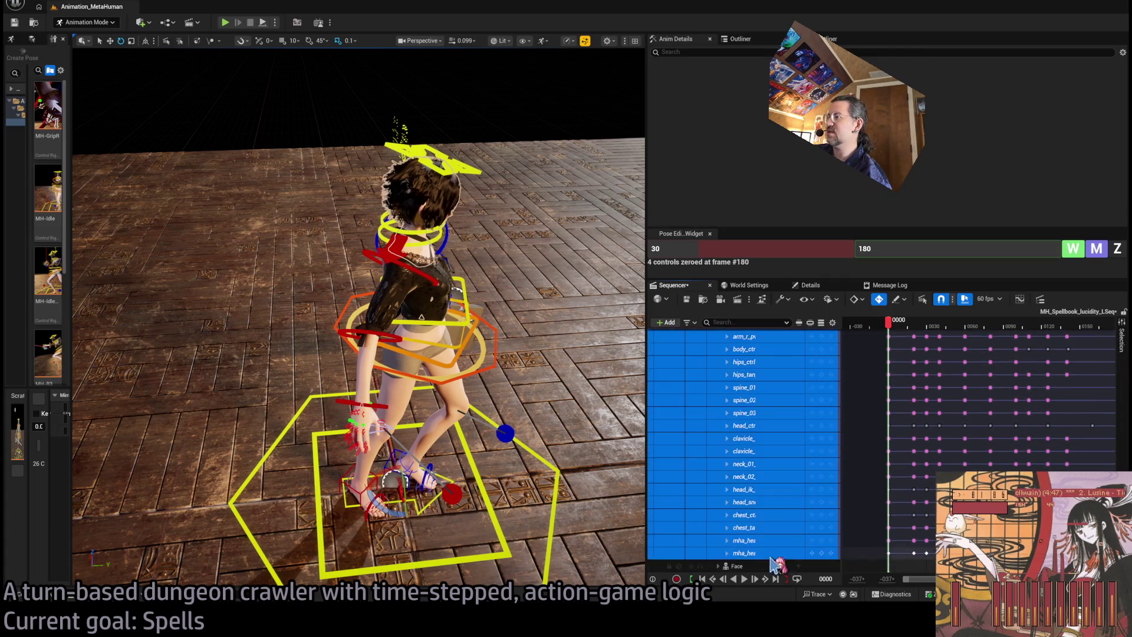
left_click_drag(1111, 424, 1108, 356)
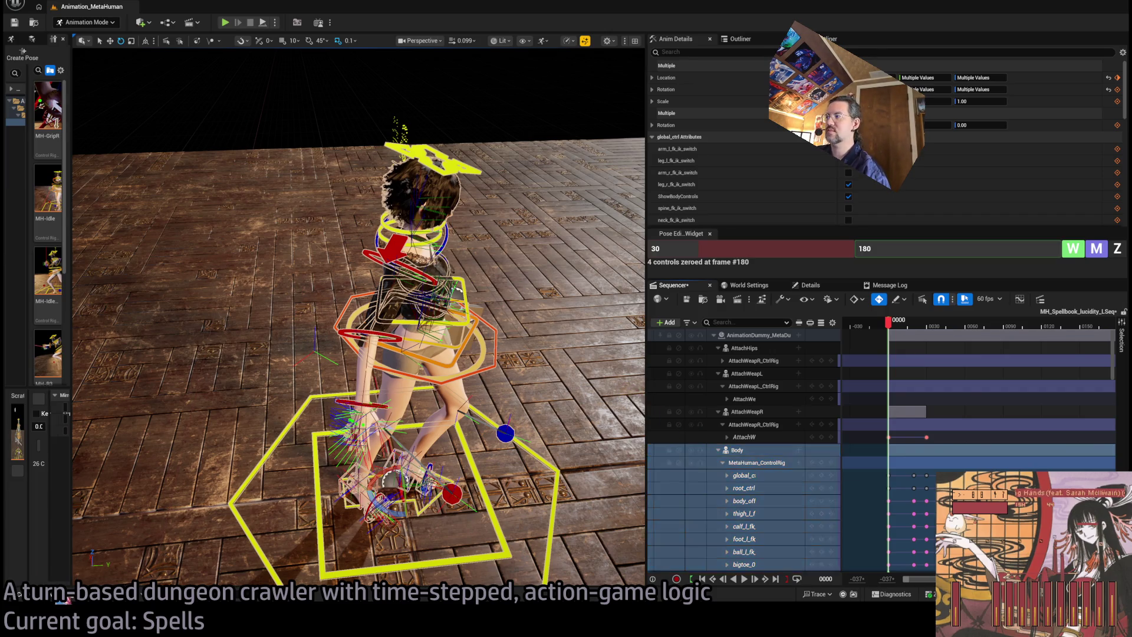
Step: Open MH_Spellbook_lucidity from the Content Drawer and uncheck Enable Root Motion in Asset Details
key("ctrl+space")
key("ctrl+space")
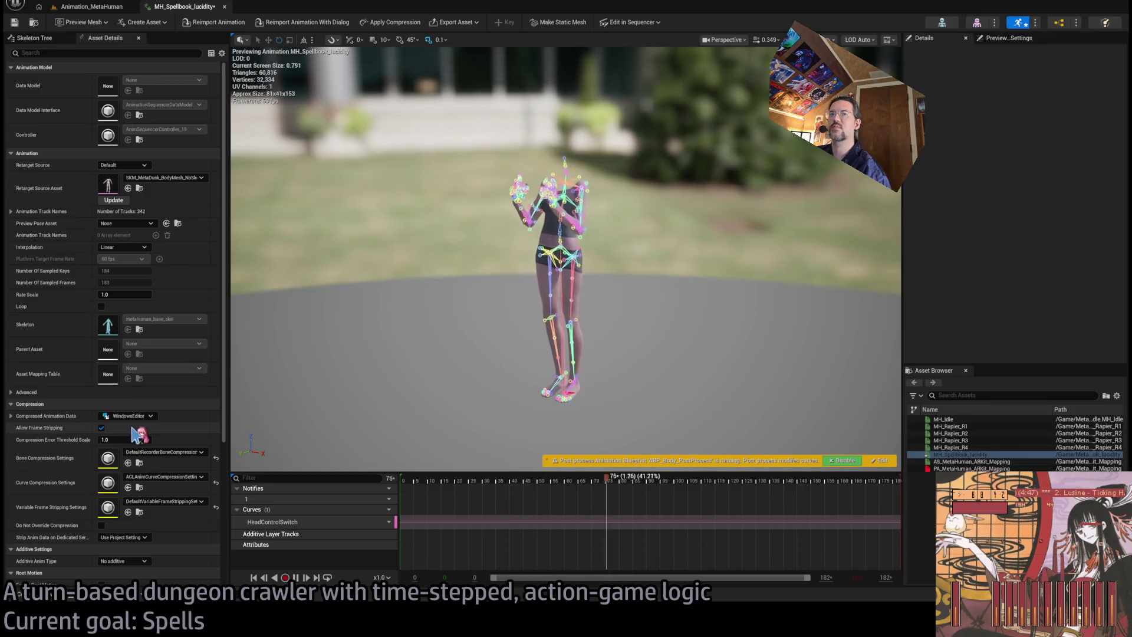
scroll(139, 435, "down", 3)
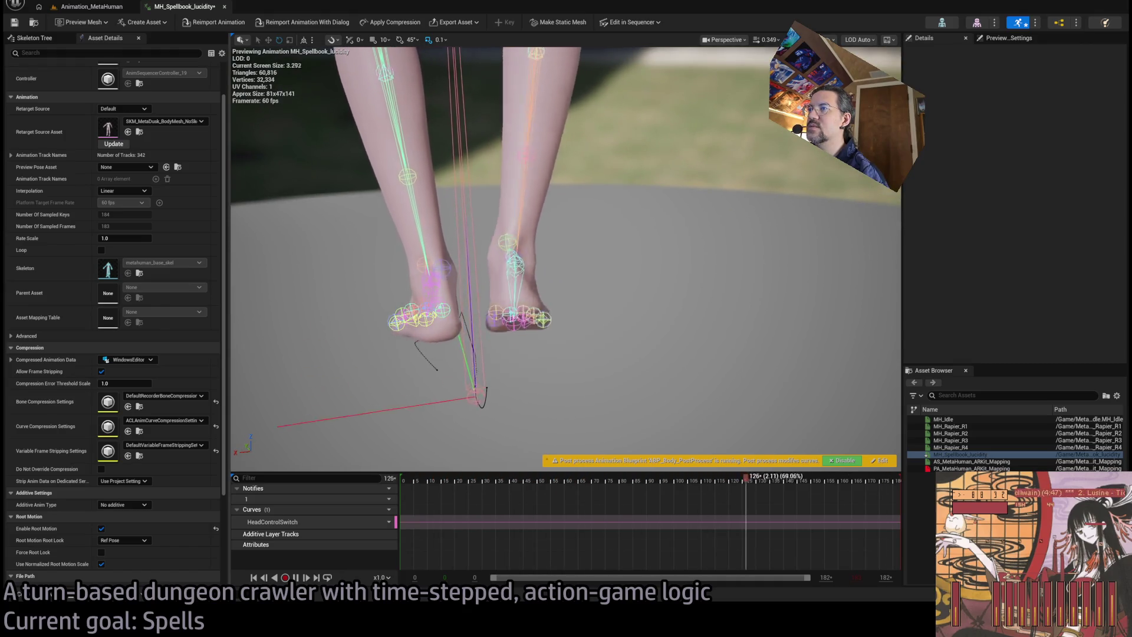
left_click(101, 528)
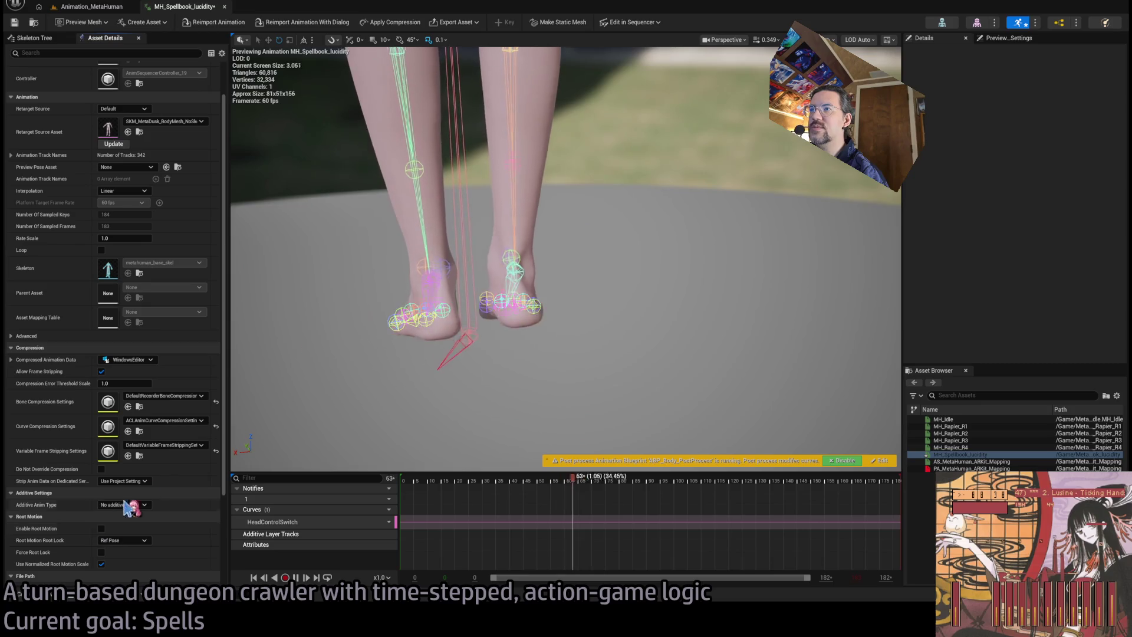
scroll(389, 388, "down", 5)
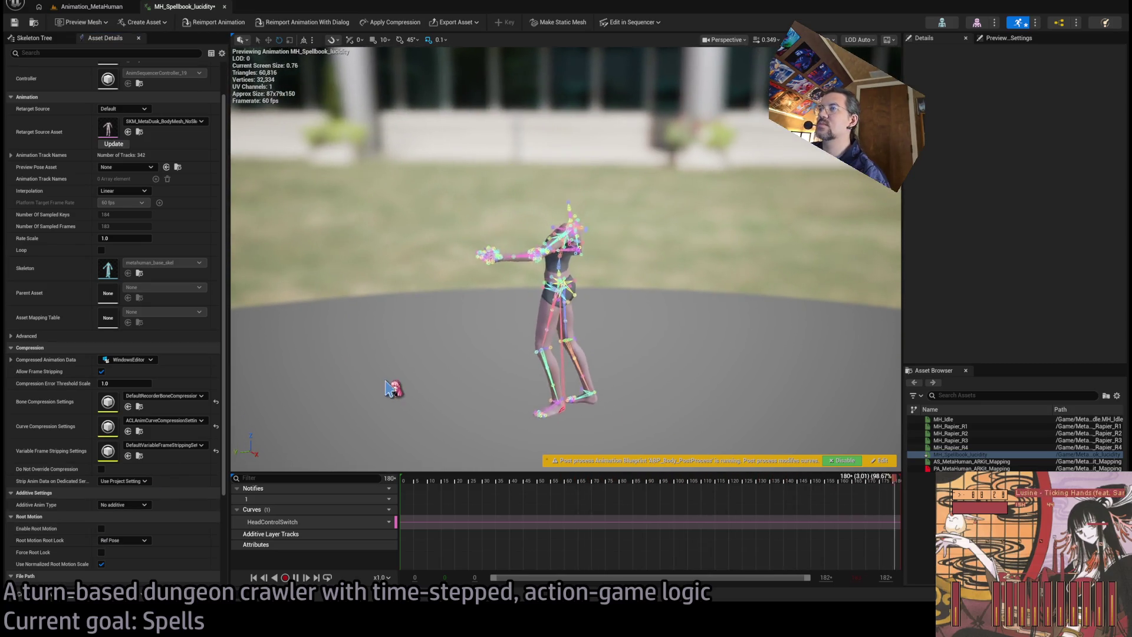
Step: Switch to the Animation_MetaHuman level, scroll the Sequencer track list up and collapse the Body track
left_click(112, 10)
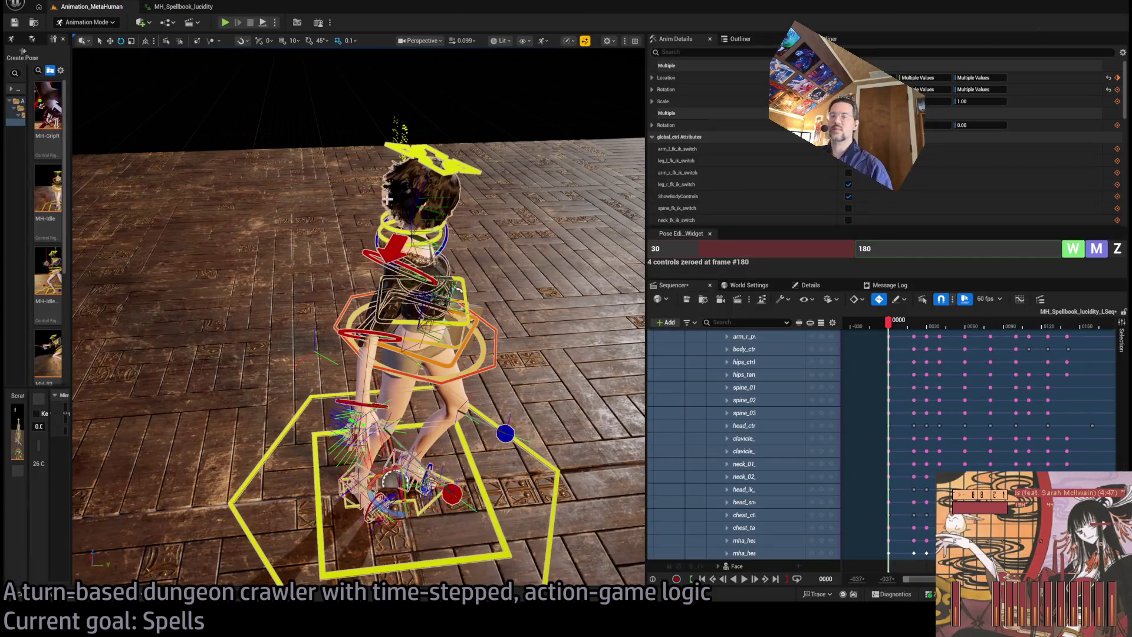
scroll(867, 448, "down", 10)
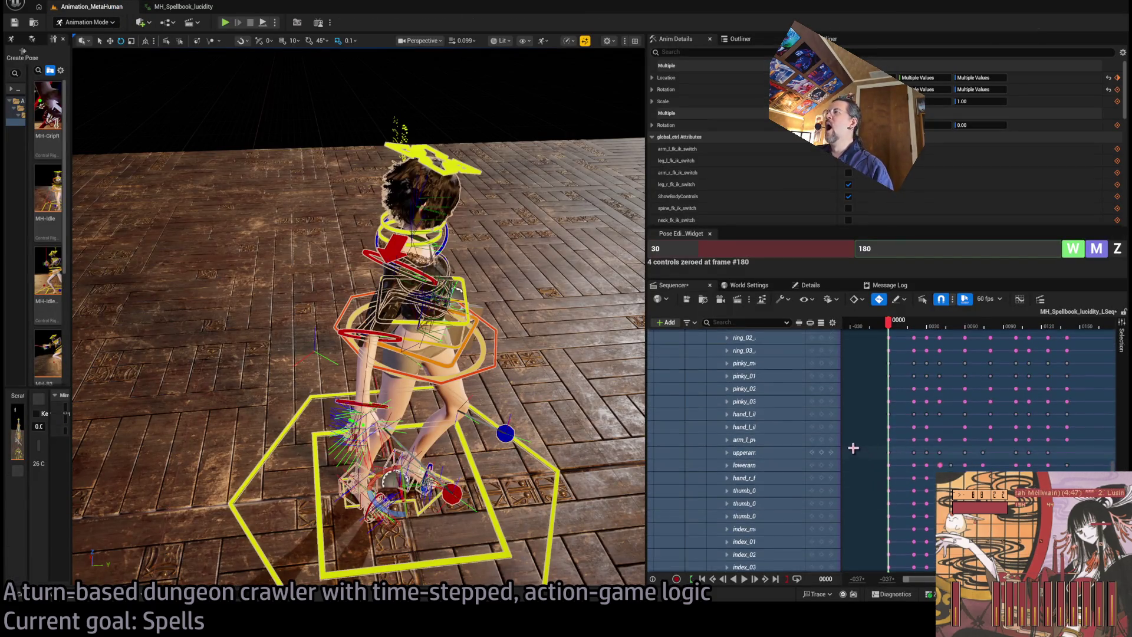
scroll(855, 442, "down", 10)
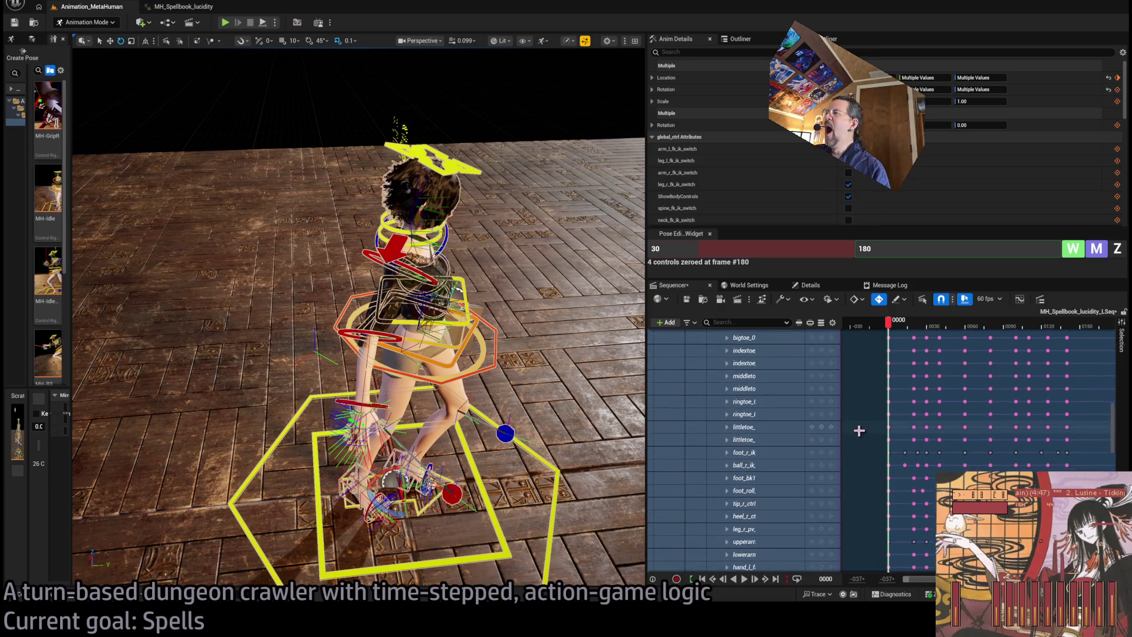
scroll(855, 434, "up", 20)
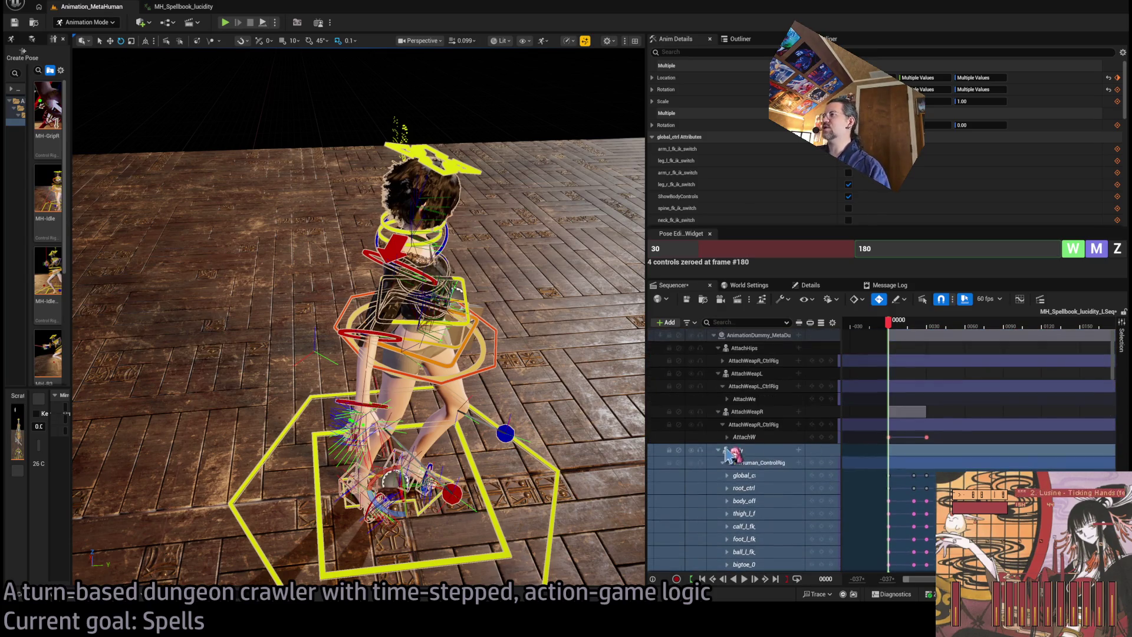
left_click(718, 449)
left_click(771, 439)
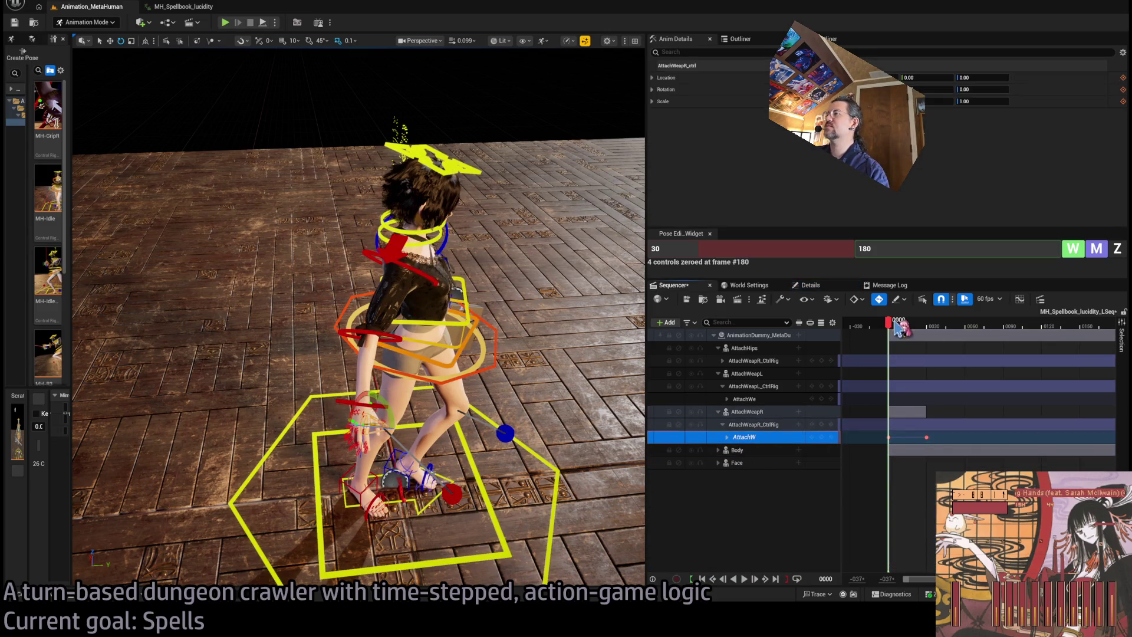
Step: Scrub to about frame 32 and delete the key near frame 30 on the AttachWeapR track
mouse_move(894, 328)
left_mouse_down()
mouse_move(963, 328)
mouse_move(889, 352)
left_mouse_up()
left_click(927, 437)
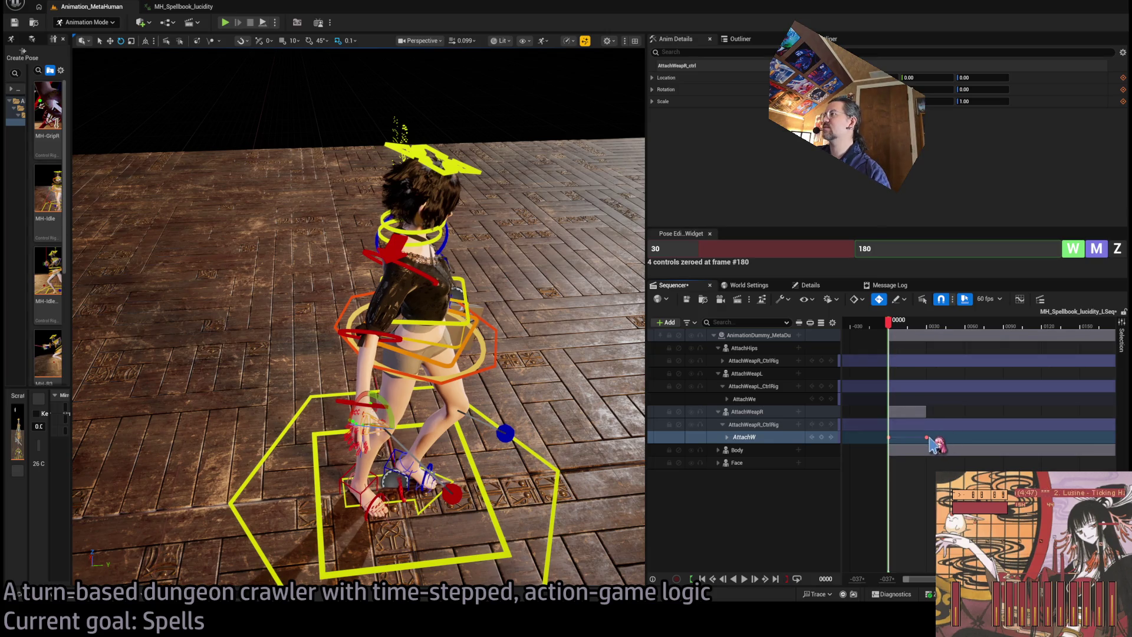
key("Delete")
Step: Select the AttachWeapR_ctrl track, its frame 0 key, and the whole AttachWeapR_CtrlRig track group
left_click(755, 439)
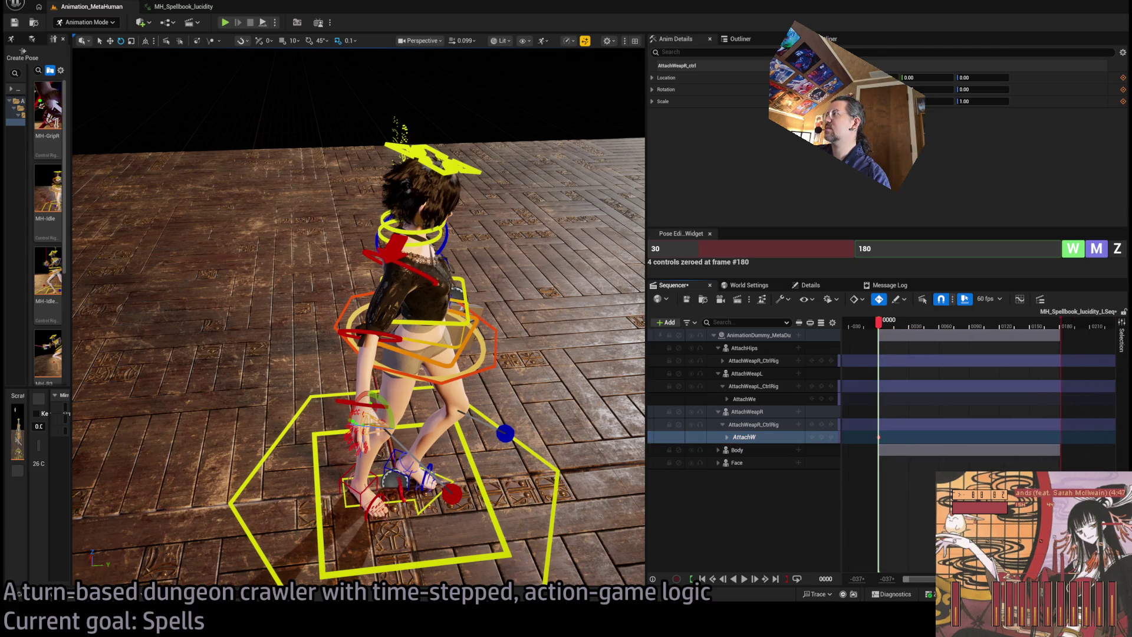
left_click(741, 437)
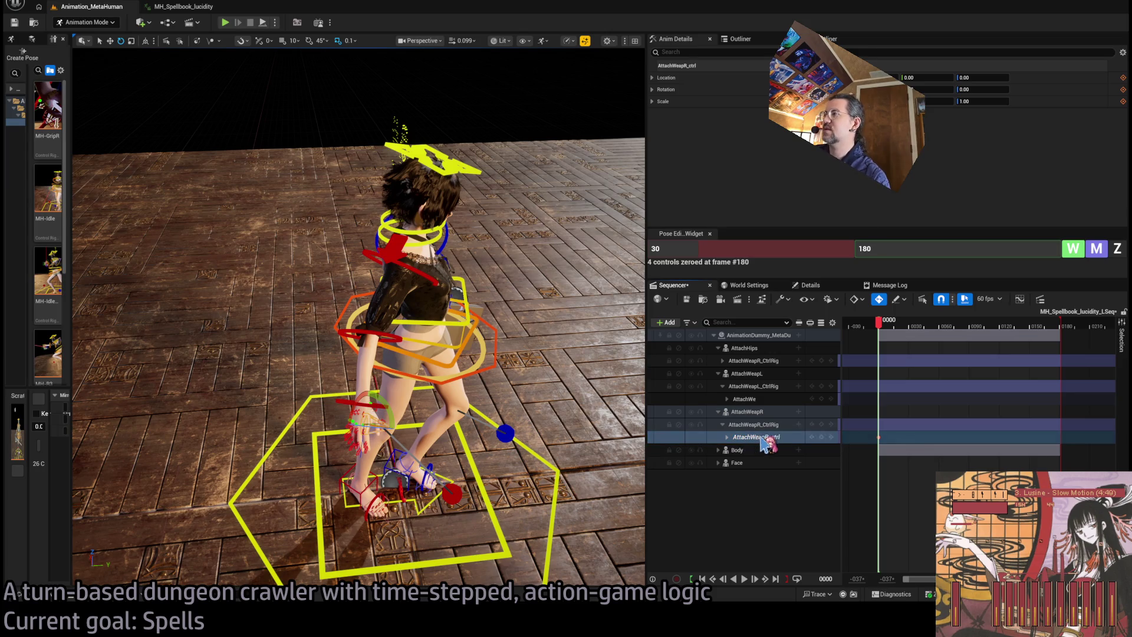
left_click(879, 437)
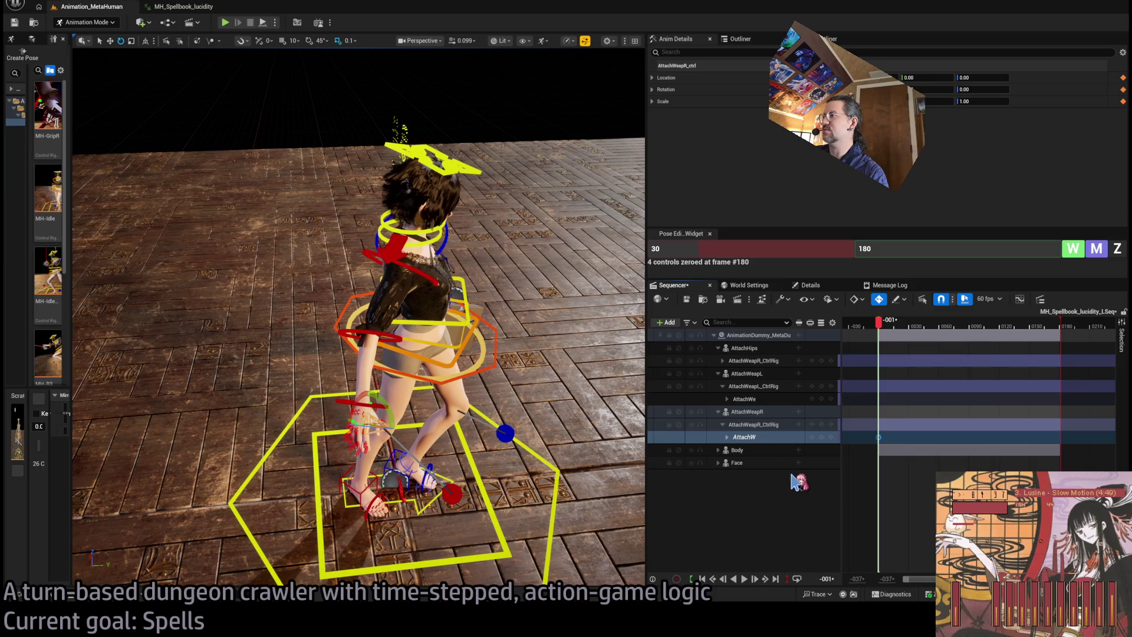
left_click(767, 435)
left_click(762, 423)
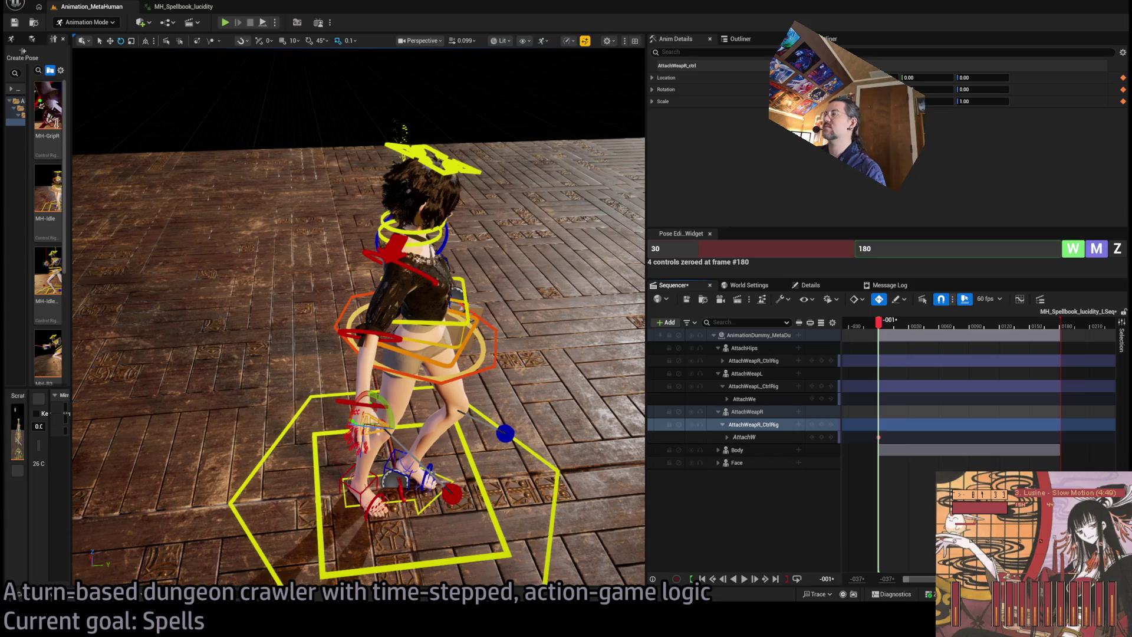
left_click(744, 437, "ctrl")
left_click(747, 411, "ctrl")
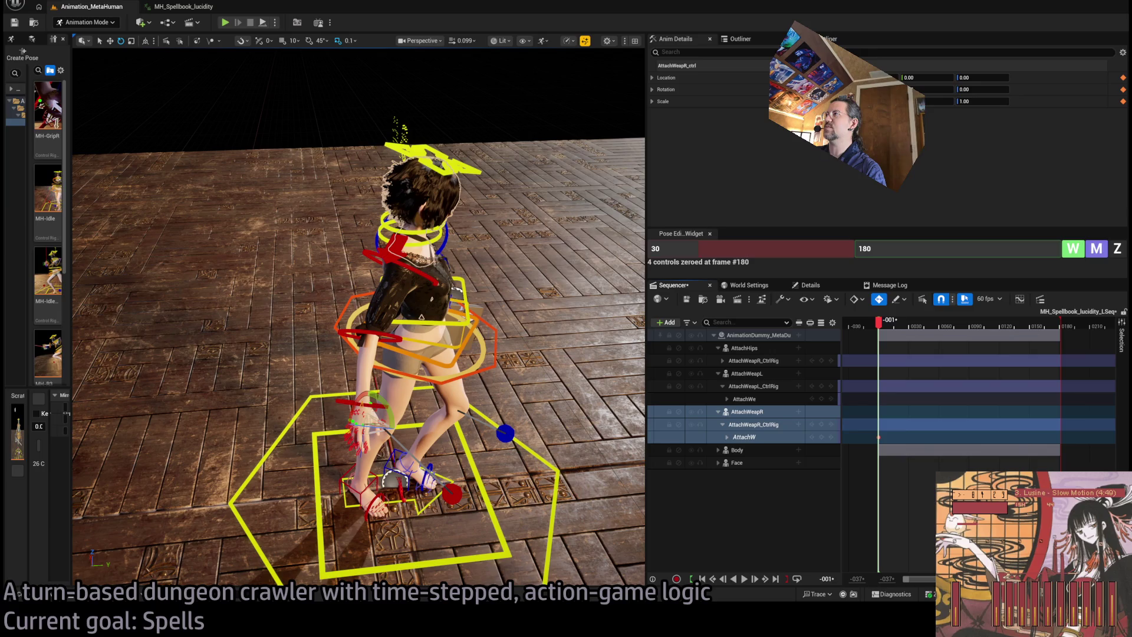